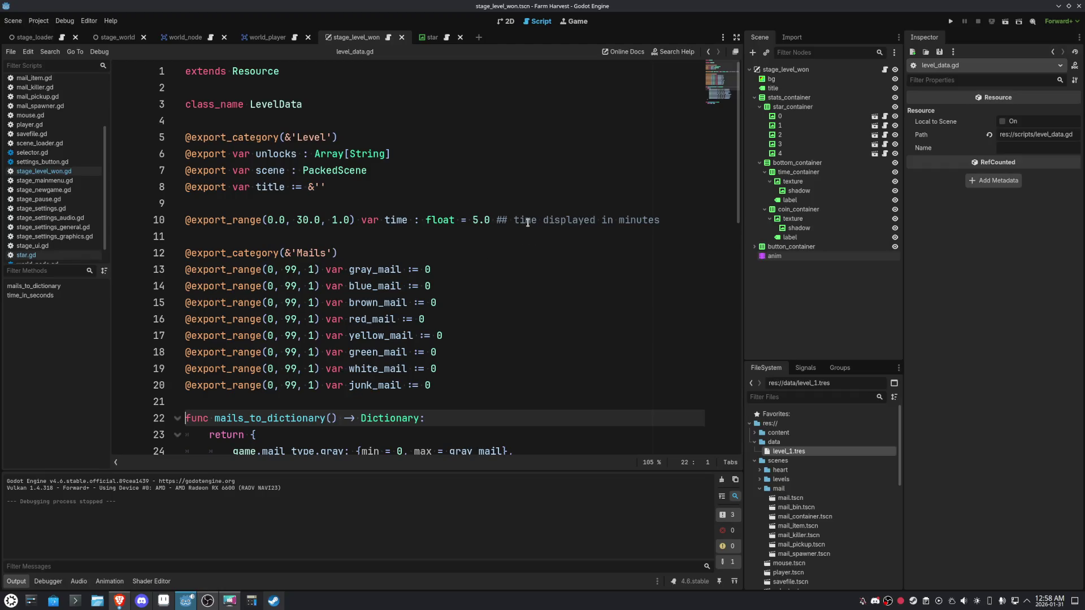
- Delete the time_in_seconds function from level_data.gd
scroll(566, 328, "down", 7)
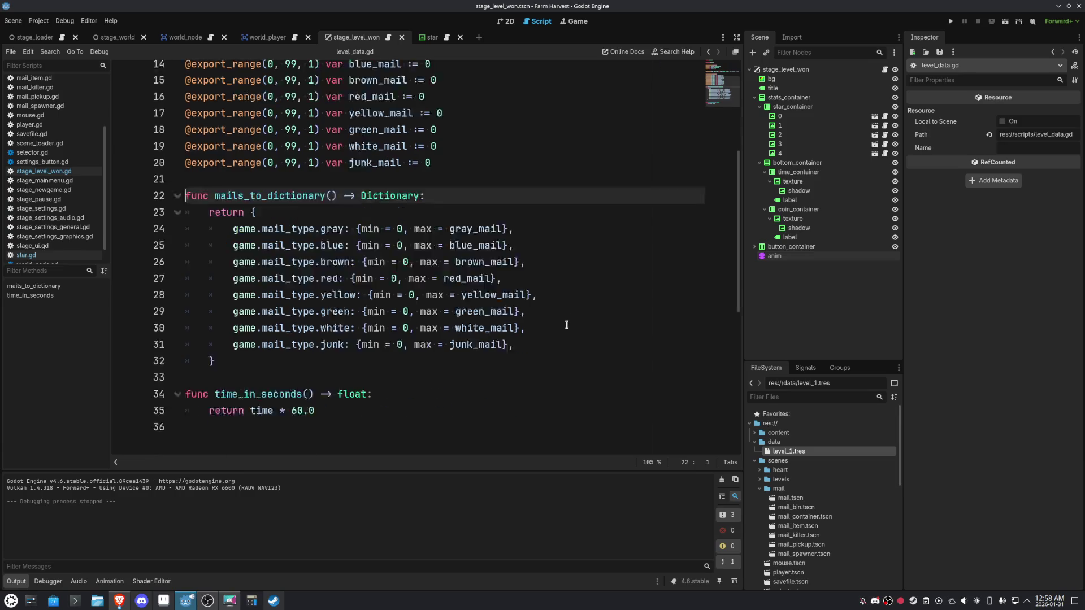
left_click_drag(341, 286, 131, 278)
key("BackSpace")
key("BackSpace")
key("BackSpace")
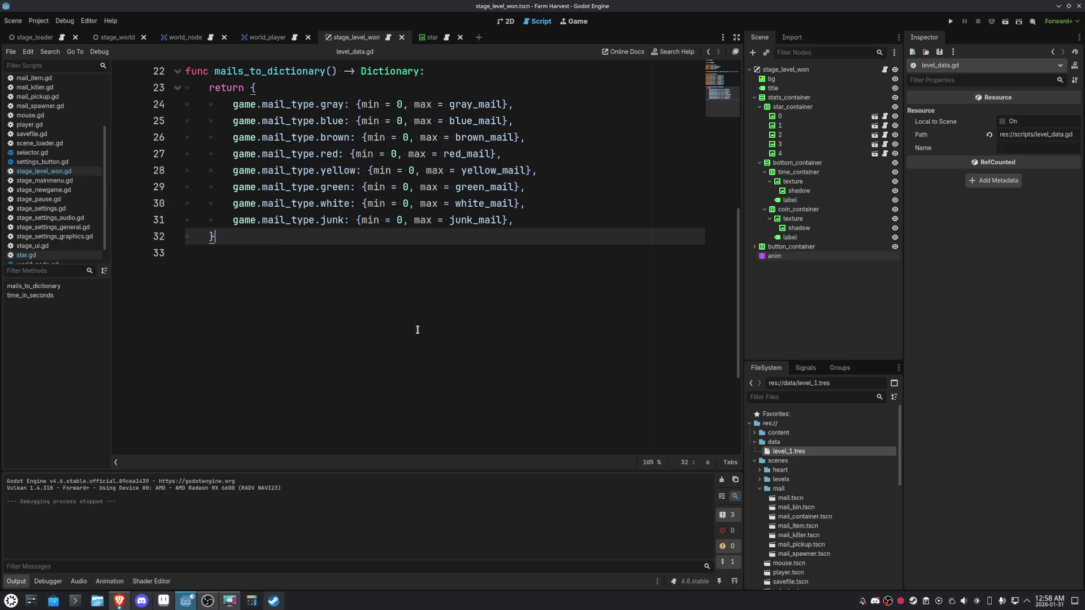
scroll(418, 330, "up", 7)
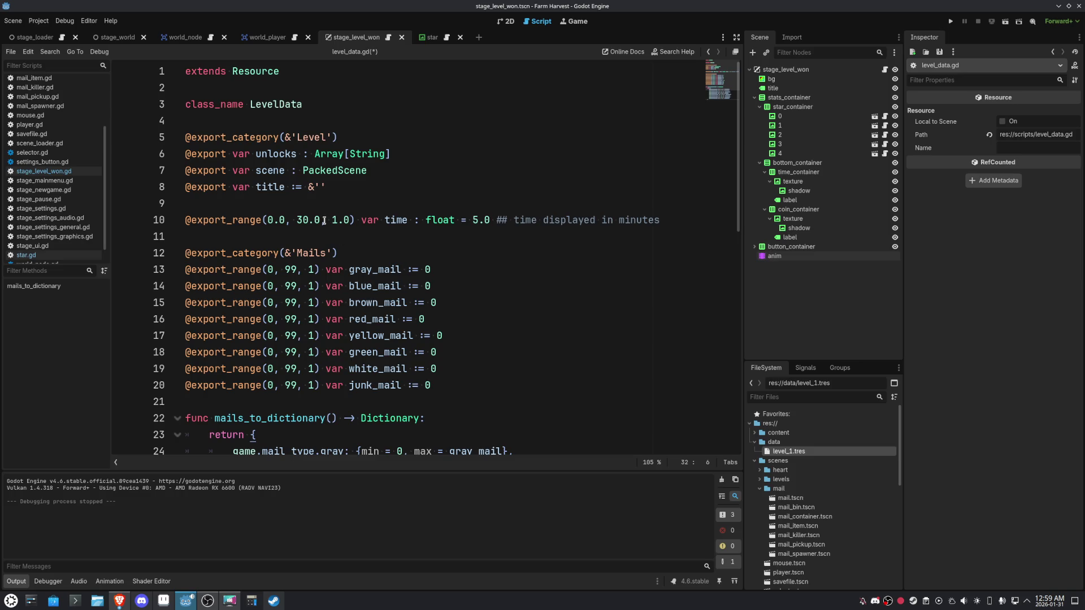
- Change the time export range maximum to 1200.0 and the default to 1.0, then save and run the game
left_click_drag(322, 220, 295, 220)
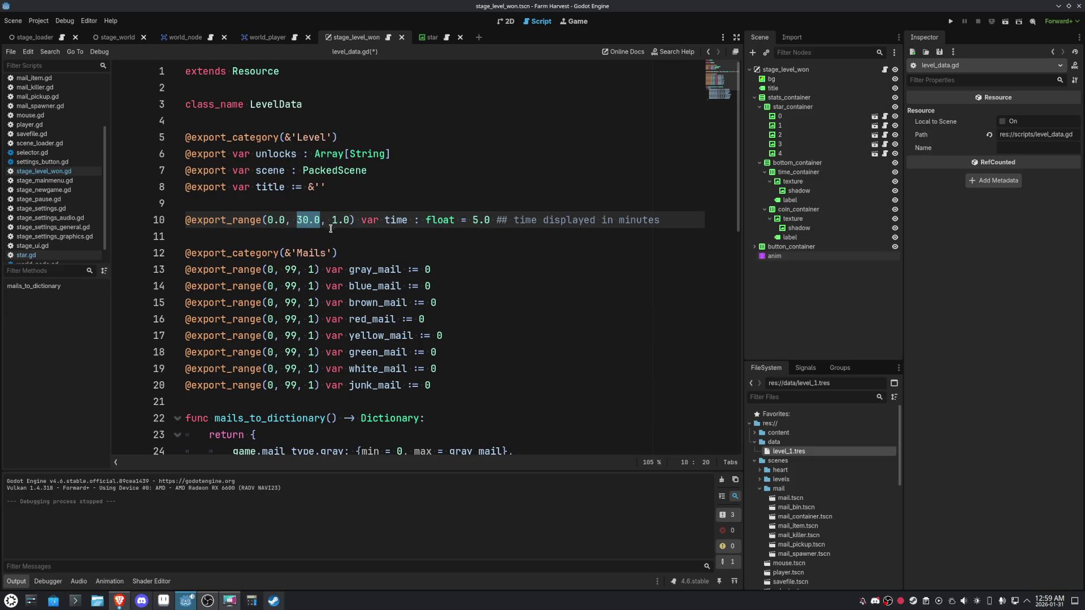
type("1200")
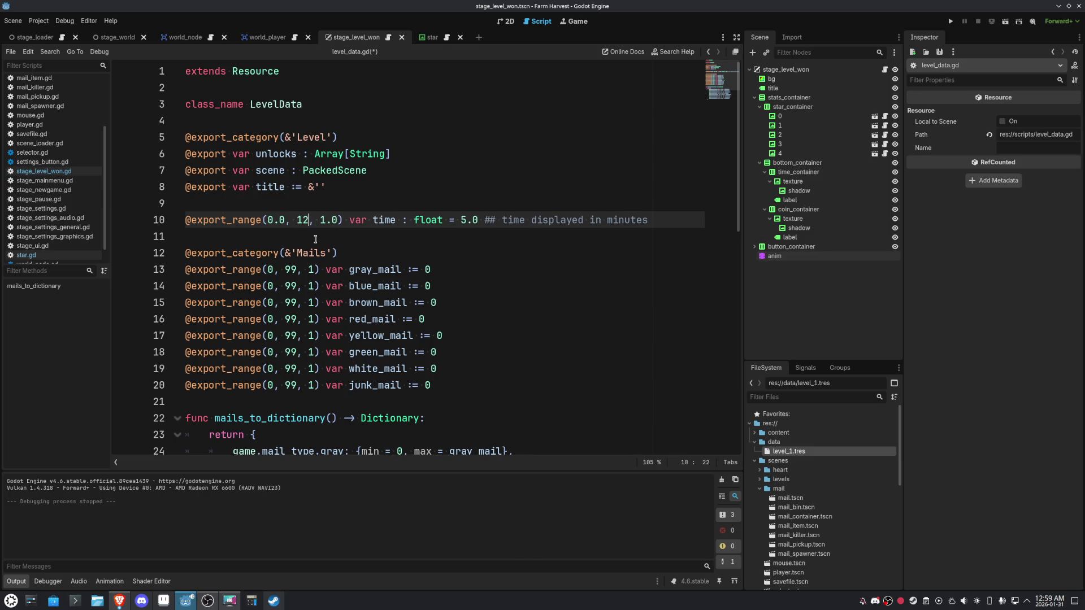
type(".0")
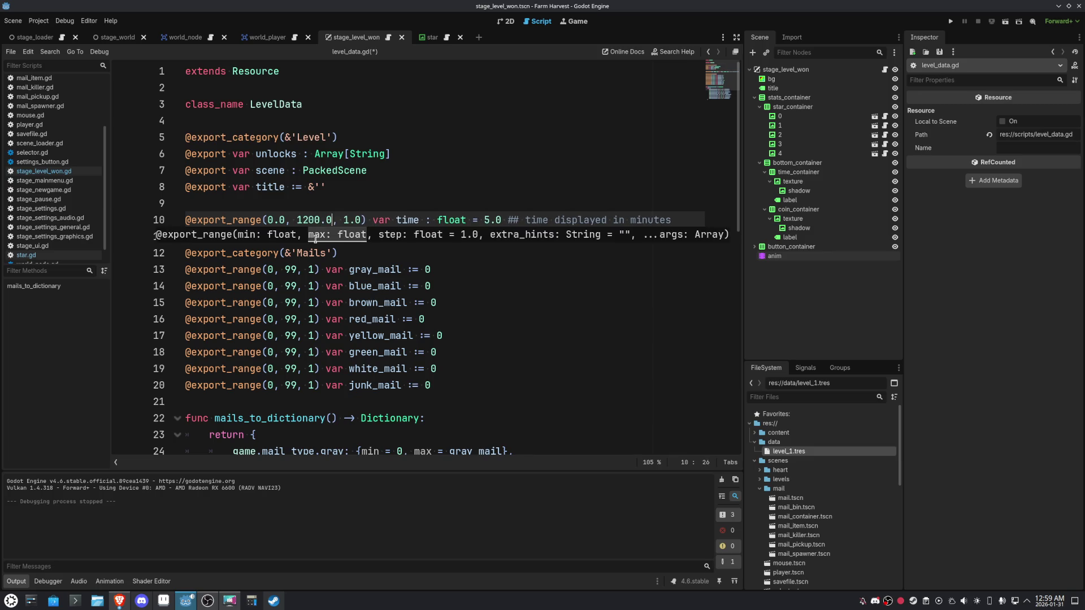
left_click(572, 184)
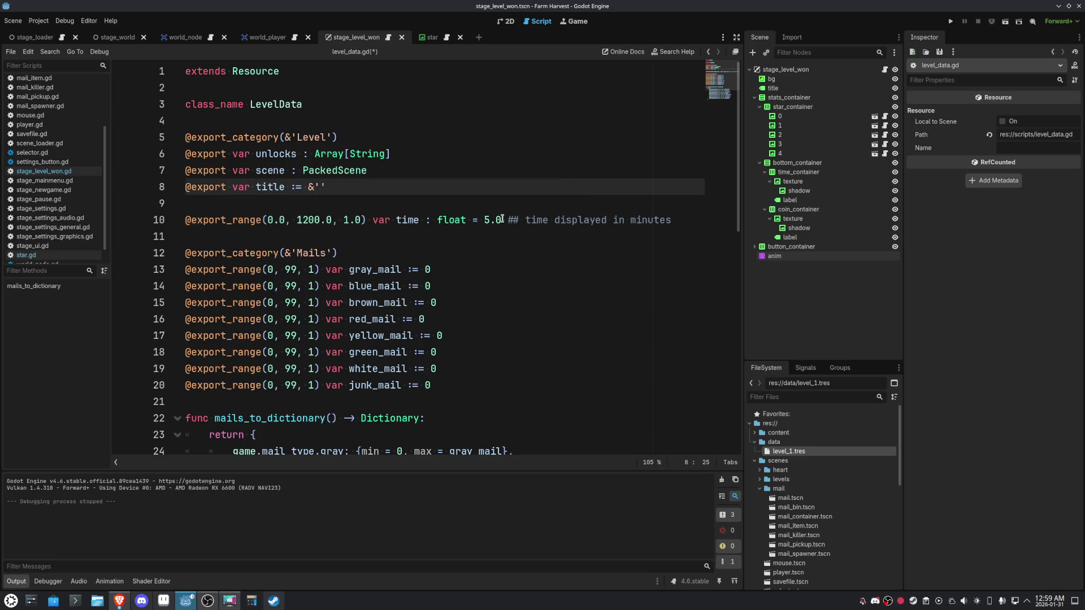
left_click_drag(502, 219, 484, 221)
type("1.0")
left_click(534, 184)
key("ctrl+s")
left_click(951, 22)
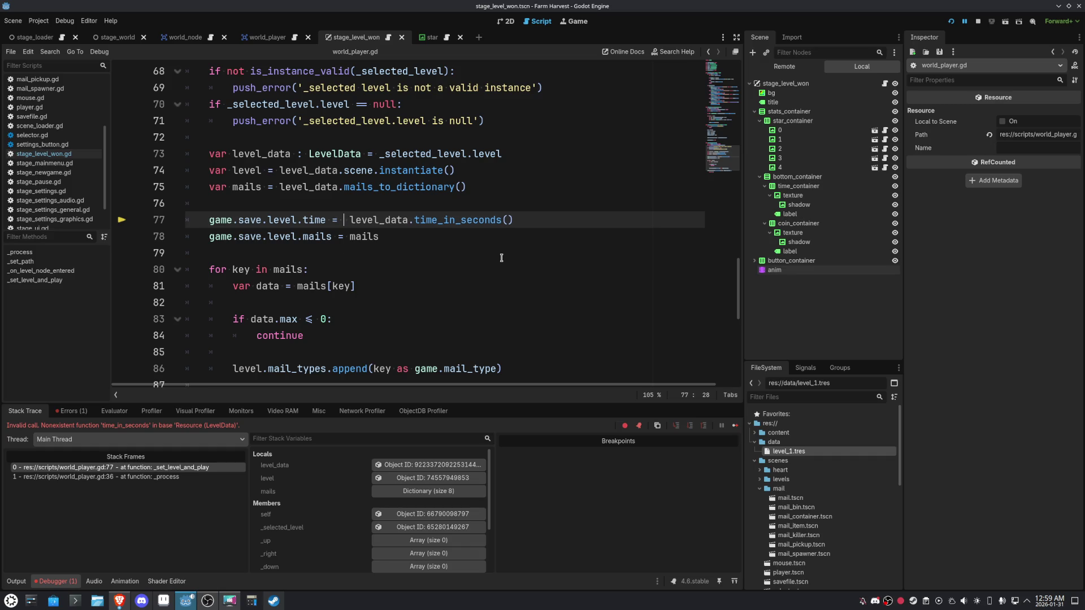
- Replace level_data.time_in_seconds() on line 77 of world_player.gd with 0.0
type("0.0")
key("shift+End")
key("Delete")
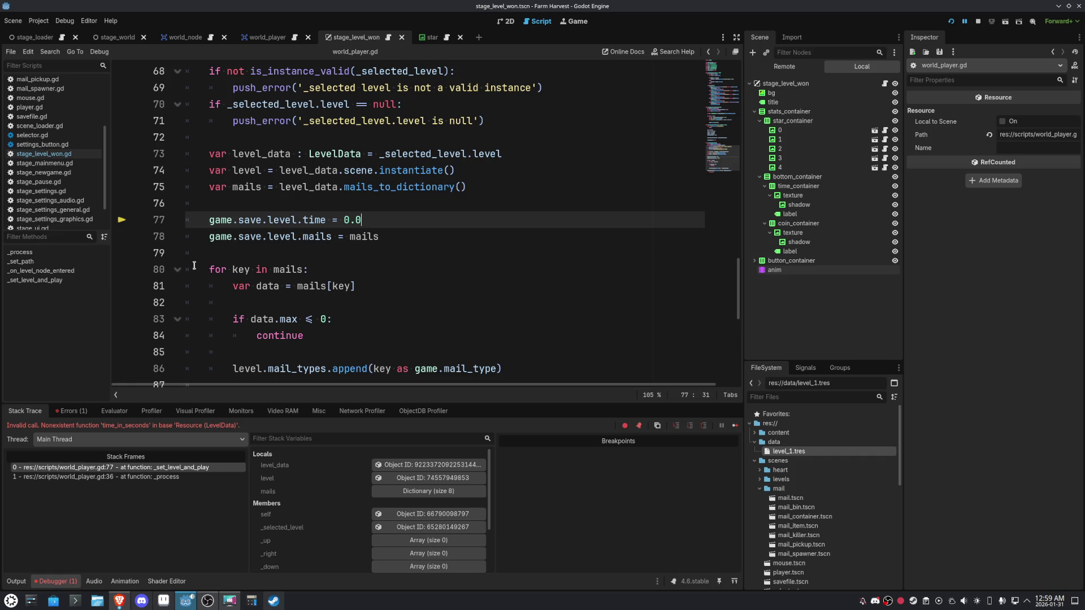
scroll(71, 165, "up", 3)
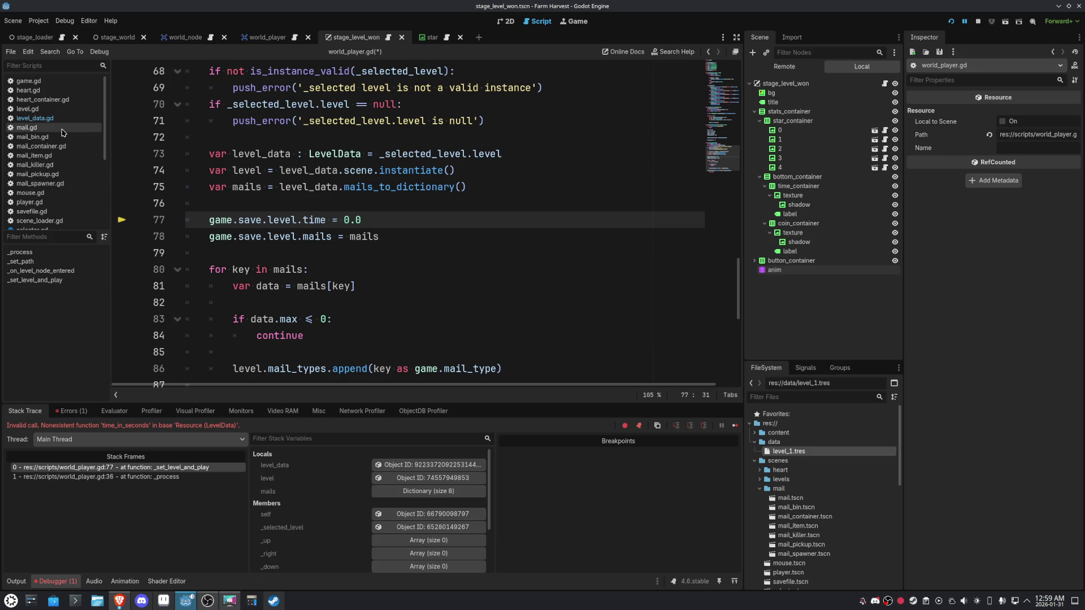
scroll(64, 131, "down", 2)
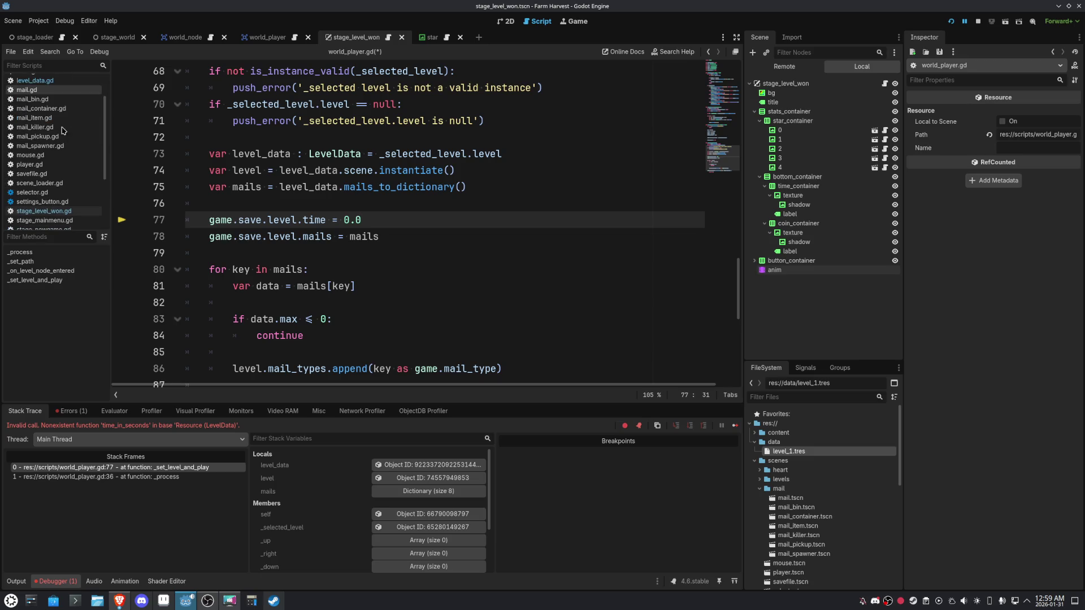
scroll(63, 131, "up", 2)
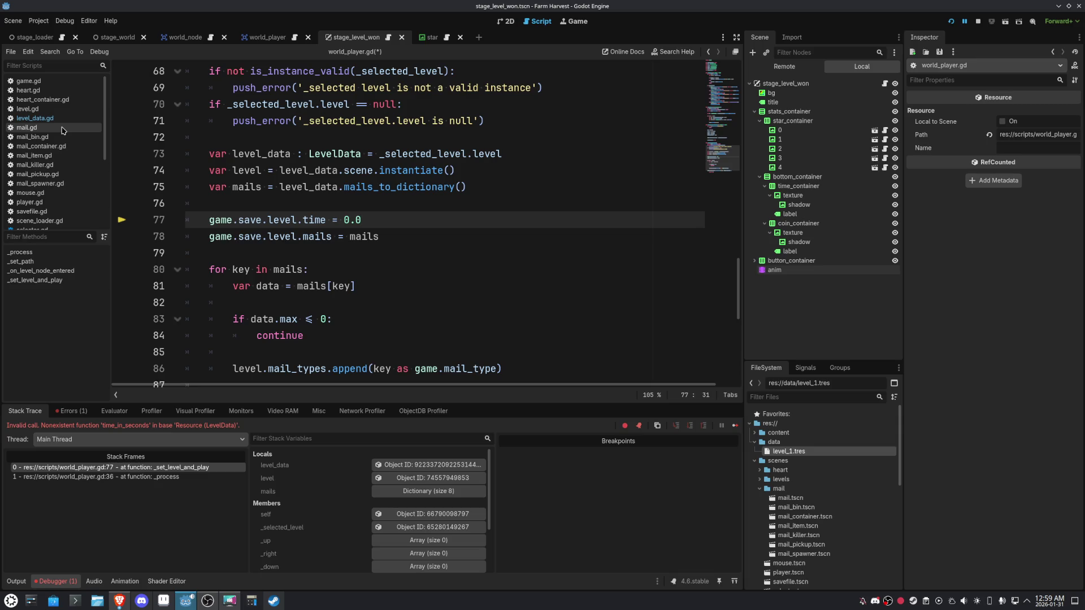
scroll(63, 131, "down", 7)
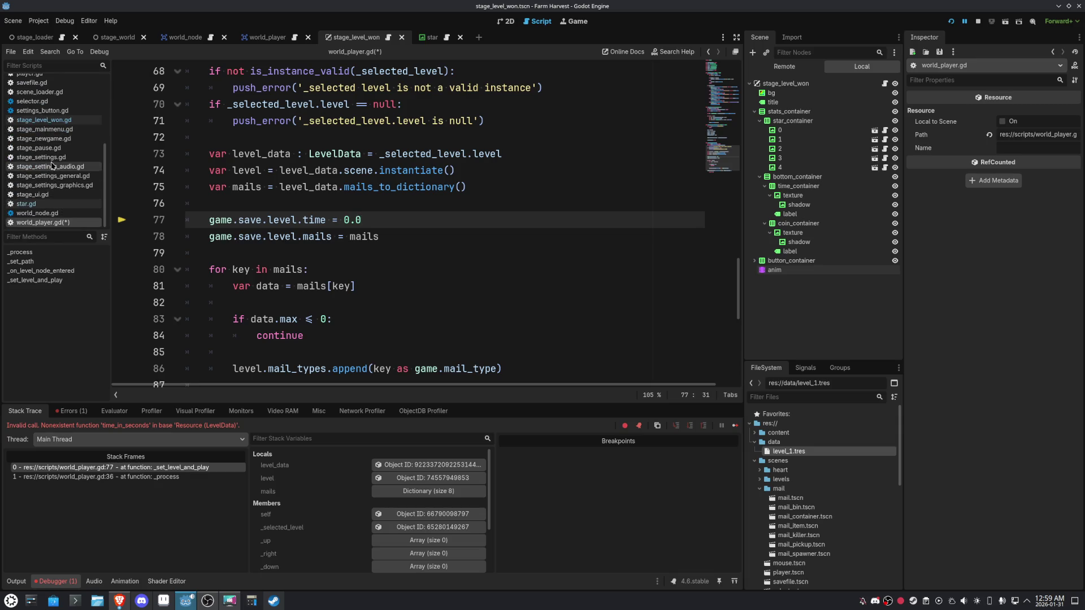
- In stage_ui.gd, change the time decrement '-=' to '+=' on line 21
left_click(73, 195)
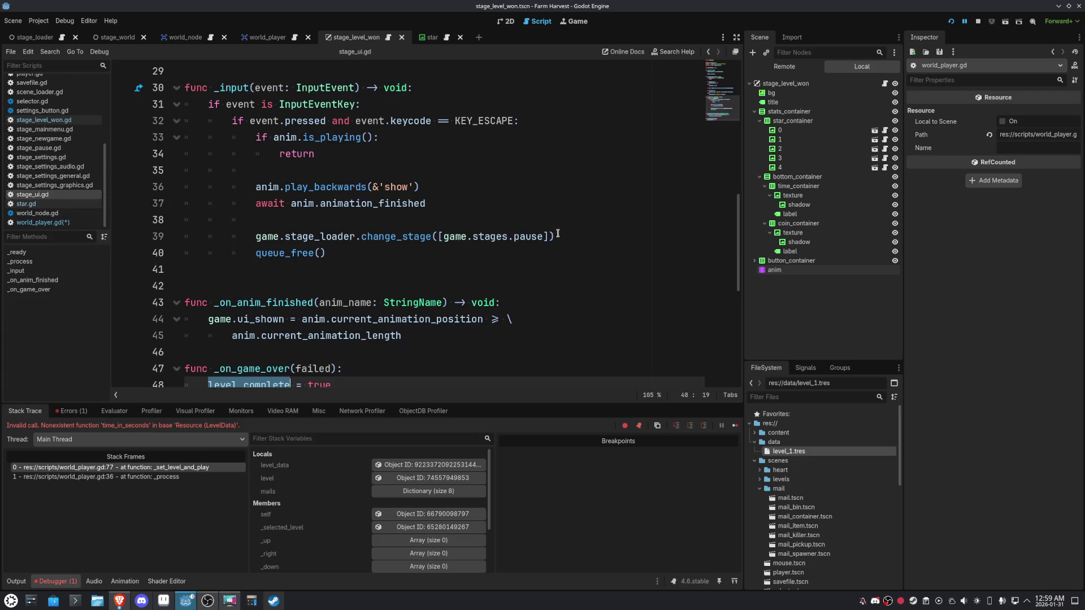
scroll(483, 148, "up", 7)
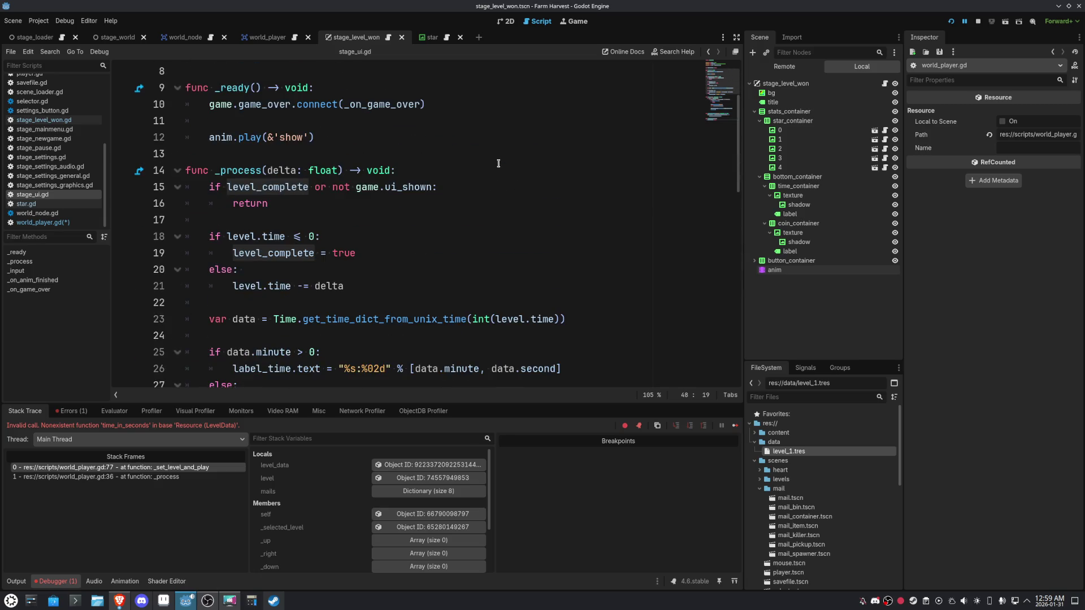
scroll(499, 163, "down", 1)
left_click(349, 238)
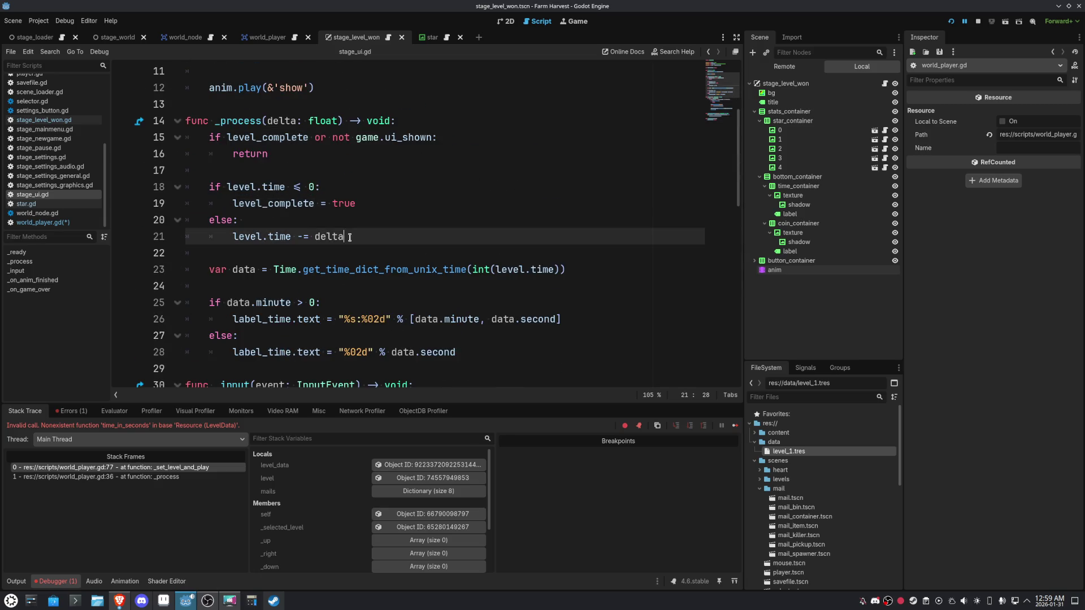
left_click(304, 238)
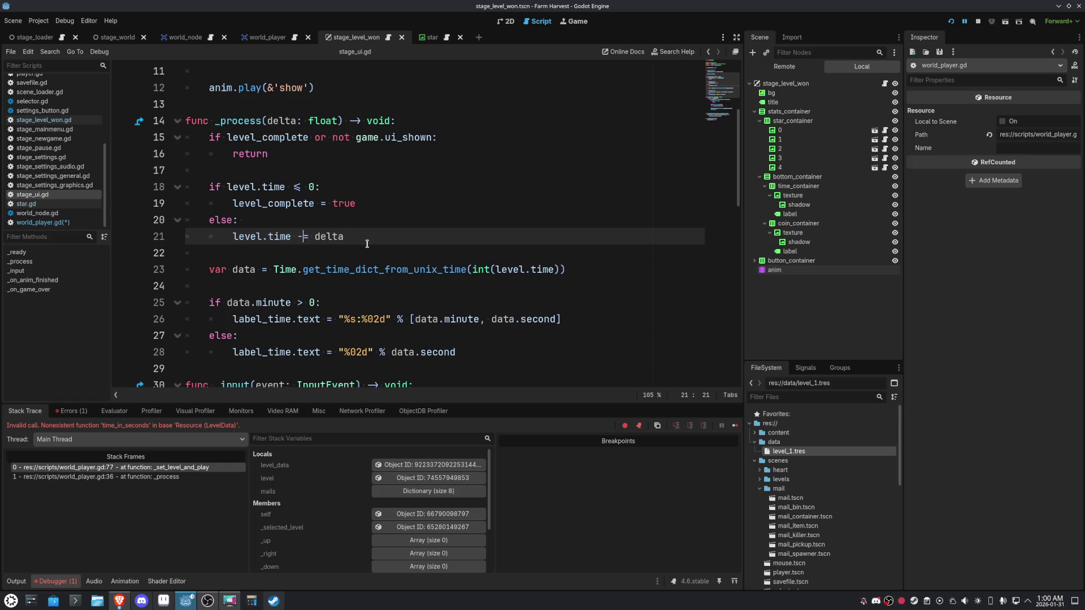
key("BackSpace")
type("+")
- Delete the 'if level.time <= 0' completion check, then test-run and stop the game
double_click(283, 206)
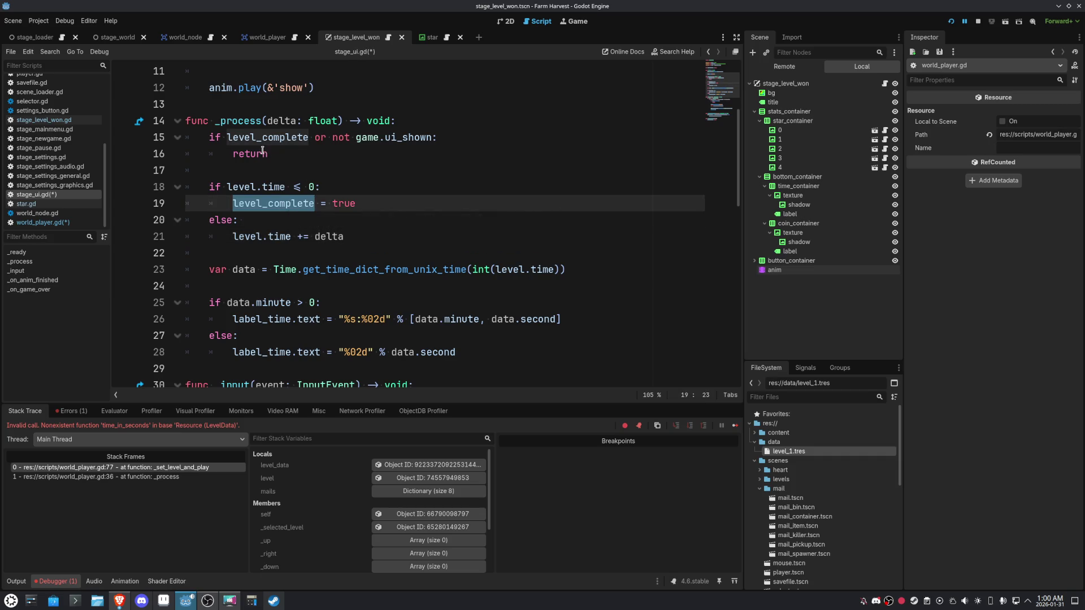
left_click_drag(246, 221, 202, 187)
key("Delete")
key("Delete")
key("Delete")
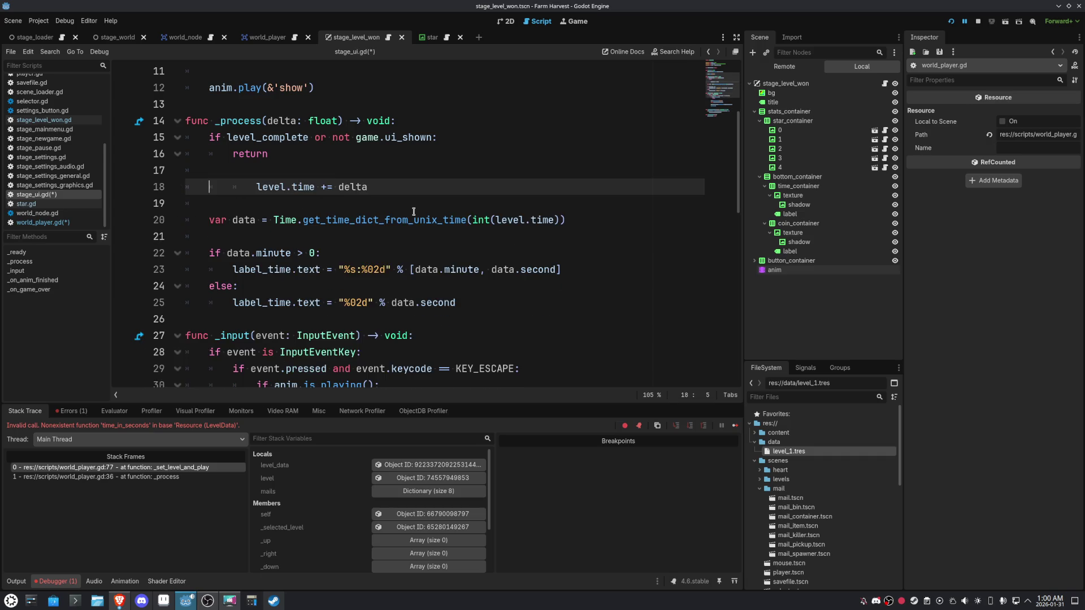
mouse_move(440, 137)
left_mouse_down()
mouse_move(242, 121)
mouse_move(206, 138)
left_mouse_up()
left_click(330, 180)
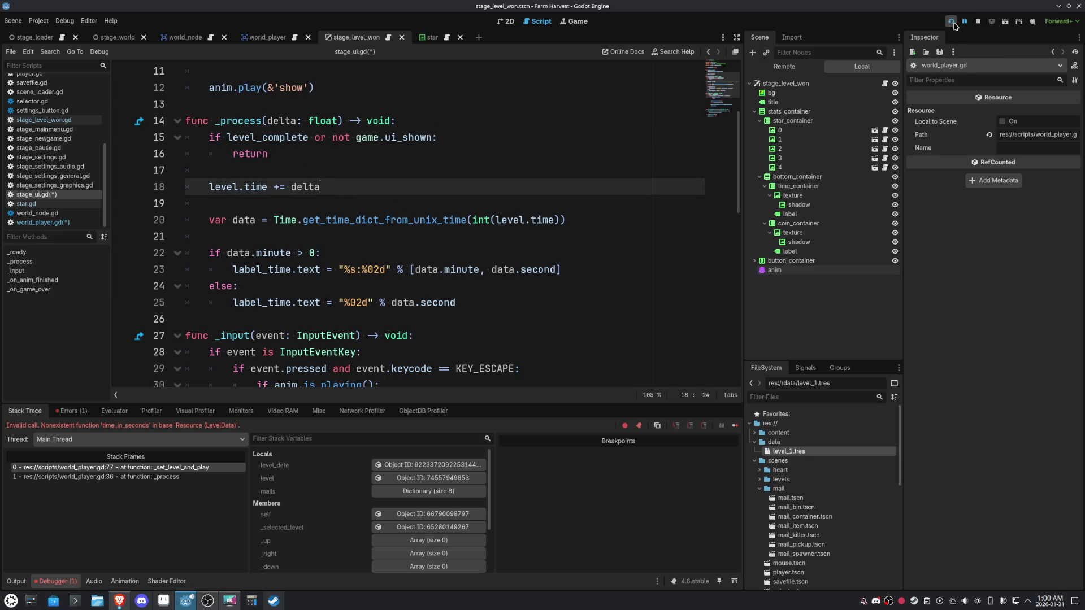
left_click(952, 23)
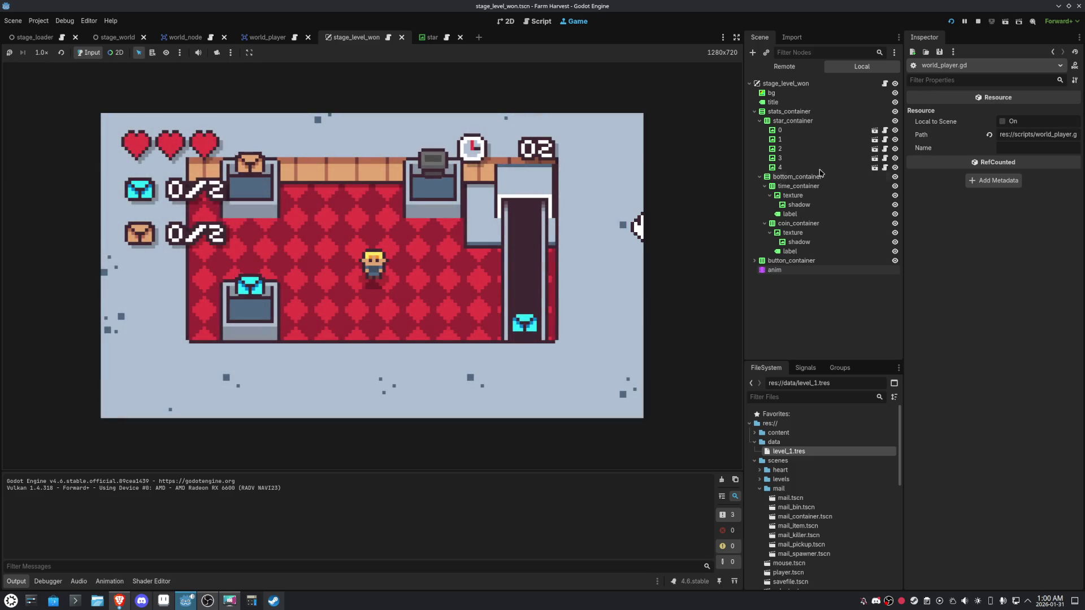
left_click(980, 22)
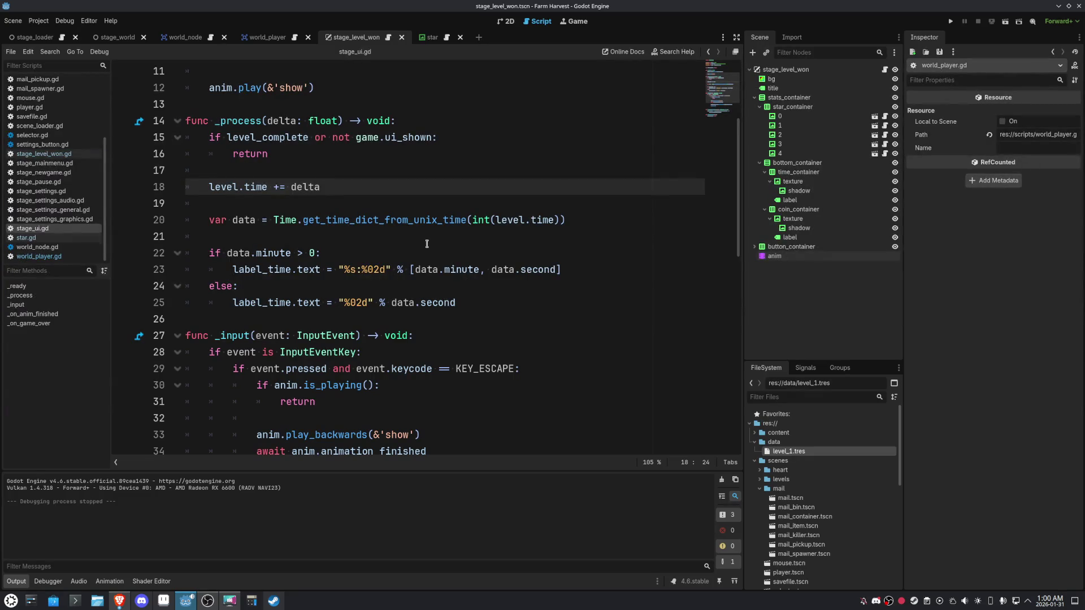
- Filter the FileSystem for stage_ui and open the stage_ui.tscn scene
left_click_drag(337, 185, 210, 189)
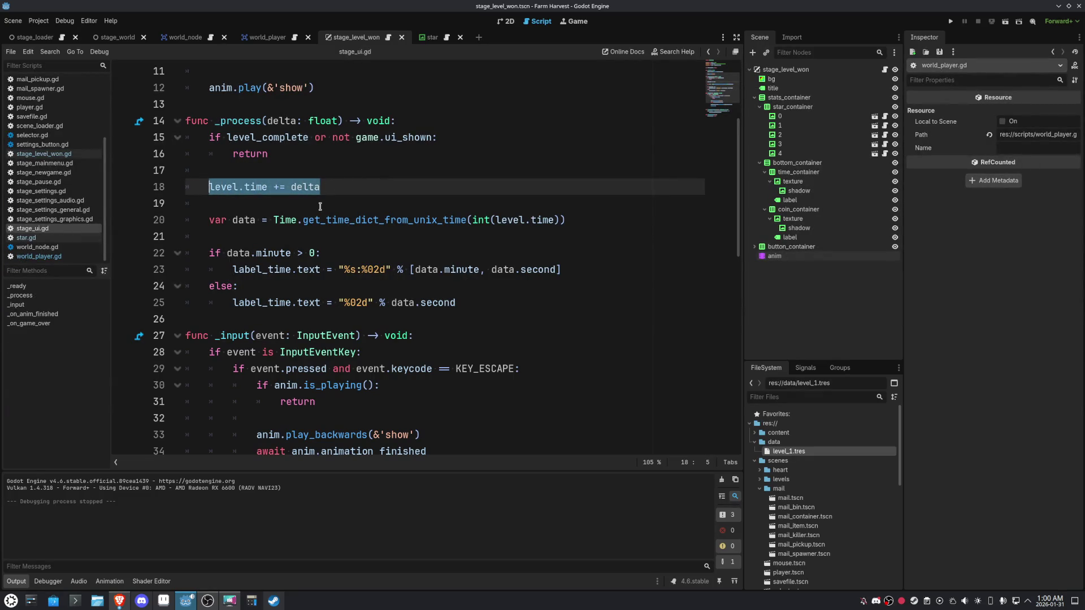
left_click(812, 398)
type("stage_")
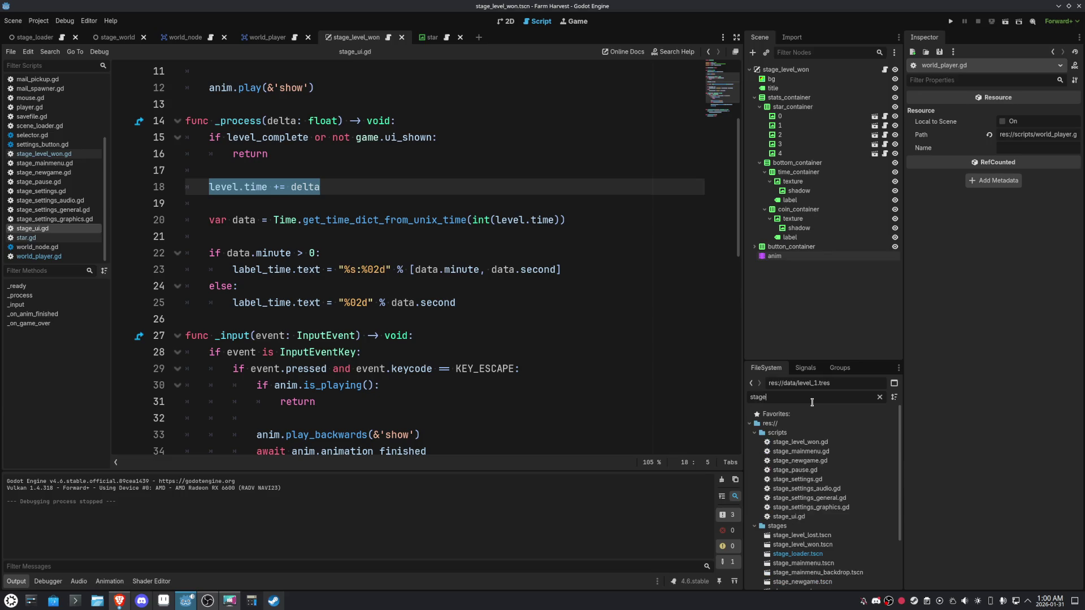
type("ui")
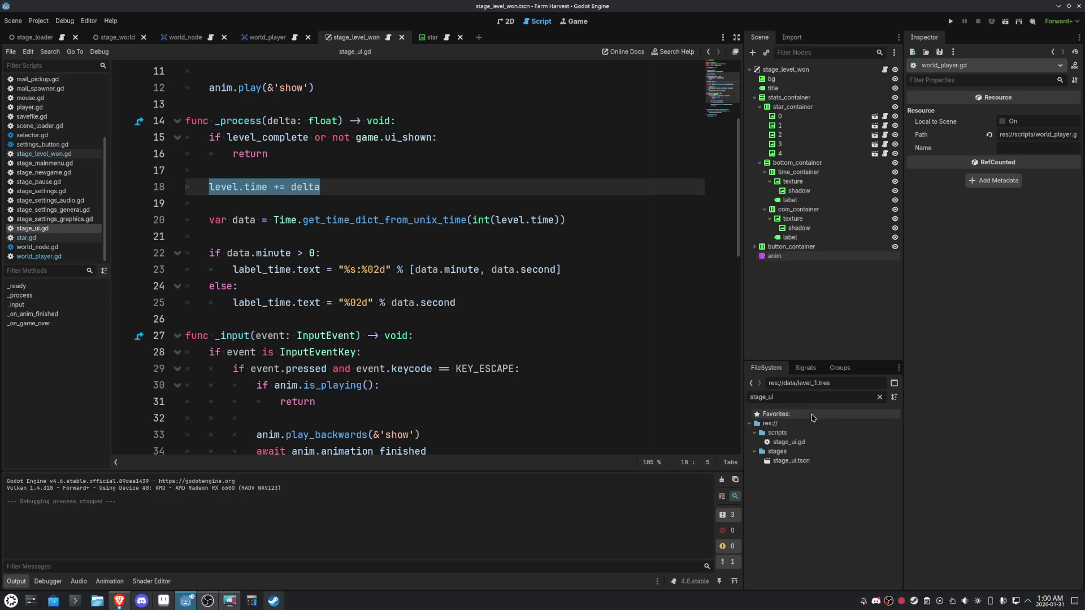
double_click(798, 462)
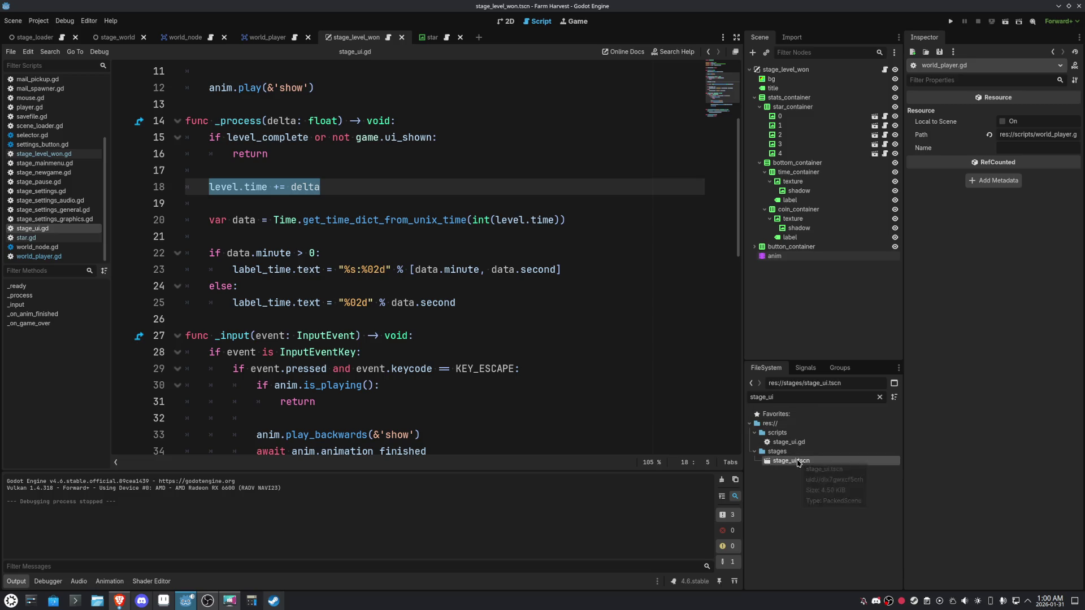
- Reduce the minute if/else to the single '%s:%02d' label_time line and show the 2D view
left_click(395, 193)
mouse_move(469, 298)
left_mouse_down()
mouse_move(148, 273)
mouse_move(152, 258)
left_mouse_up()
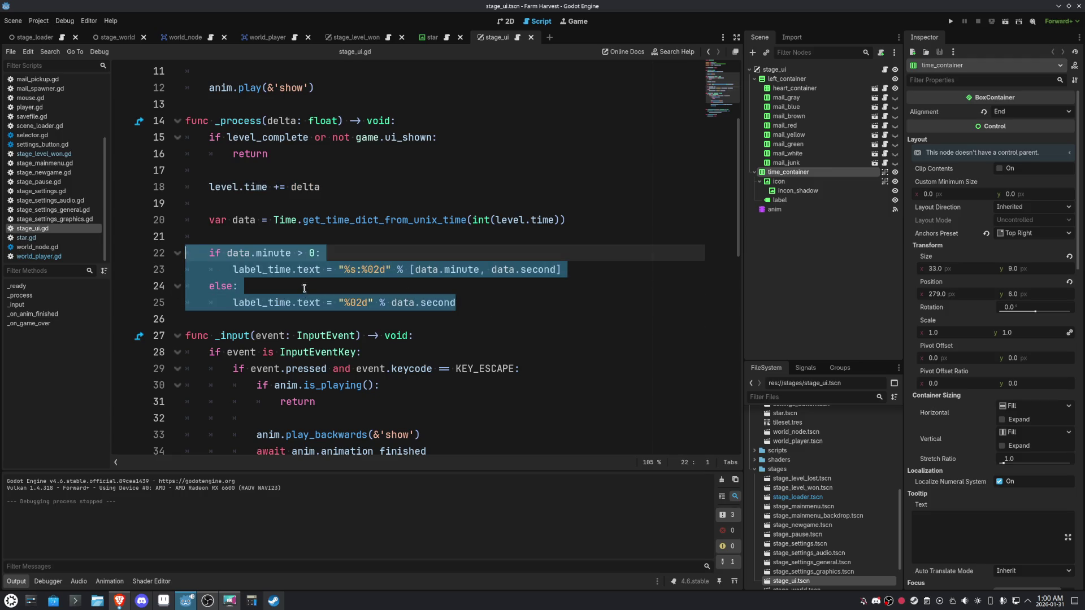
left_click(360, 266)
left_click(362, 255)
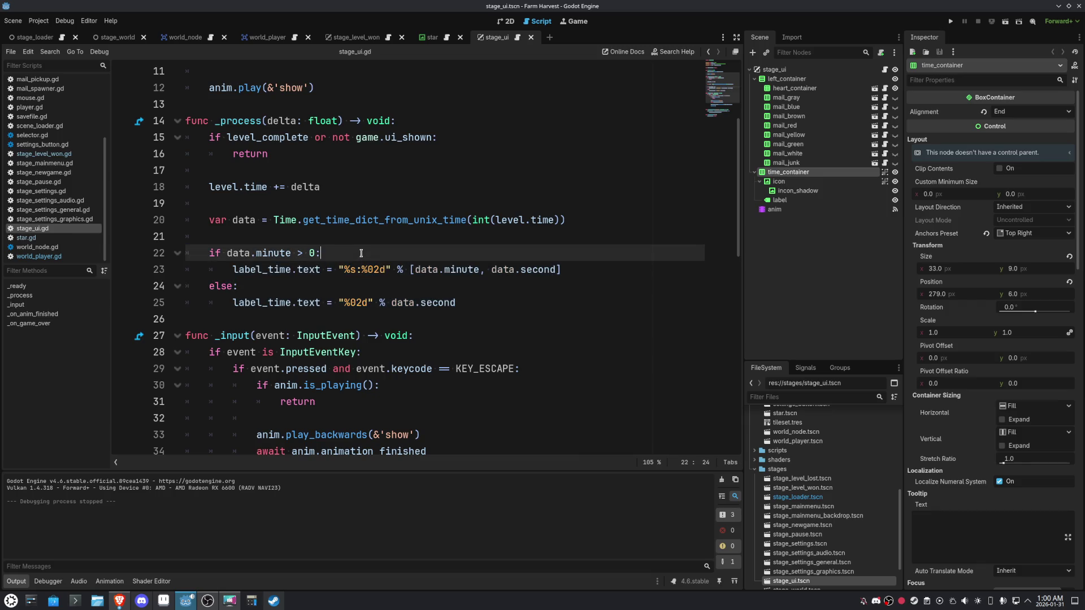
key("ctrl+shift+k")
key("Down")
key("ctrl+shift+k")
key("ctrl+shift+k")
key("Up")
key("shift+Tab")
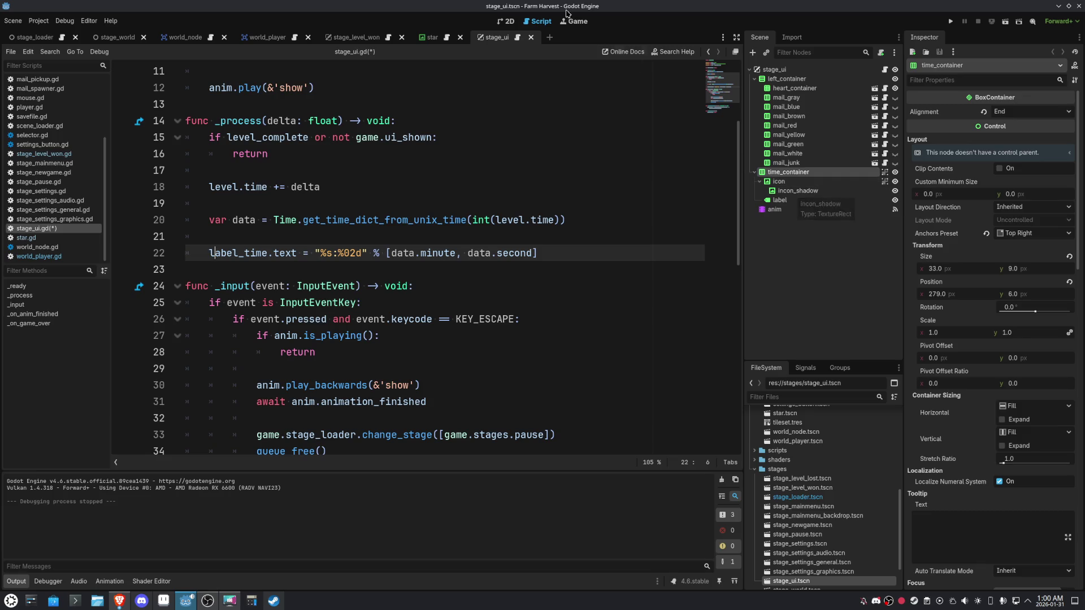
left_click(506, 21)
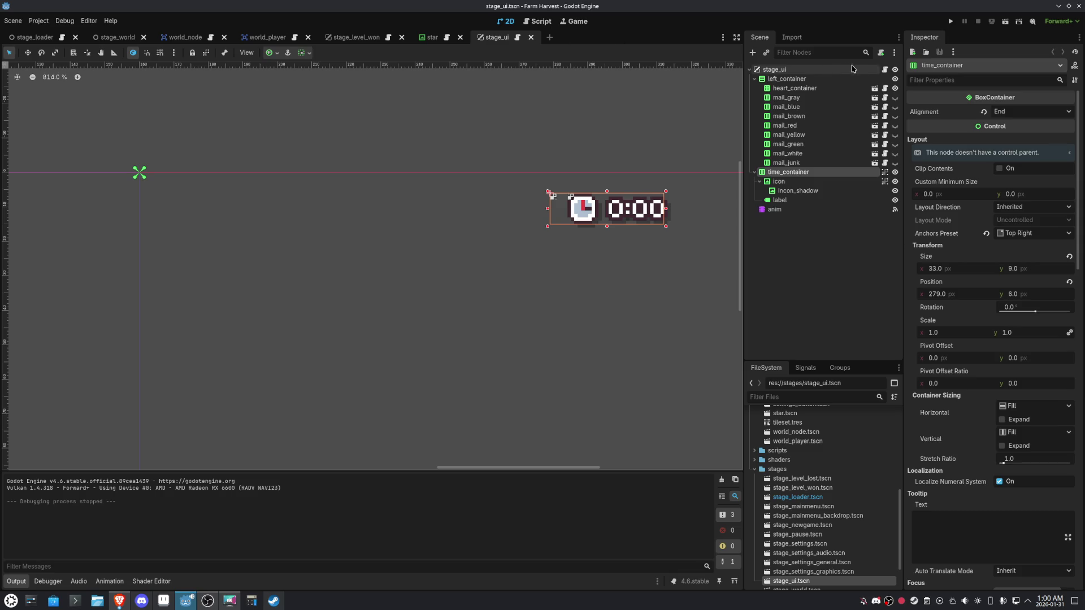
left_click(885, 69)
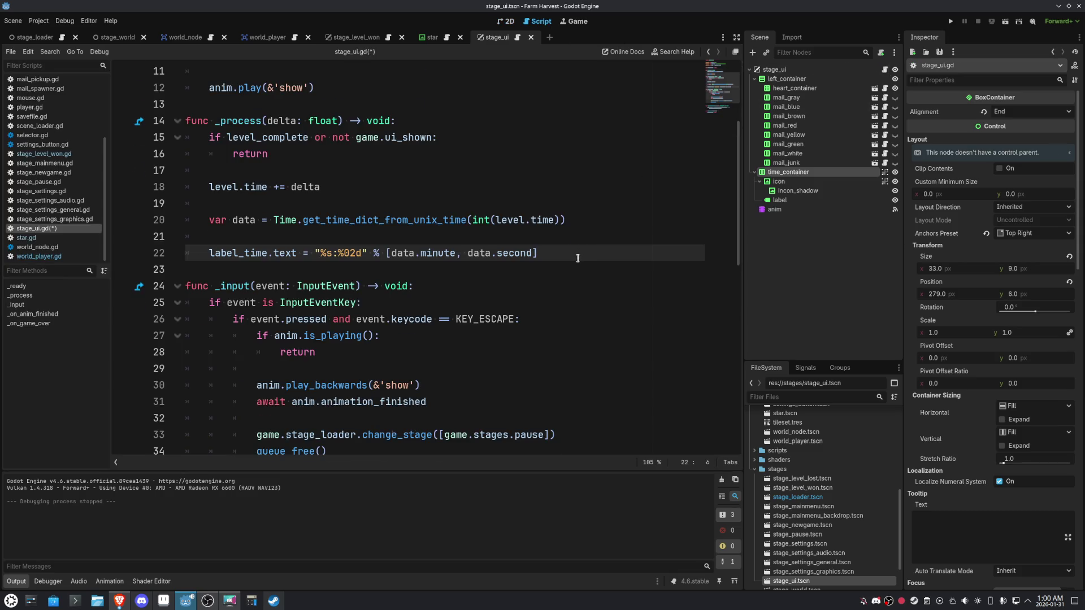
scroll(578, 258, "up", 3)
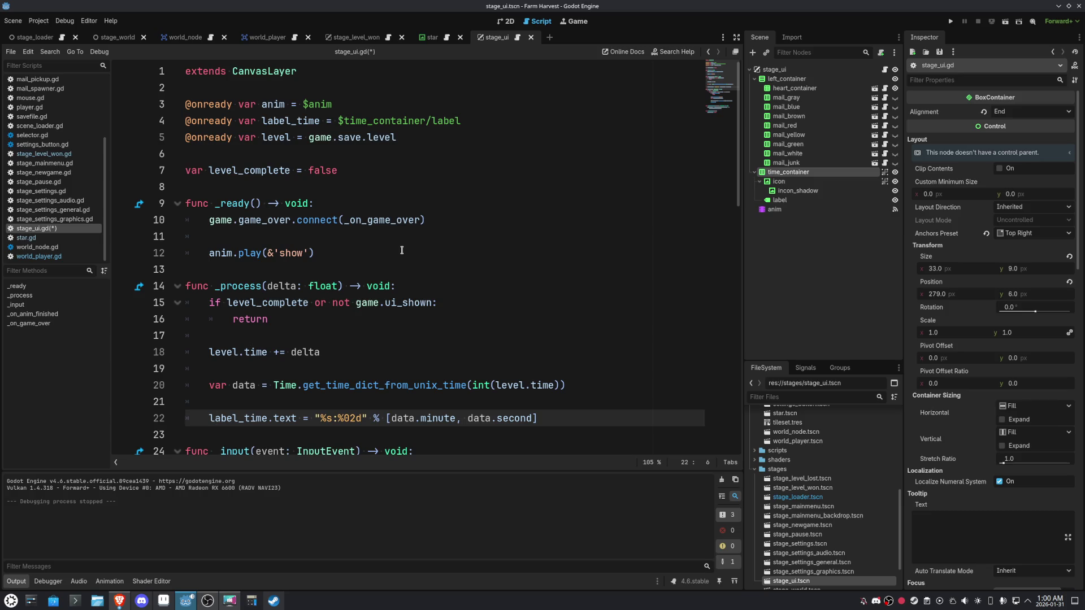
scroll(402, 250, "down", 3)
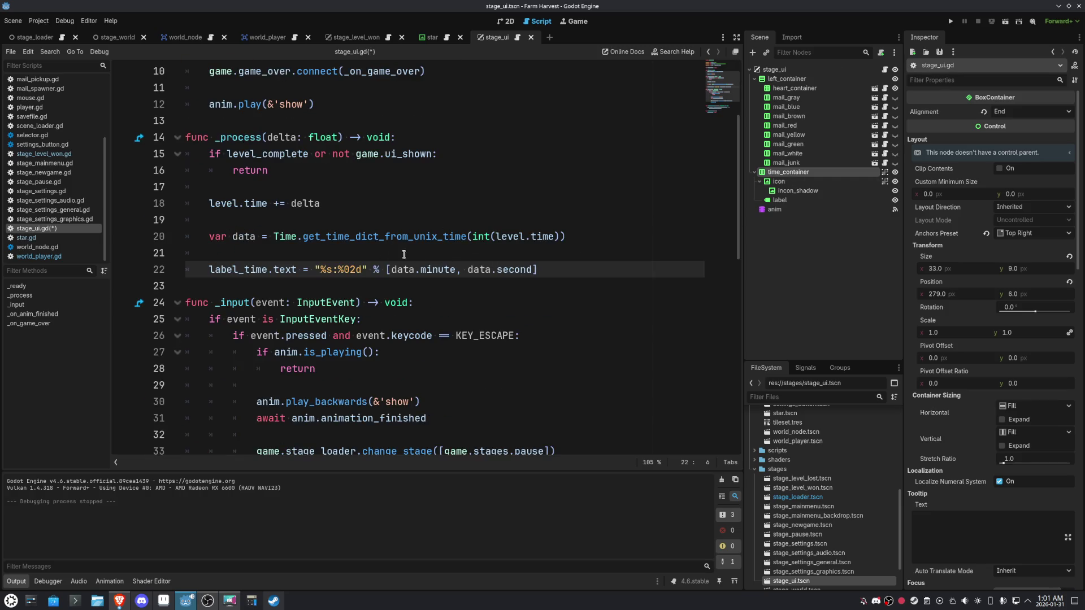
left_click(950, 21)
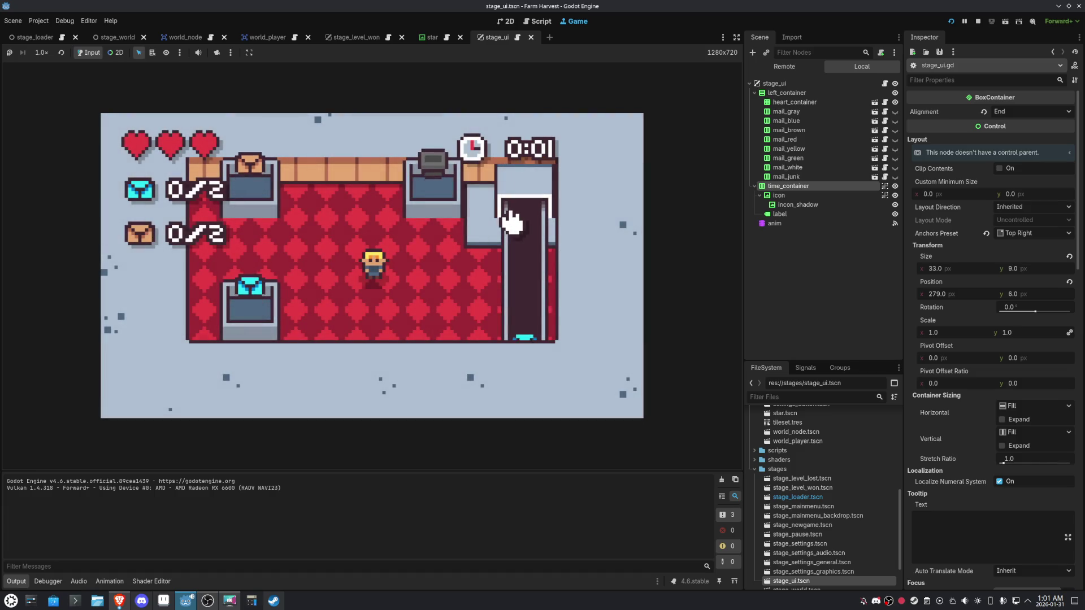
key("Left")
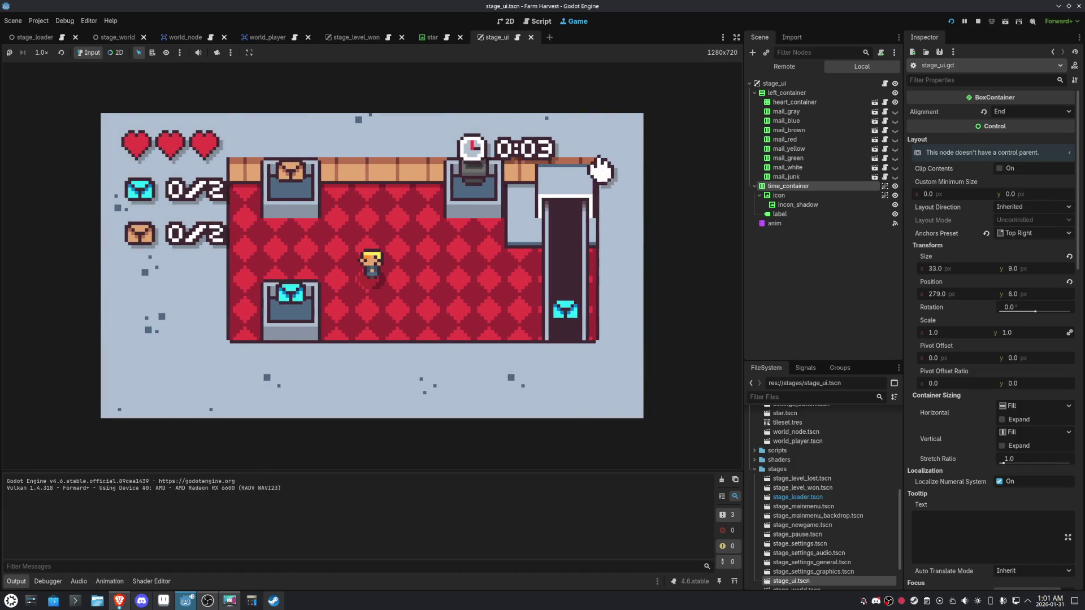
key("Right")
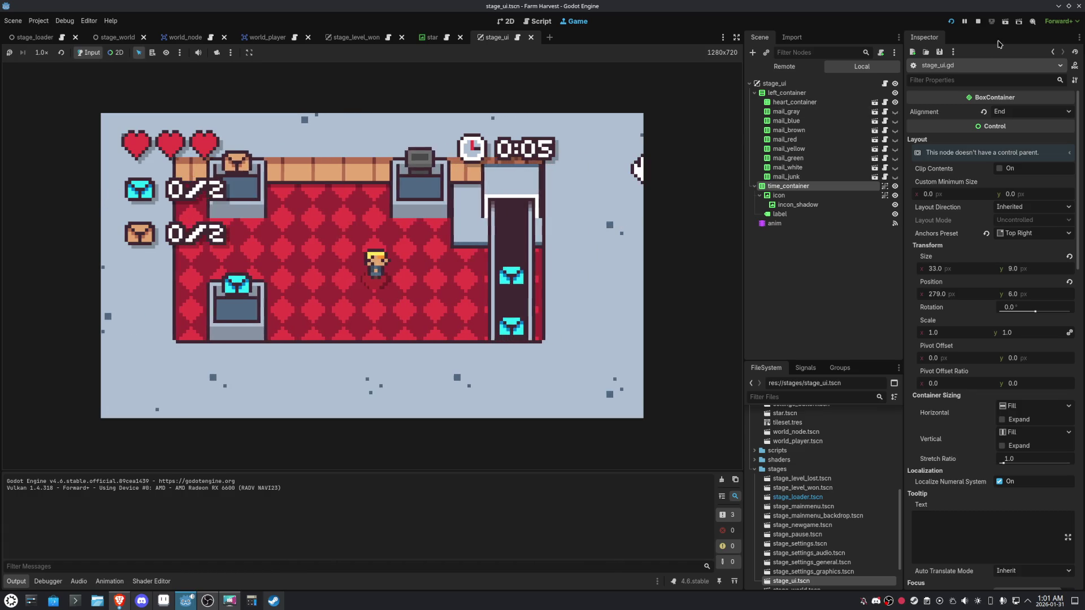
left_click(980, 23)
left_click(500, 23)
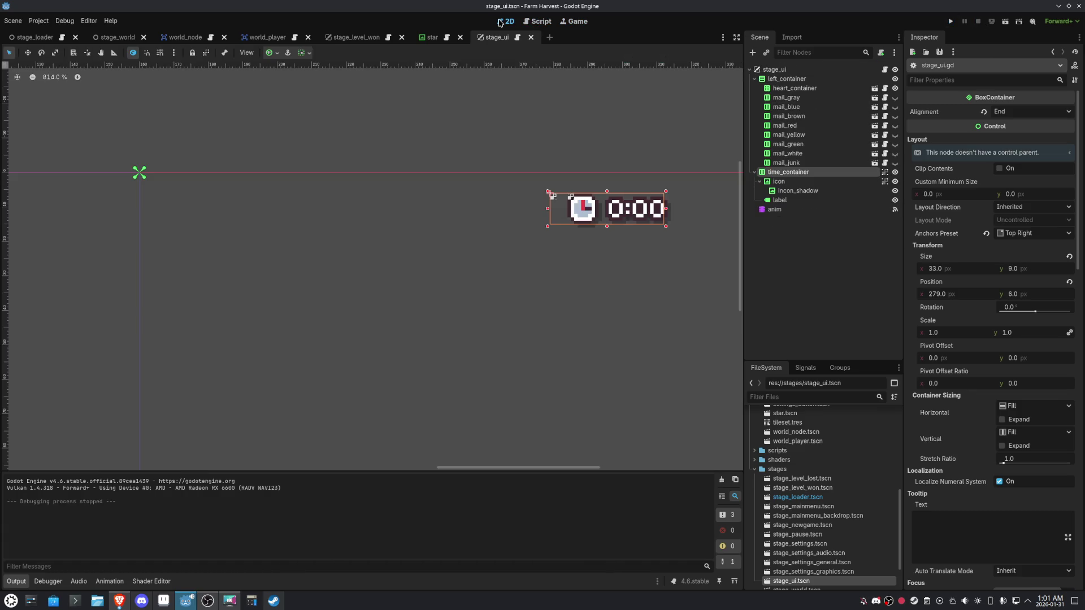
- Inspect the show animation timeline and the timer container's child nodes
scroll(448, 238, "down", 8)
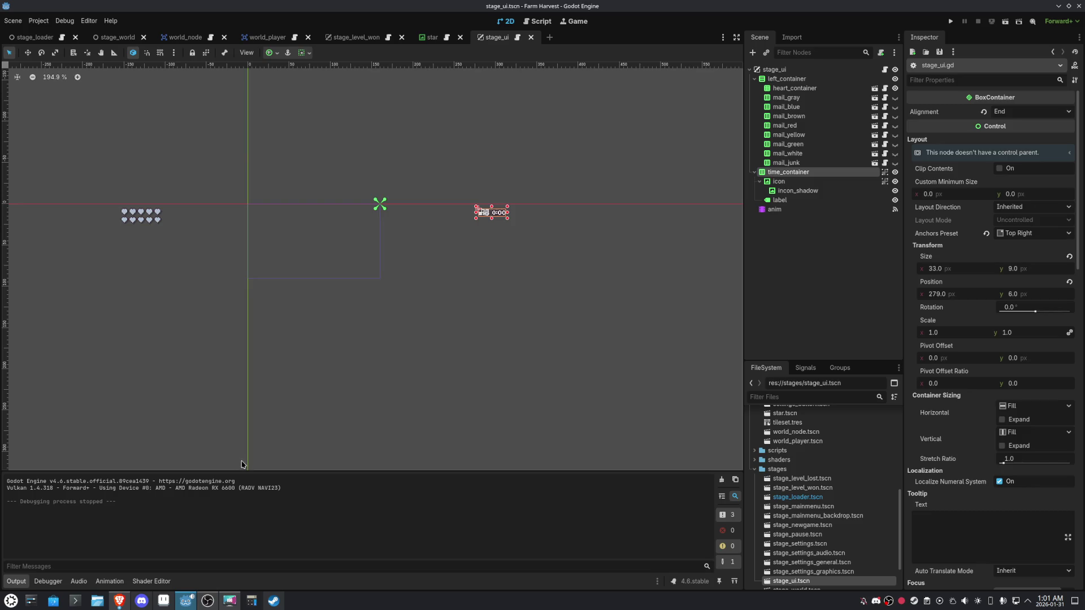
left_click(774, 210)
left_click(200, 497)
scroll(368, 199, "up", 8)
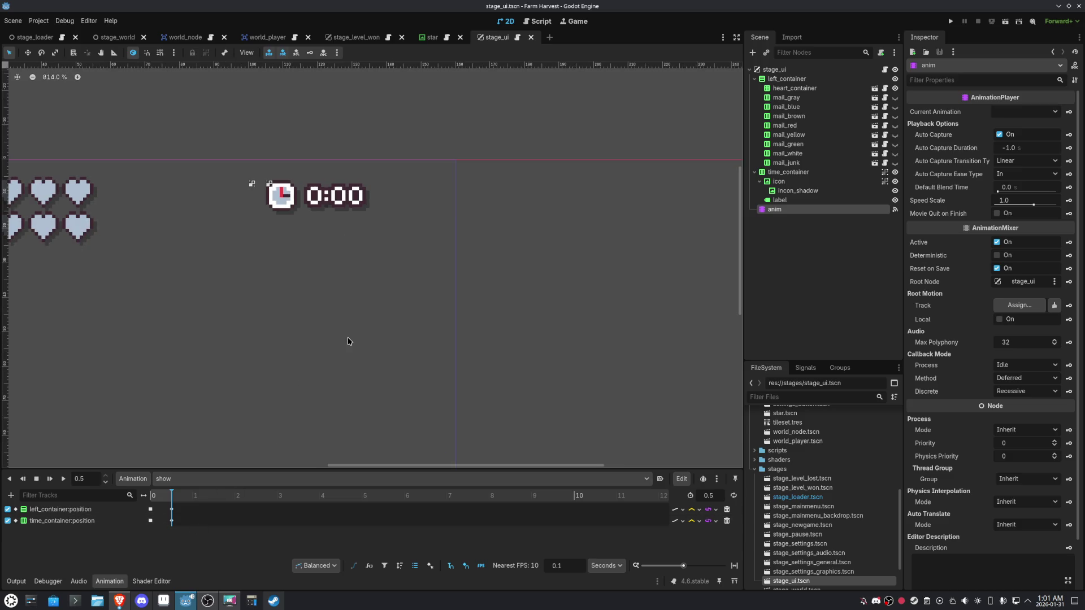
scroll(348, 341, "down", 4)
scroll(332, 334, "left", 3)
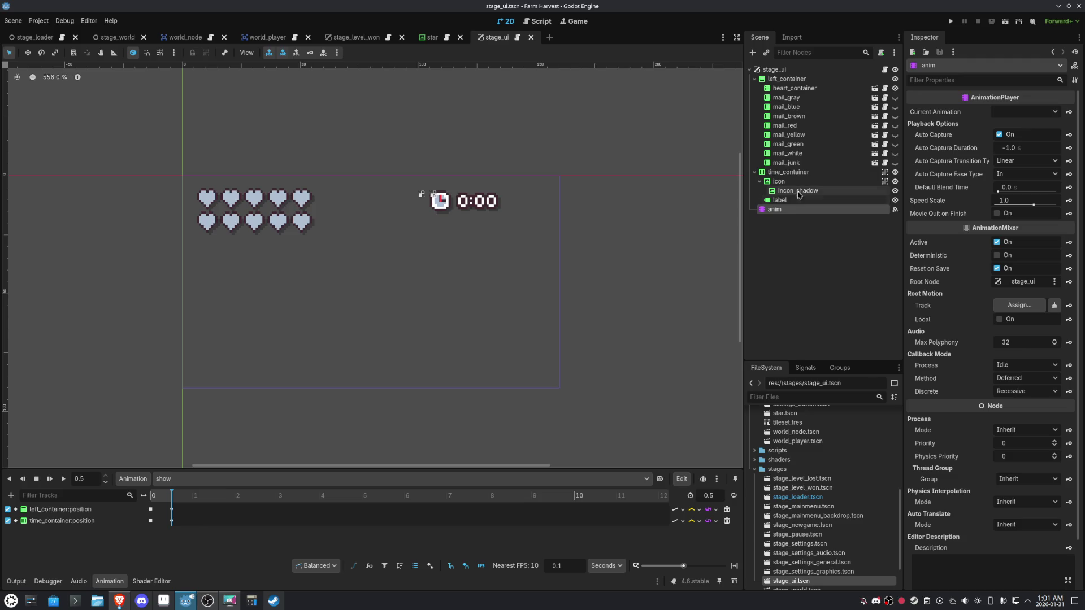
left_click(782, 175)
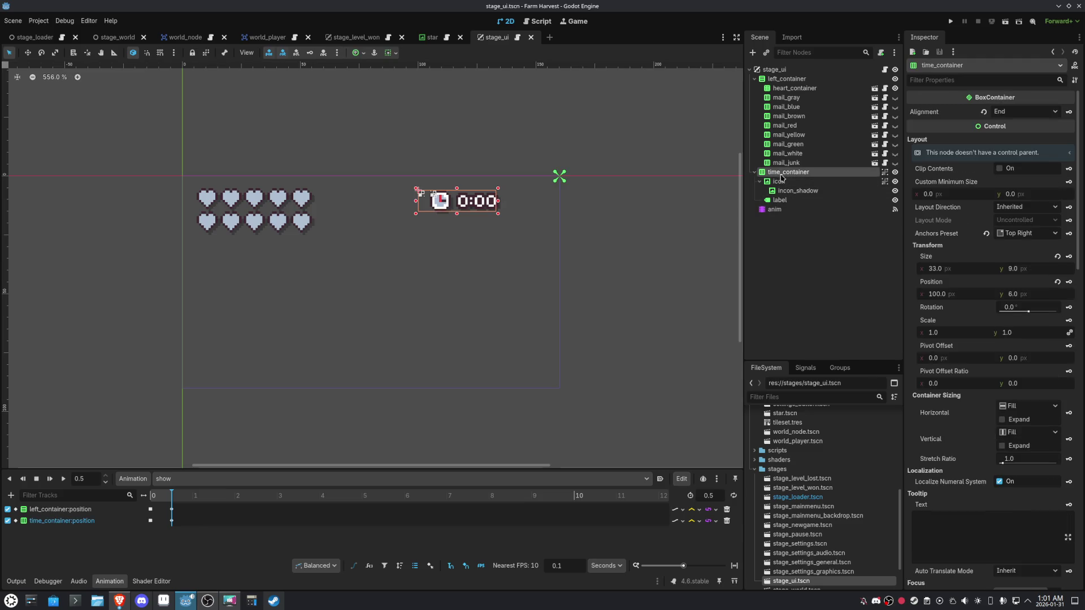
left_click(779, 182)
left_click(795, 190)
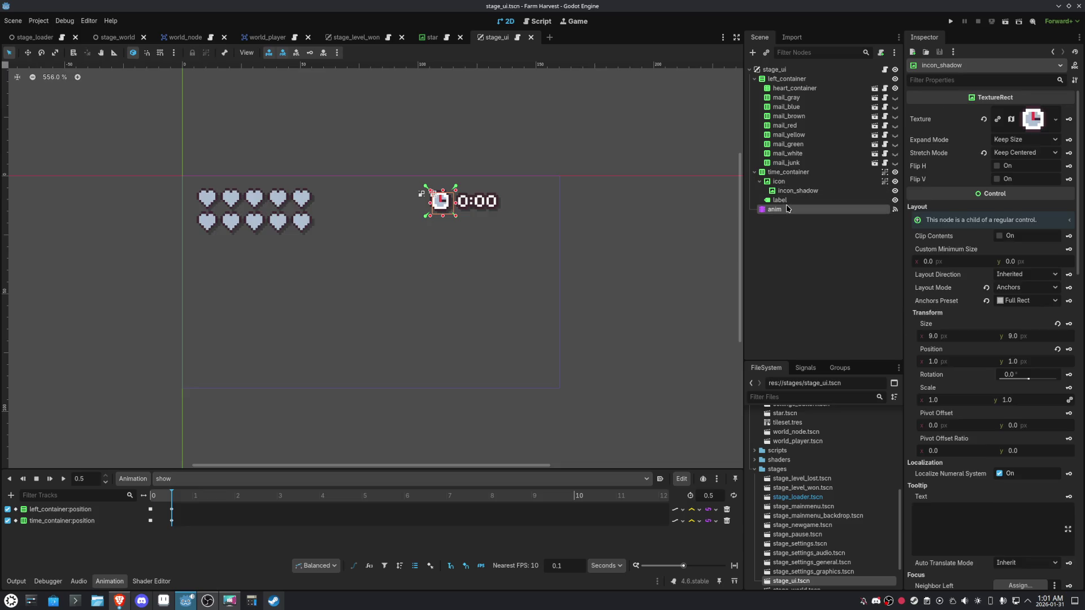
left_click(786, 209)
left_click(786, 203)
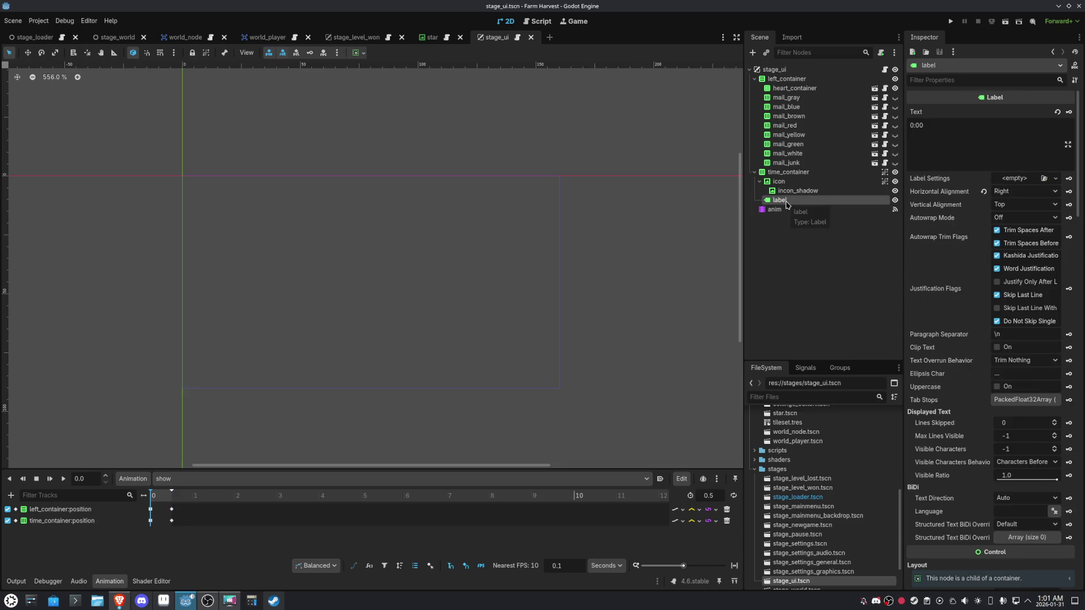
left_click(772, 174)
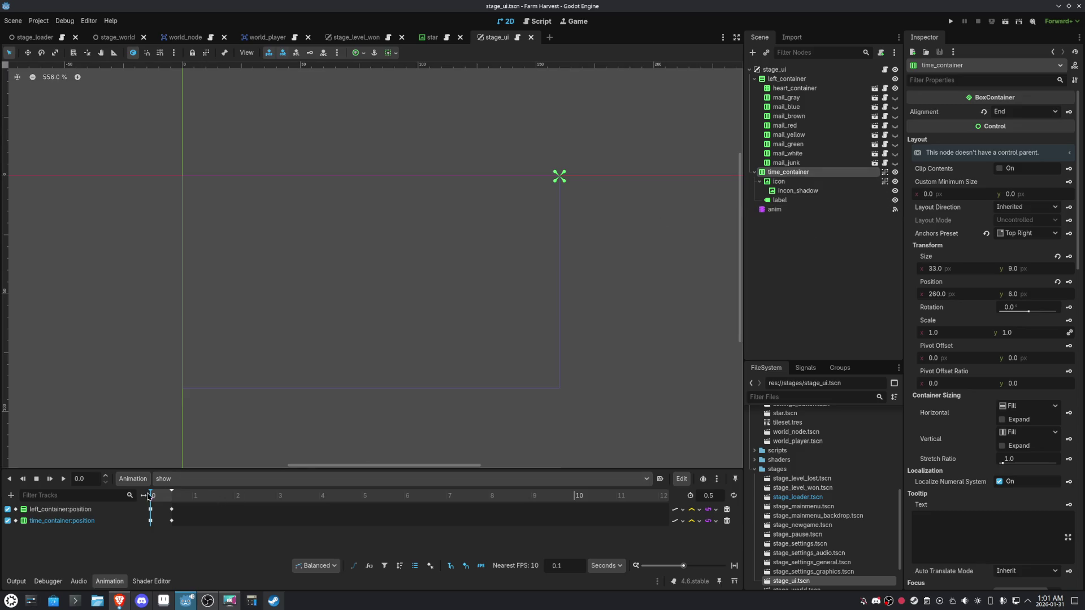
- Preview the slide-in, narrow time_container to 28 px wide, and save the scene
left_click(171, 498)
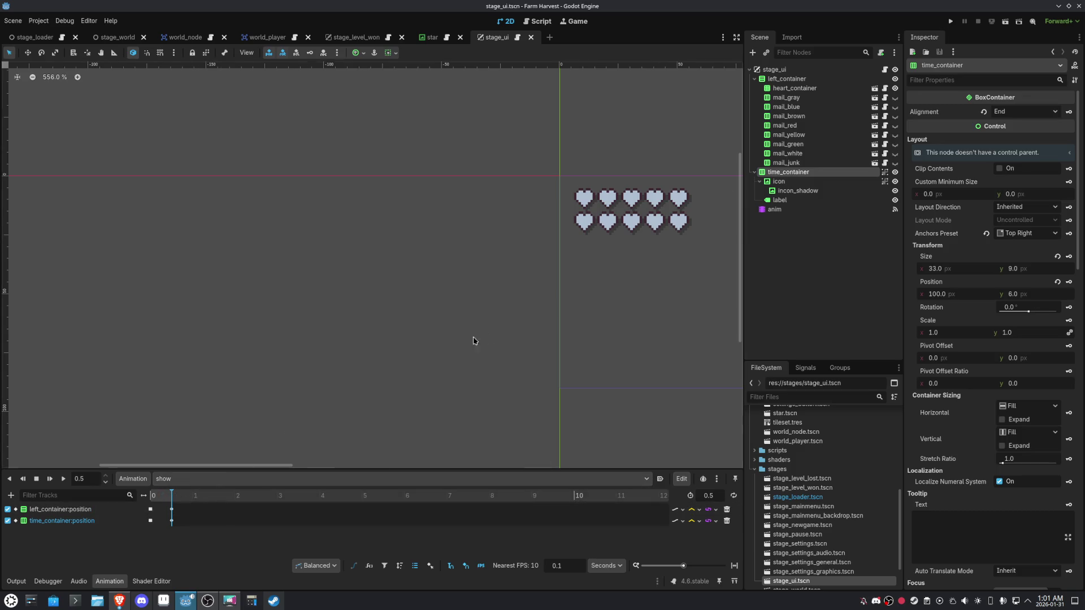
scroll(469, 322, "down", 3)
left_click_drag(708, 280, 444, 225)
scroll(406, 220, "up", 5)
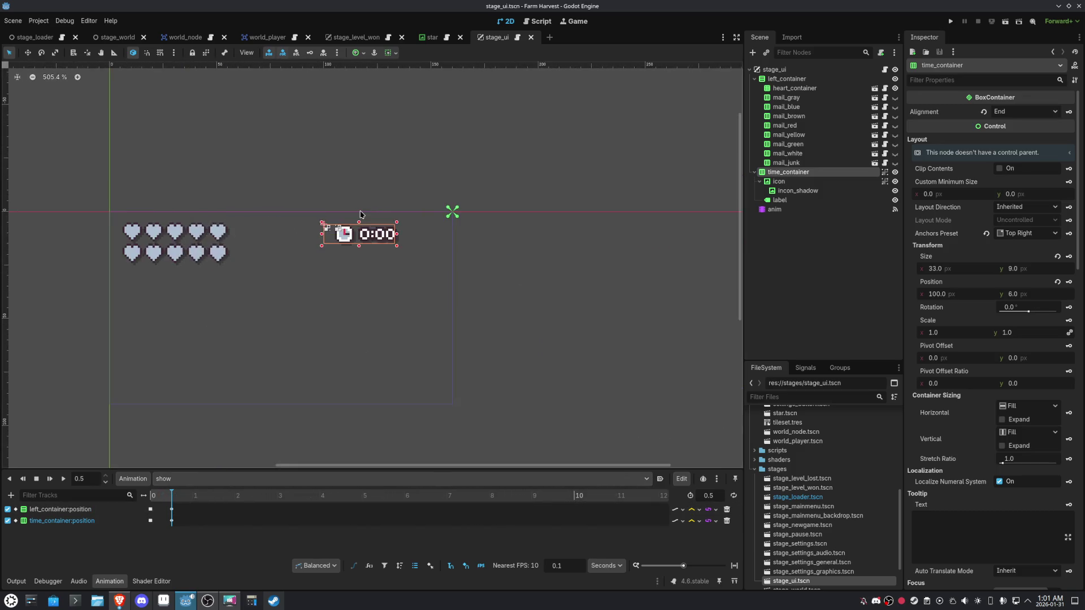
mouse_move(162, 498)
left_mouse_down()
mouse_move(141, 499)
mouse_move(214, 497)
left_mouse_up()
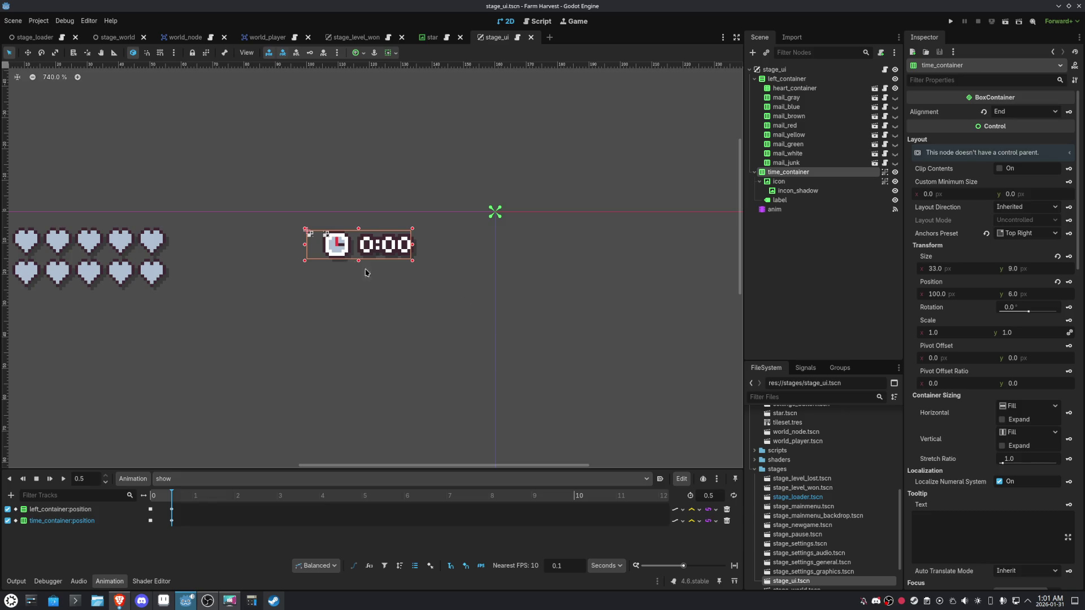
left_click_drag(304, 246, 325, 245)
mouse_move(172, 497)
left_mouse_down()
mouse_move(148, 497)
mouse_move(228, 499)
left_mouse_up()
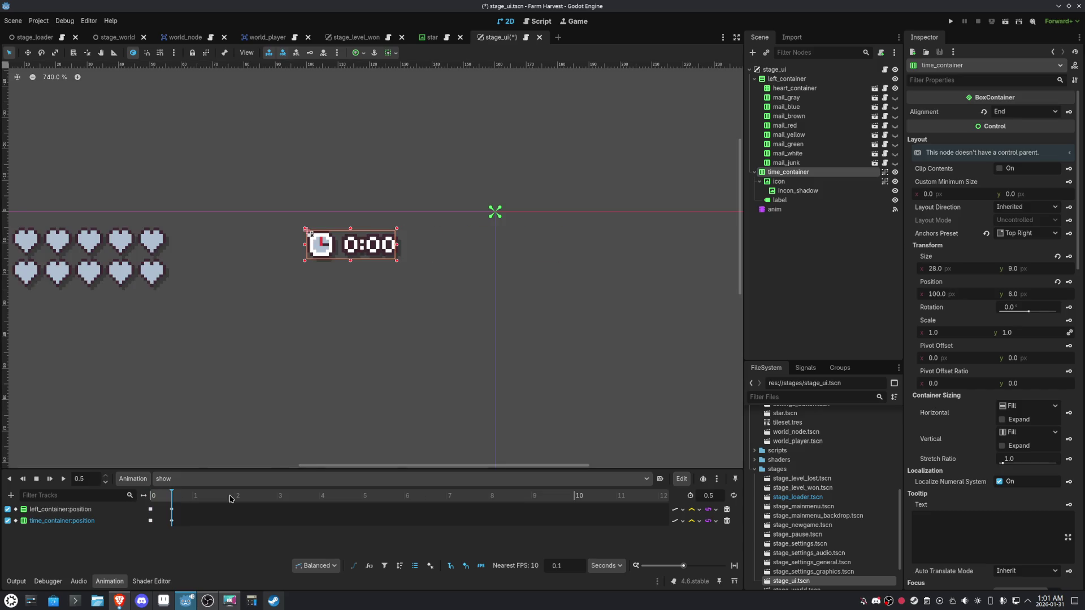
key("ctrl+s")
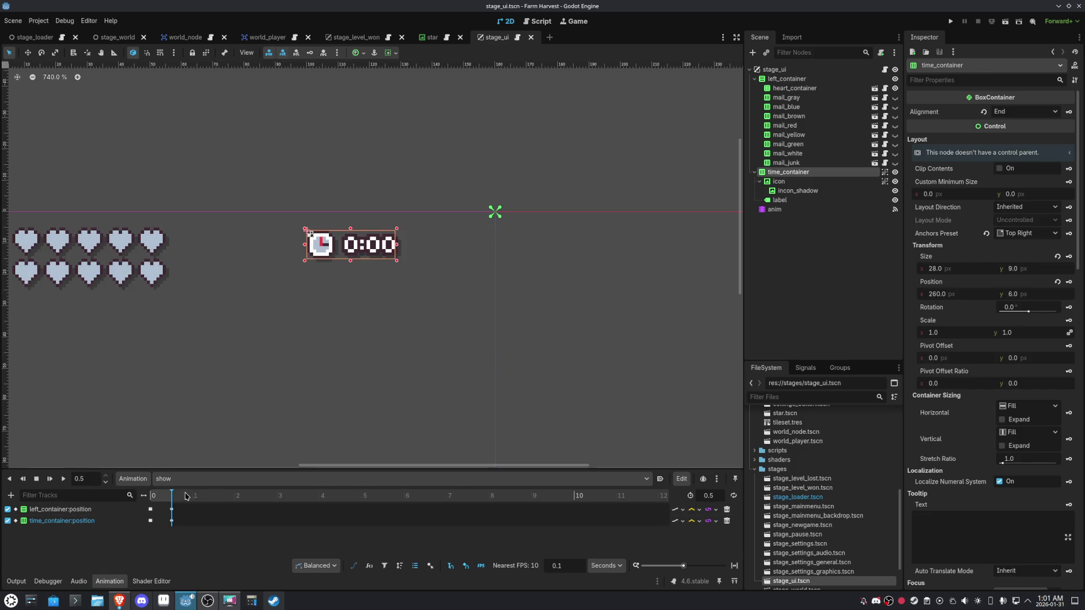
left_click(150, 497)
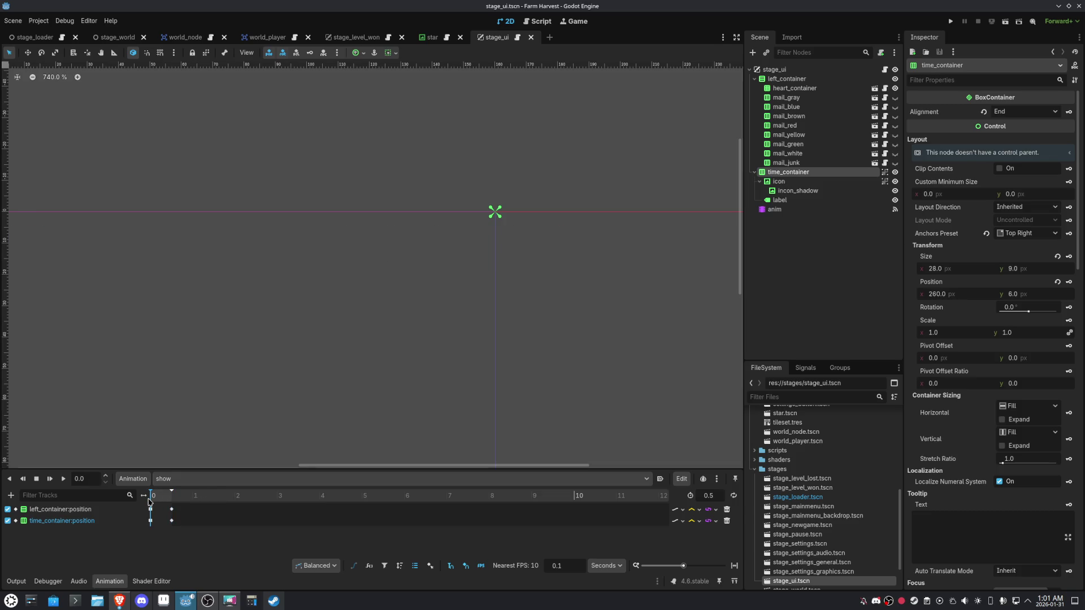
- Delete the time_container:position track and anchor the timer top-right at position 125, 6
left_click(727, 521)
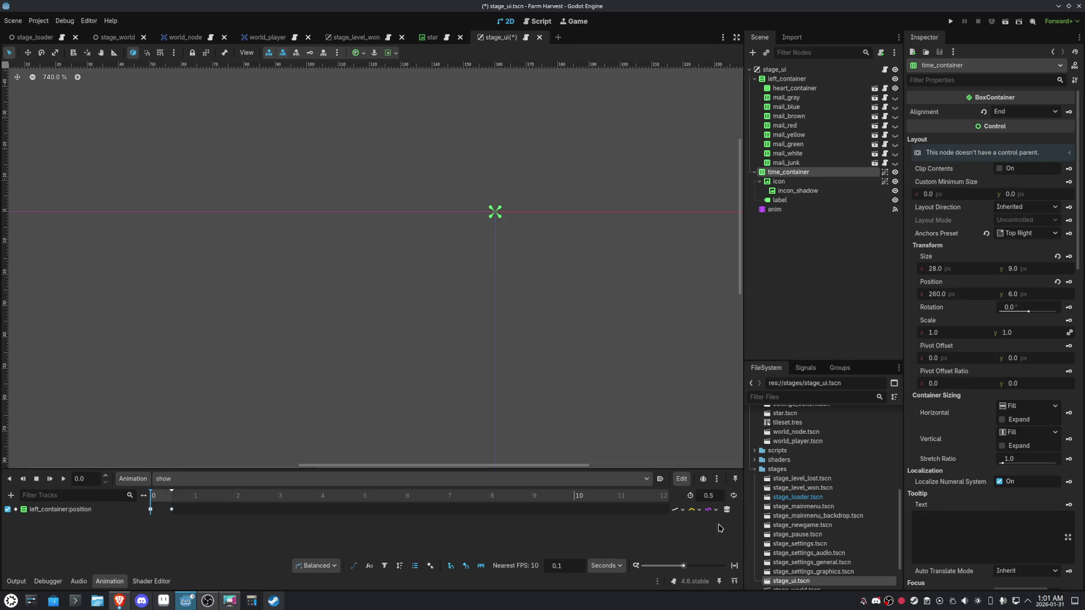
left_click(170, 499)
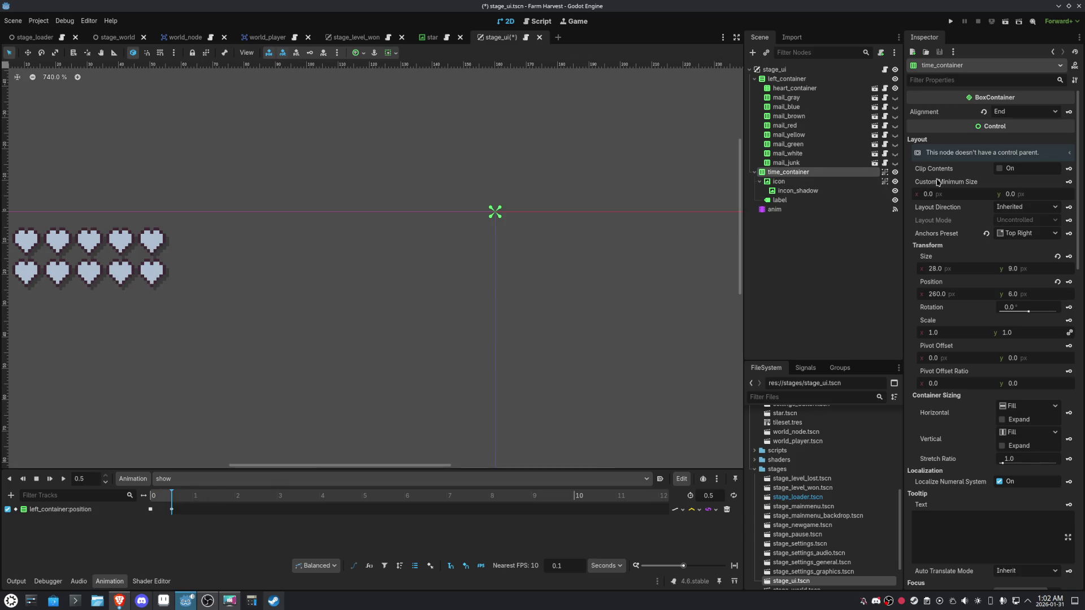
left_click(355, 54)
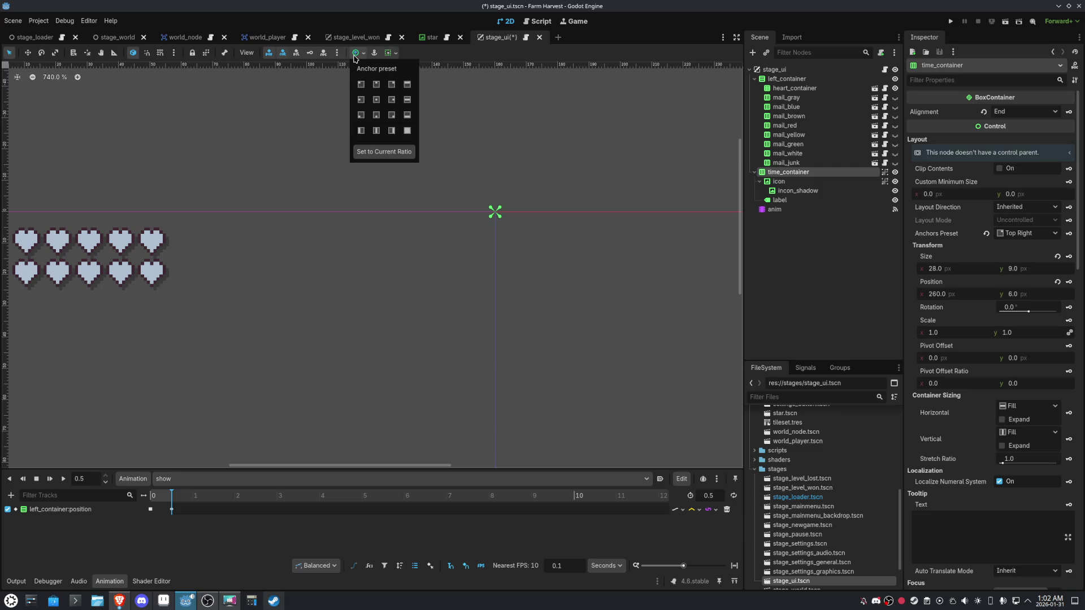
left_click(391, 84)
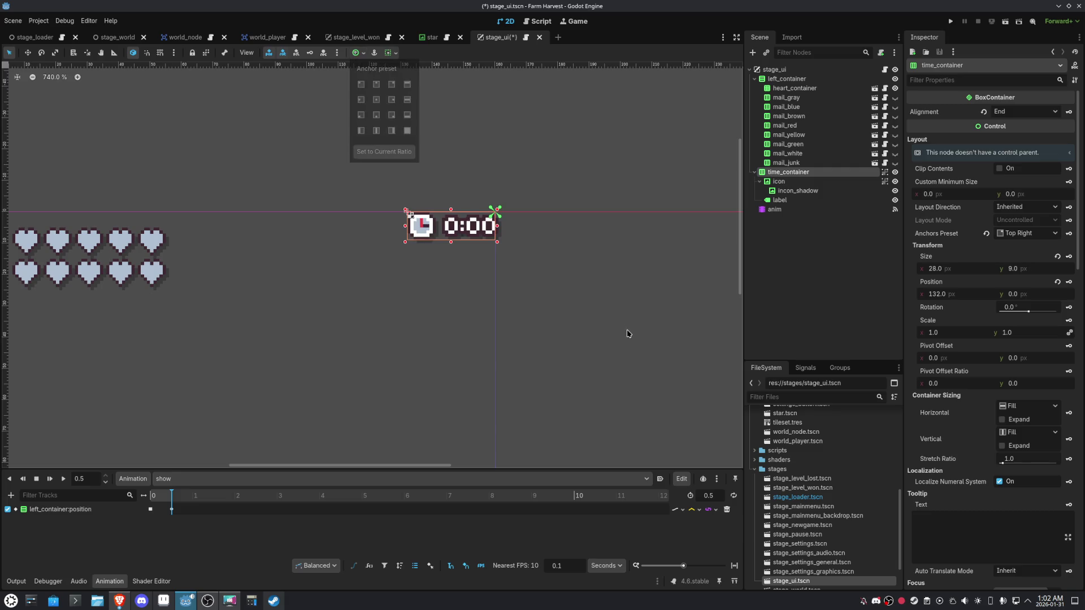
key("Down")
key("Down")
key("Down")
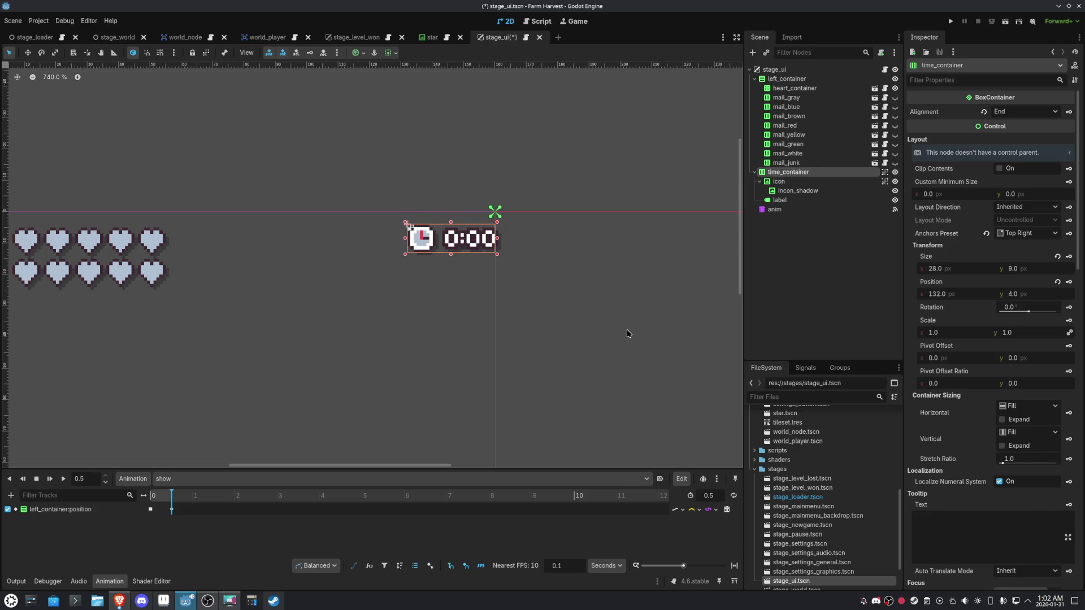
key("Left")
key("Left")
key("Left")
key("Left")
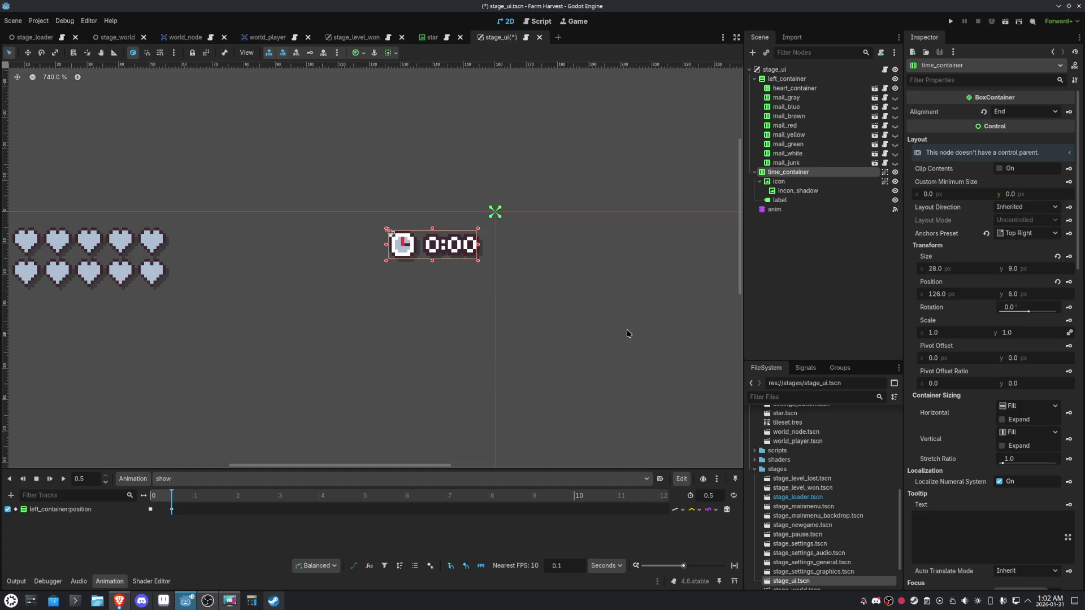
key("Left")
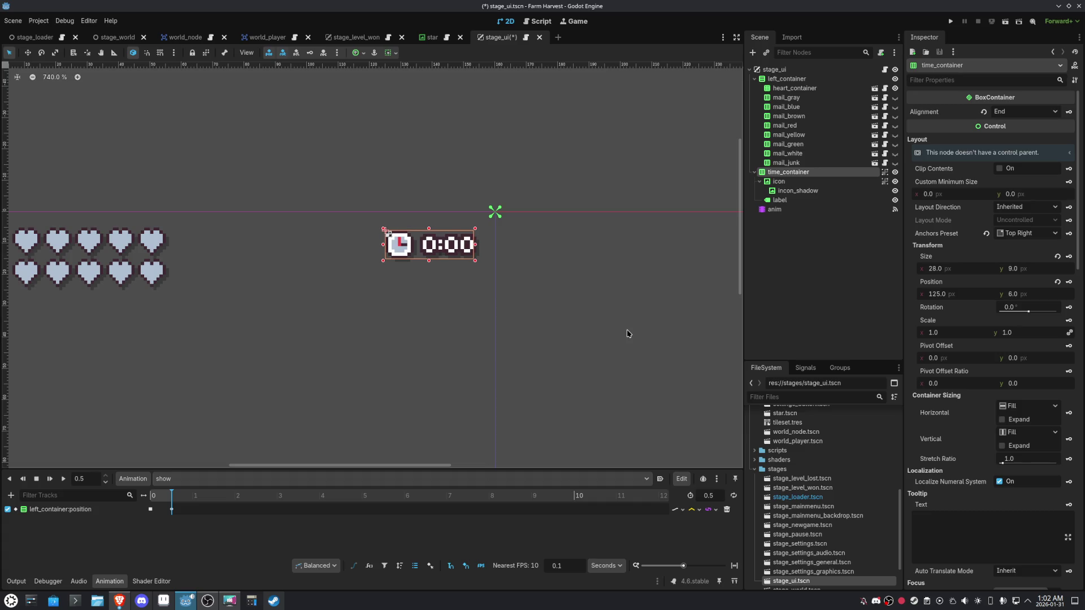
left_click(628, 334)
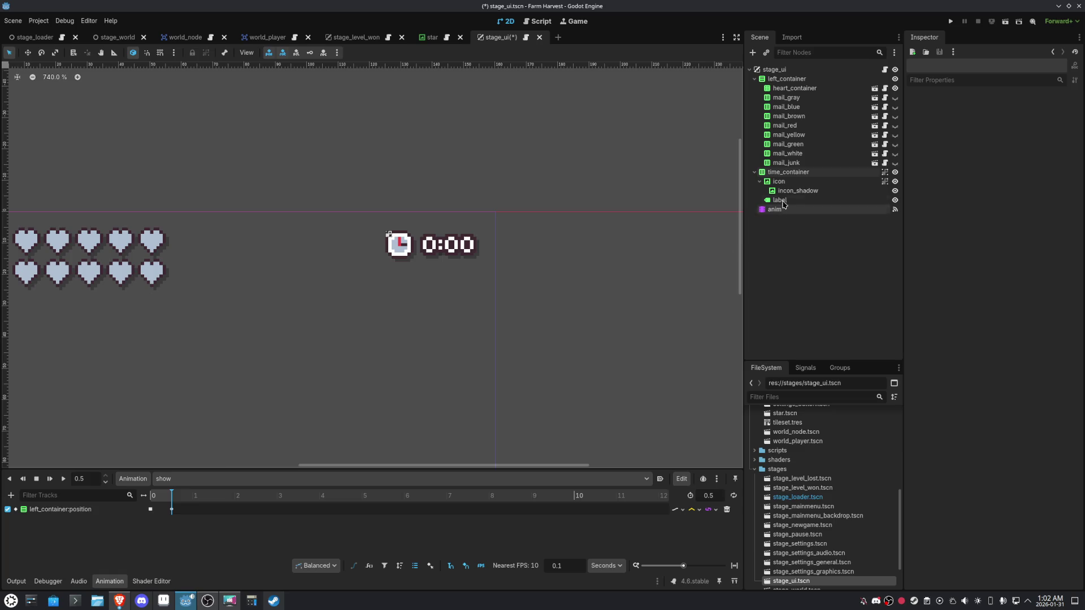
- Measure the hearts' and timer's gaps from the left and right guides
left_click_drag(320, 276, 507, 300)
scroll(268, 212, "up", 6)
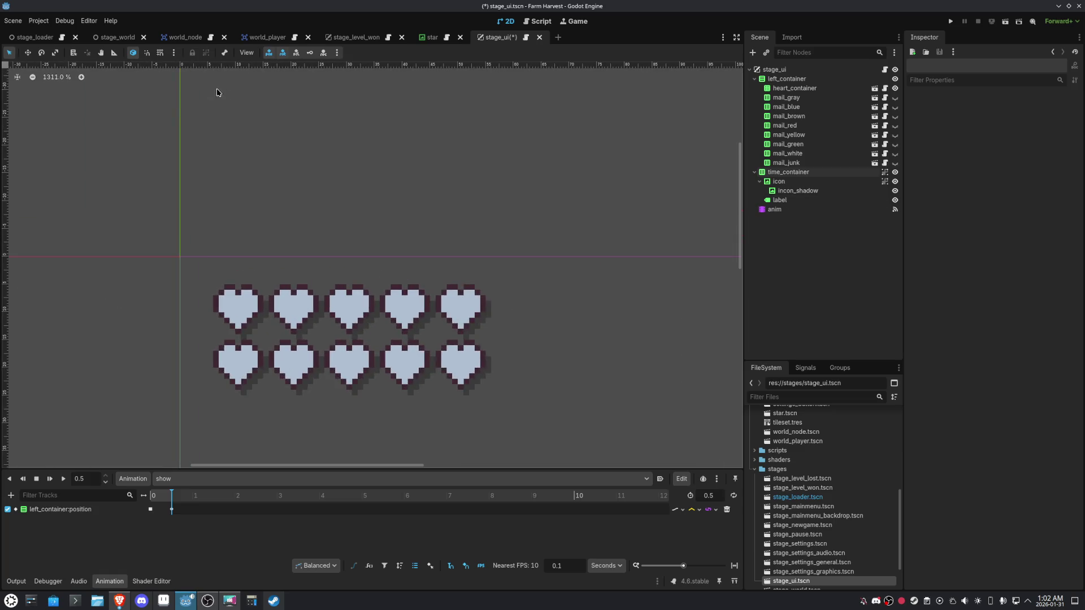
left_click(114, 52)
left_click_drag(213, 303, 179, 300)
mouse_move(532, 257)
left_mouse_down()
mouse_move(542, 220)
mouse_move(329, 226)
mouse_move(361, 220)
left_mouse_up()
left_click_drag(502, 279, 541, 281)
right_click(603, 286)
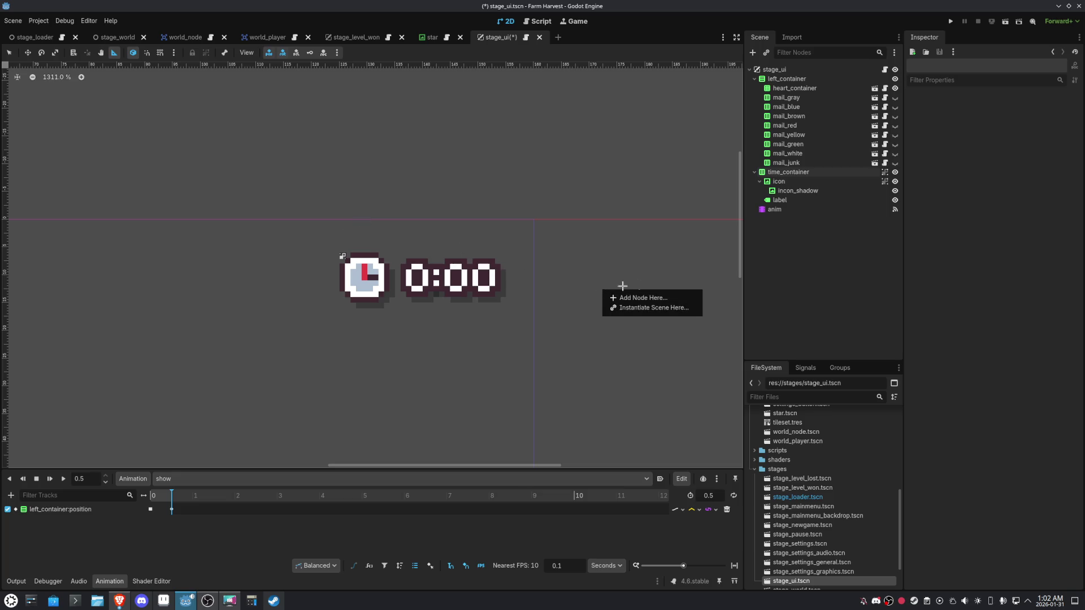
left_click(858, 286)
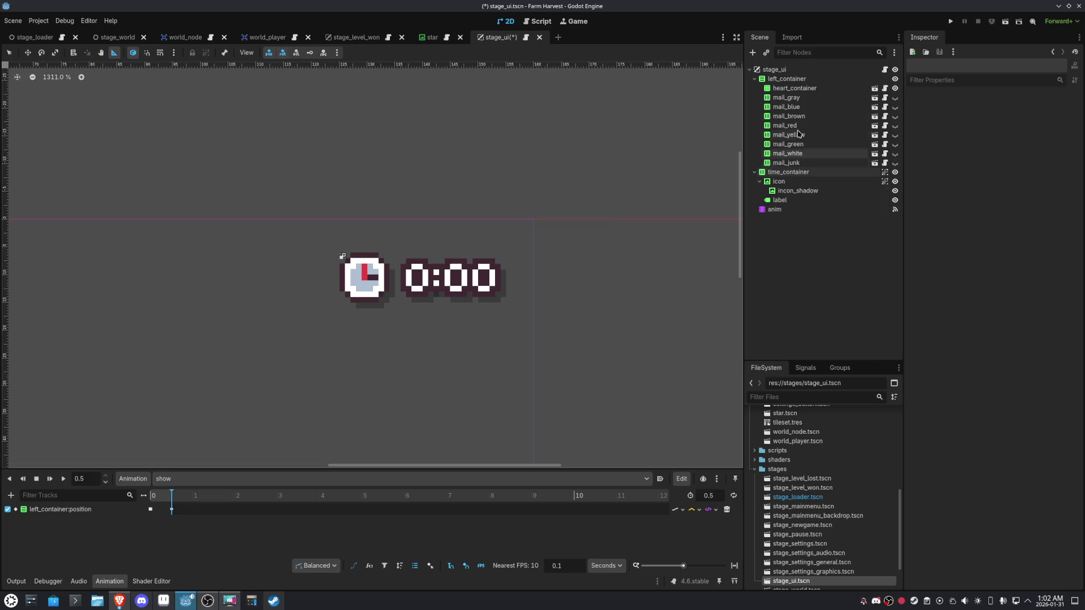
- Nudge time_container one pixel left to x 124 and keyframe its position on a new track
left_click(788, 172)
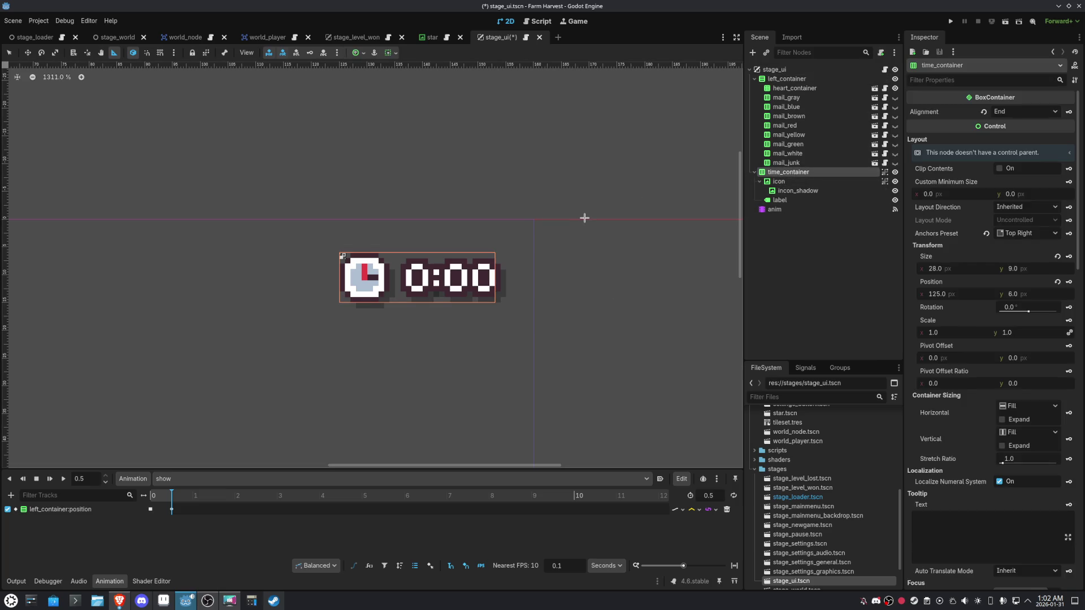
left_click(364, 277)
left_click(429, 275)
left_click(8, 52)
key("Left")
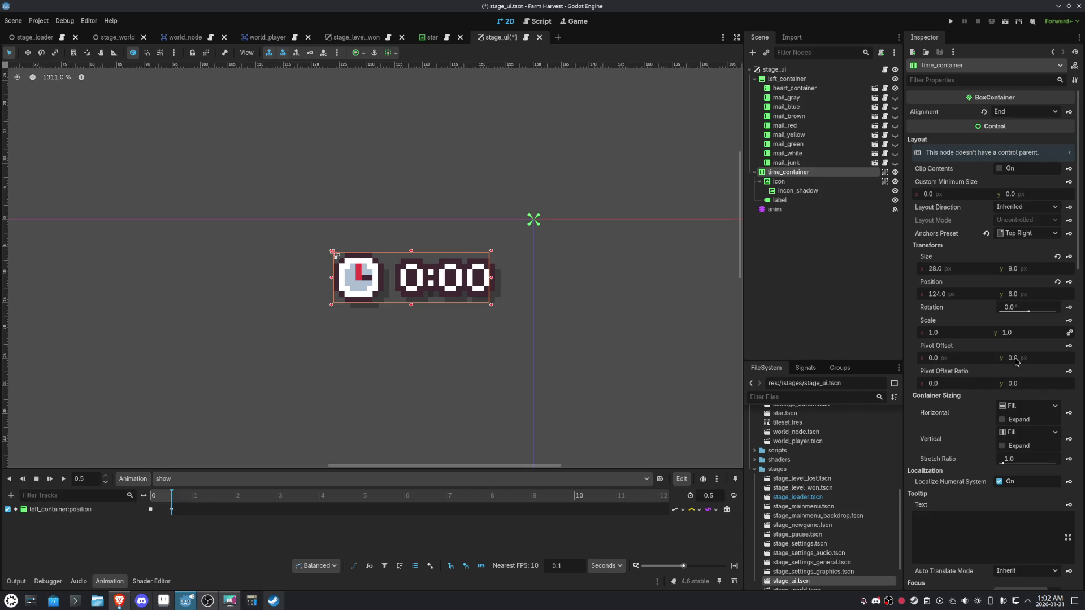
left_click(1068, 281)
left_click(507, 325)
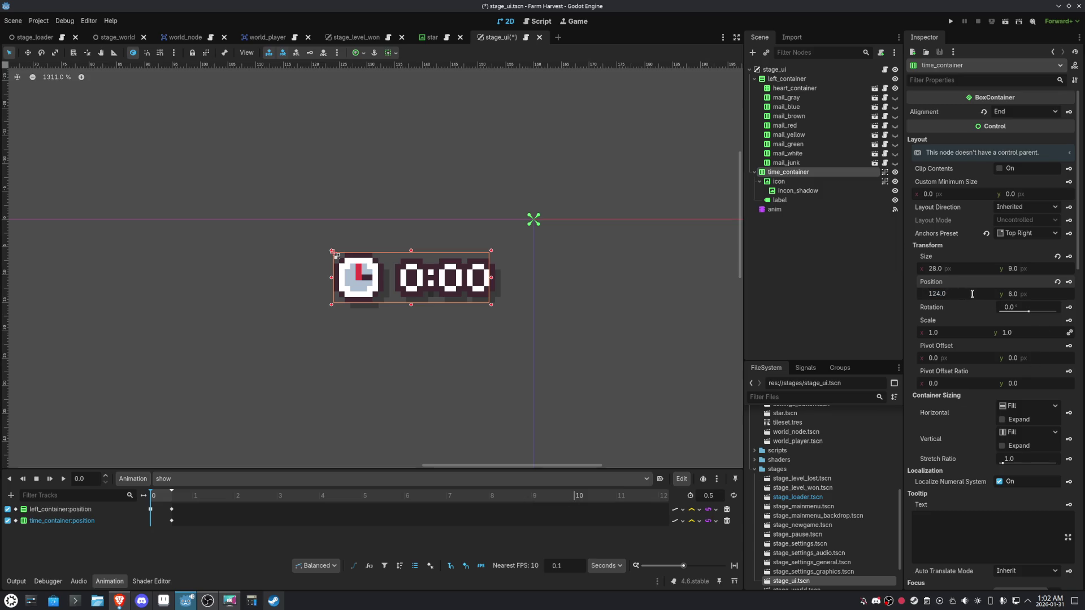
- Push the timer's start position to x 284 and give its time-0 keyframe 0.2 easing
type("60")
key("Return")
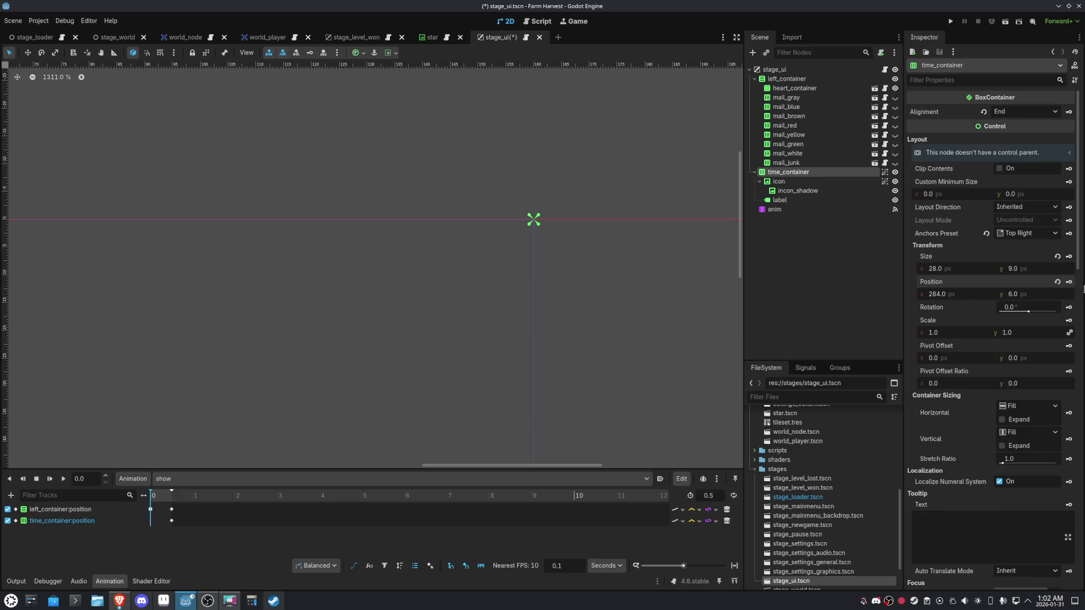
left_click(150, 521)
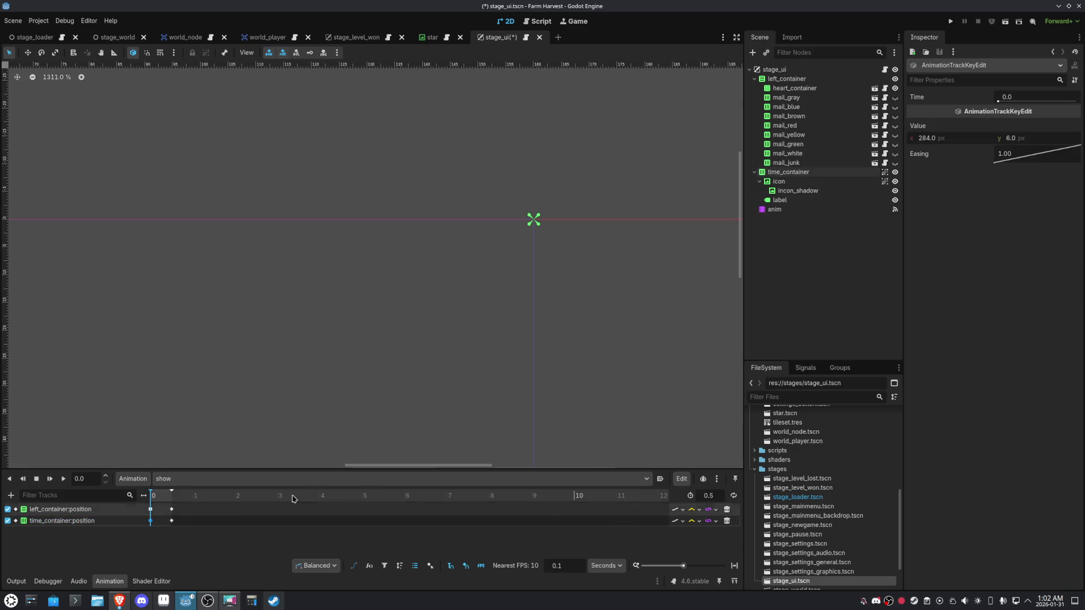
left_click(1024, 137)
double_click(1022, 152)
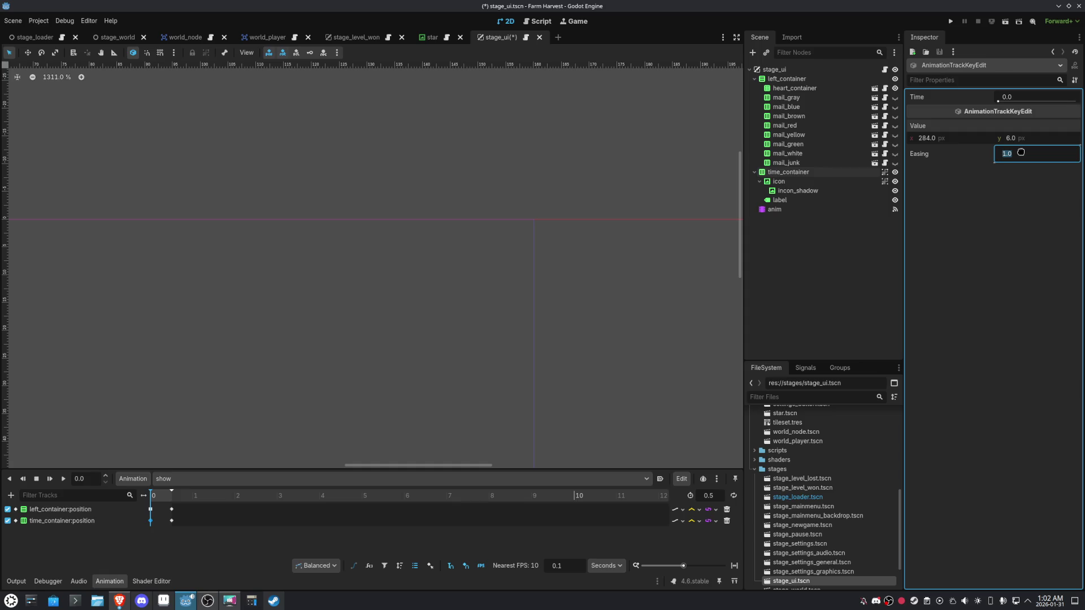
key("Return")
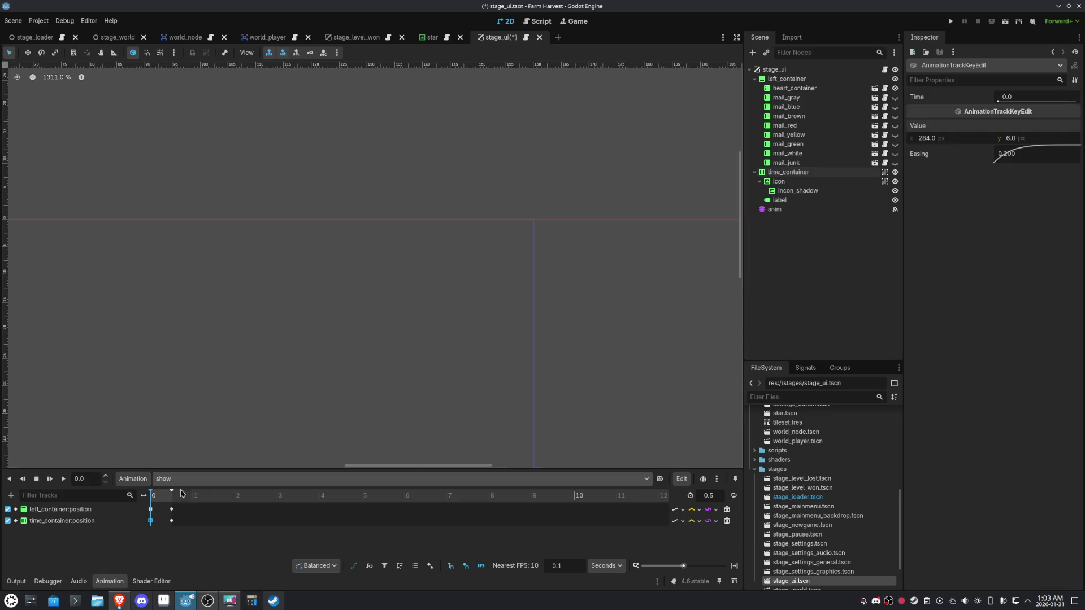
- Set the hearts' 0.5 s left_container keyframe y to 6 and save the scene
left_click(186, 497)
scroll(260, 303, "down", 5)
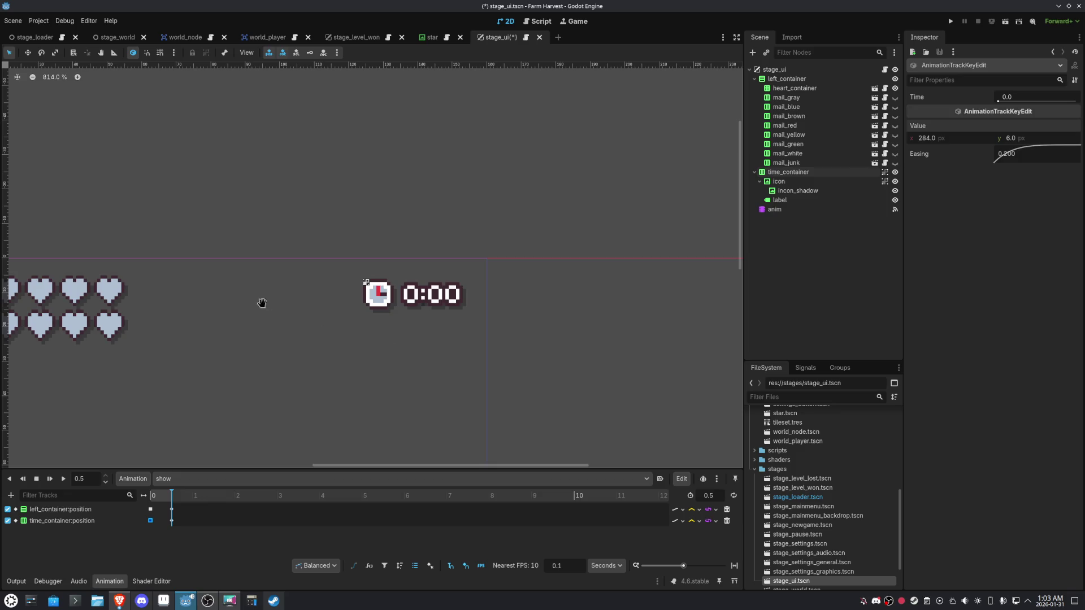
scroll(339, 282, "left", 5)
scroll(282, 299, "up", 5)
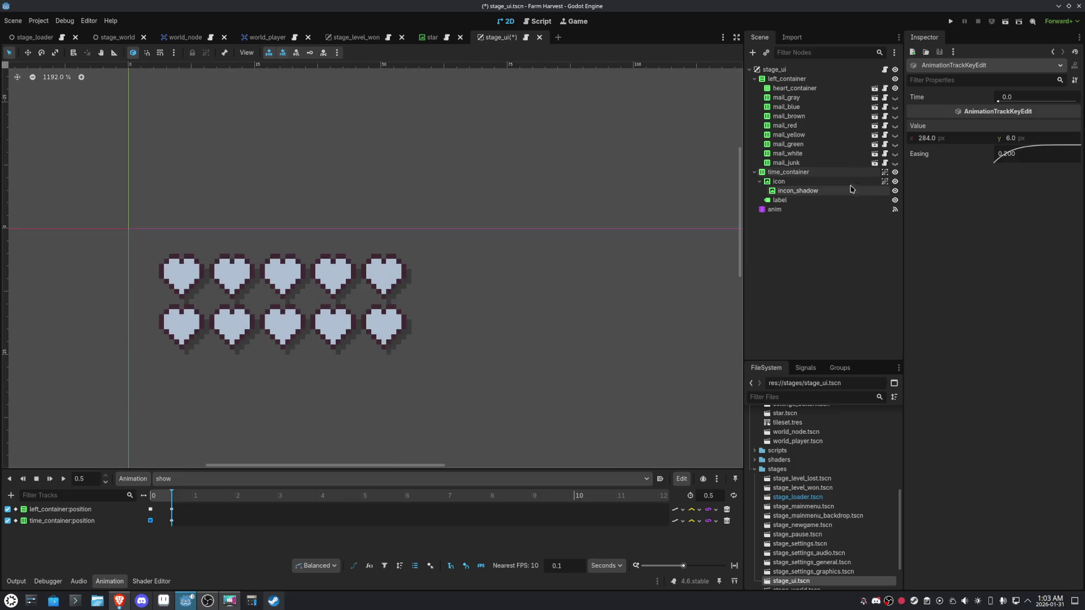
left_click(151, 509)
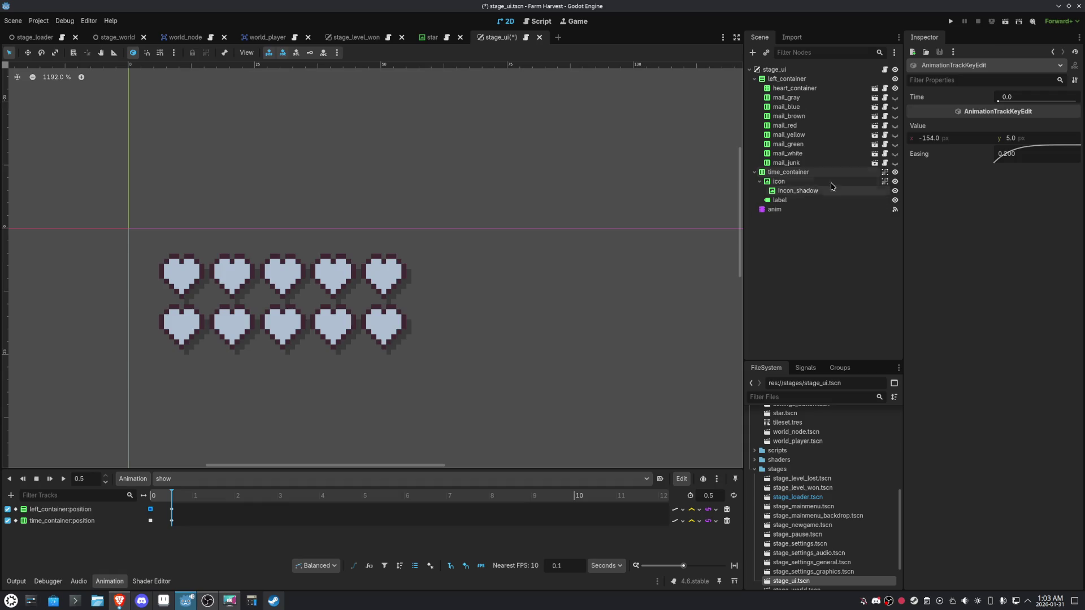
left_click(1012, 138)
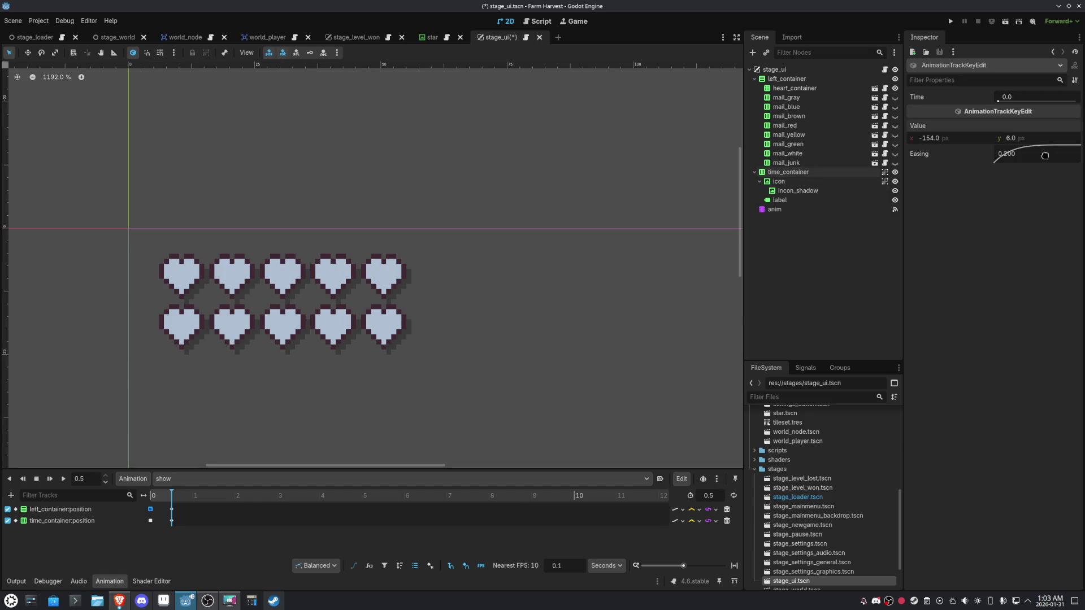
left_click(172, 510)
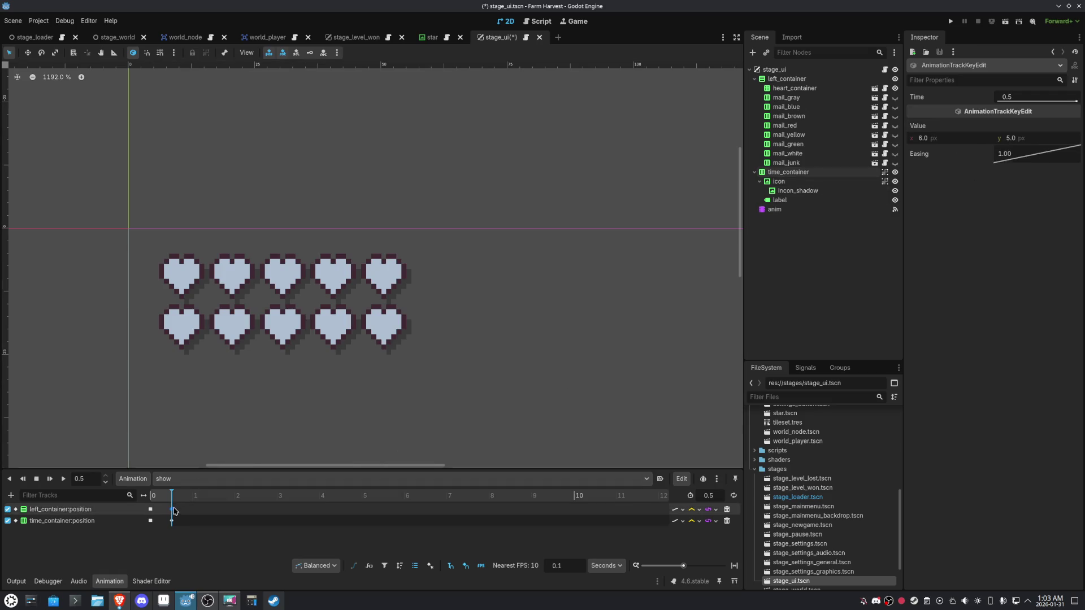
left_click(1042, 142)
type("6")
key("Return")
key("ctrl+s")
- Preview the 0 to 0.5 s slide-in and run the game to test it
left_click(152, 495)
scroll(337, 337, "down", 1)
scroll(337, 336, "down", 15)
mouse_move(153, 497)
left_mouse_down()
mouse_move(175, 496)
mouse_move(120, 494)
left_mouse_up()
scroll(419, 306, "up", 6)
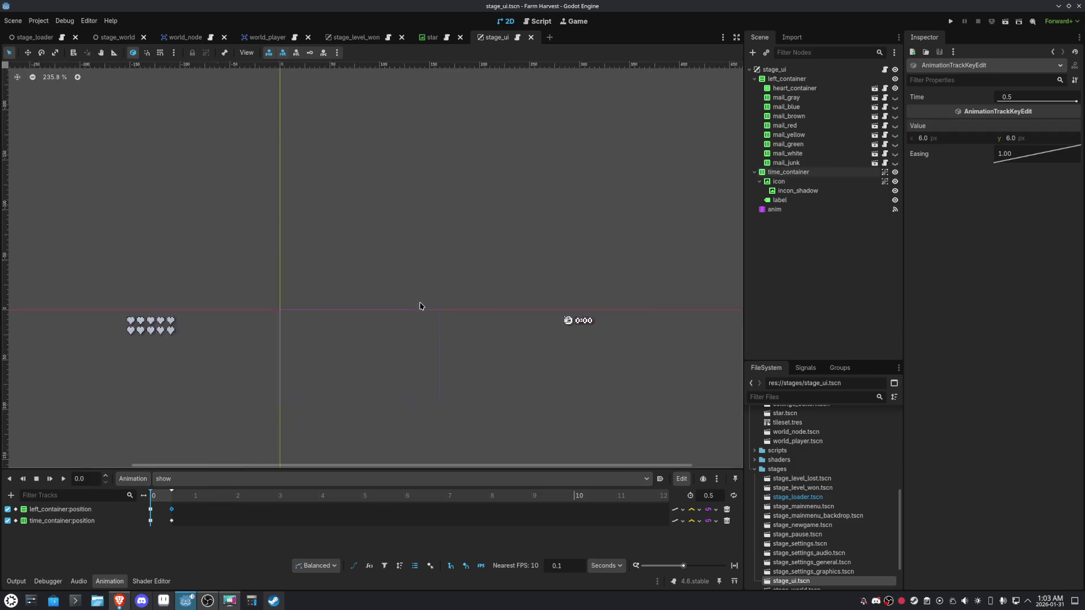
left_click(949, 22)
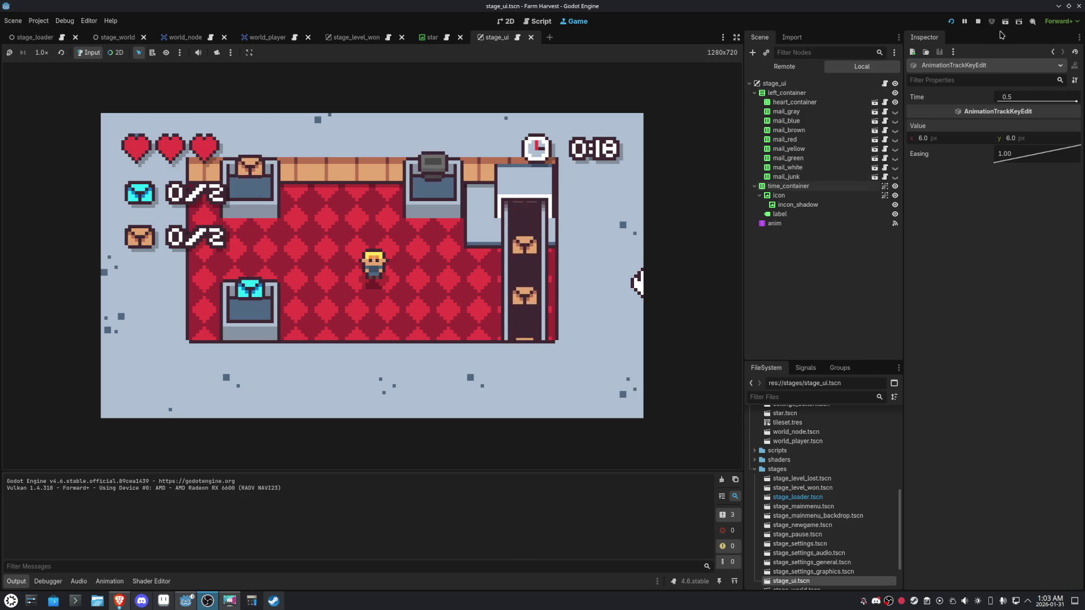
- Stop the running game with F8 after watching the timer count up
key("F8")
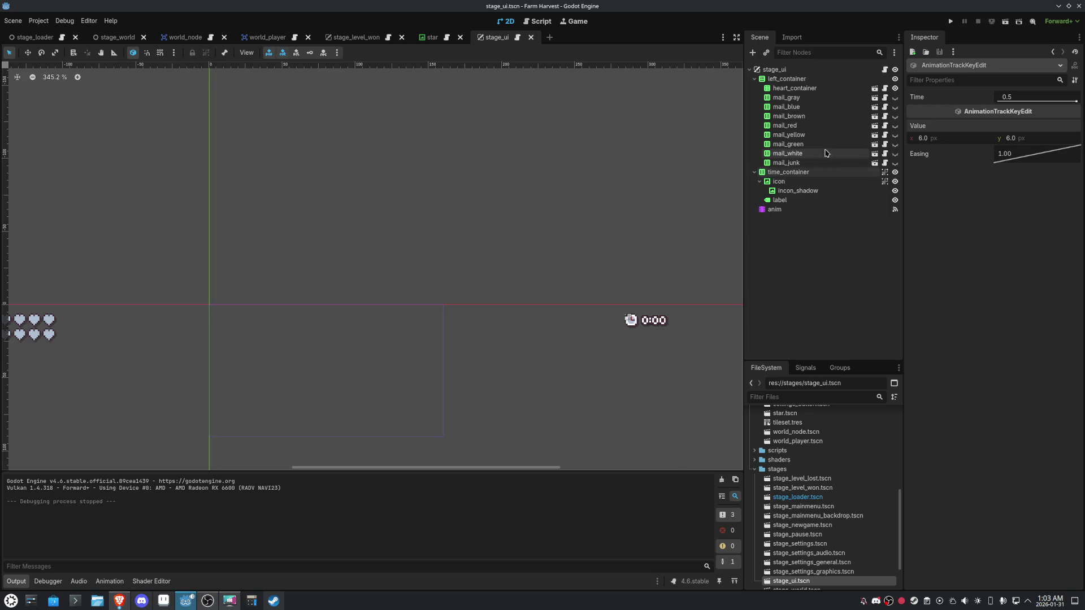
- Move the label node above the clock icon under time_container
left_click(761, 181)
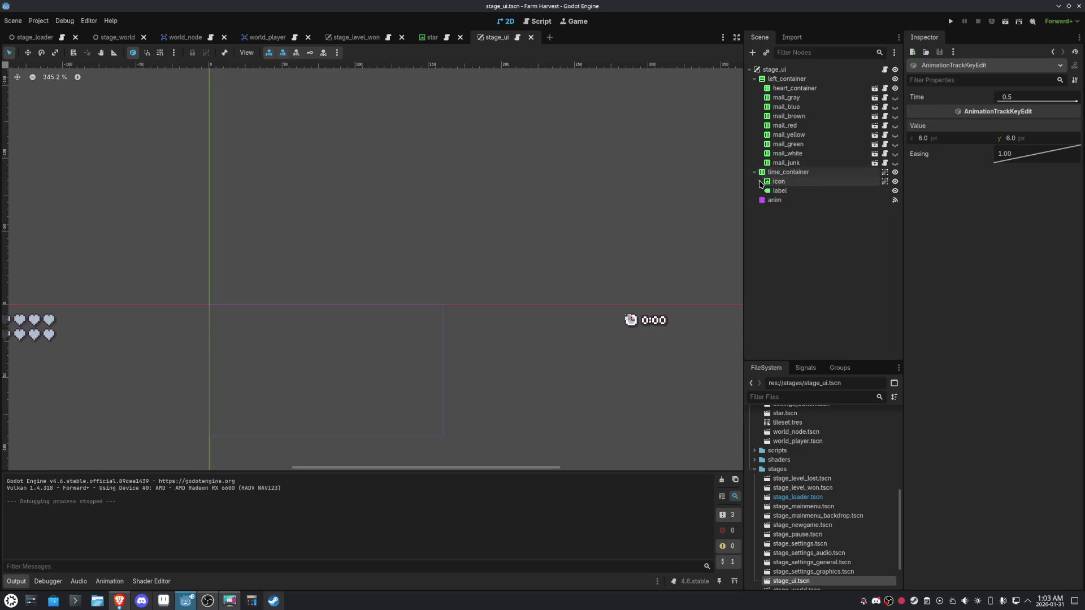
left_click(770, 182)
left_click(774, 192)
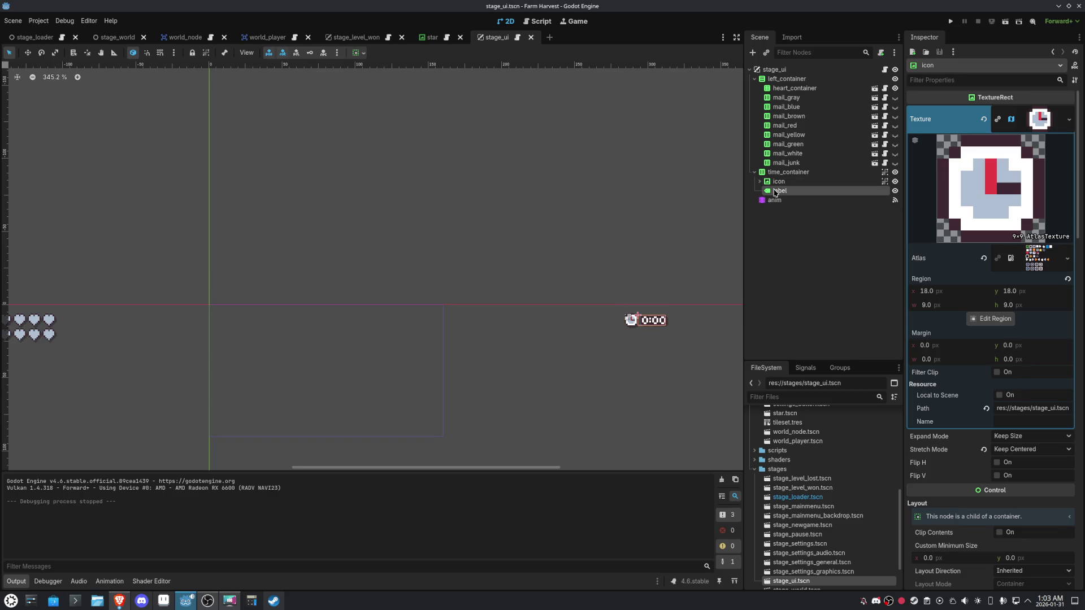
left_click_drag(774, 192, 771, 180)
left_click(772, 191)
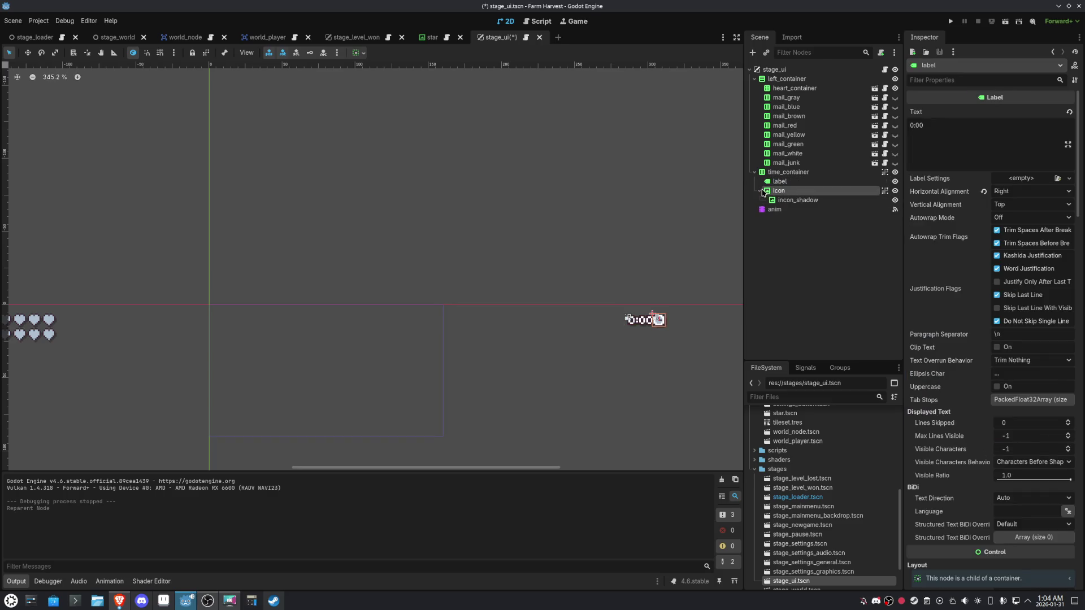
left_click(759, 191)
- Reset the label's custom minimum width and save the scene
left_click(788, 172)
scroll(689, 336, "up", 3)
scroll(583, 325, "up", 4)
left_click(780, 191)
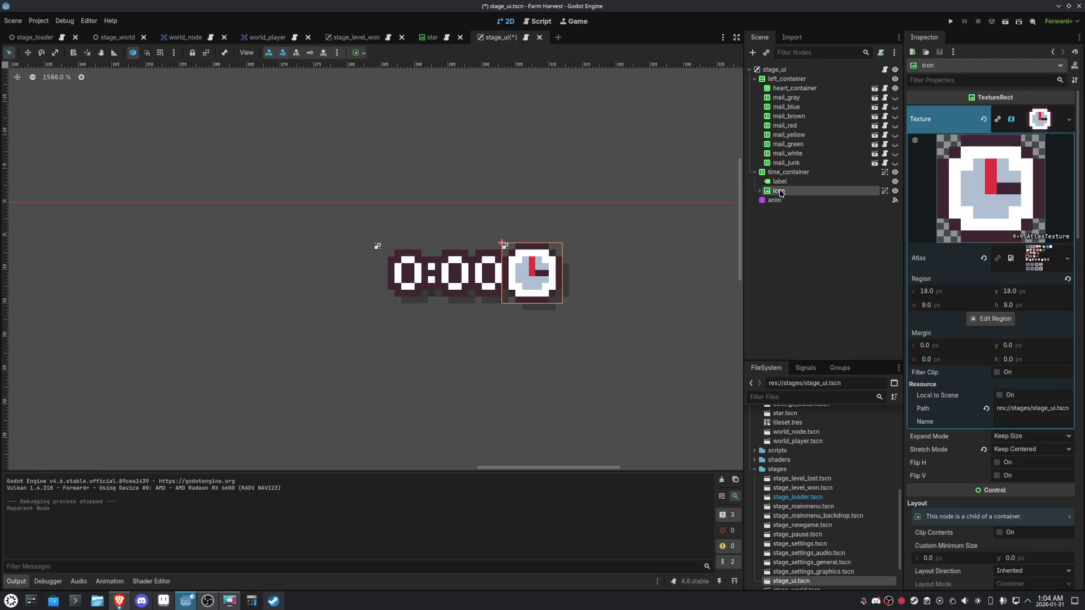
key("Up")
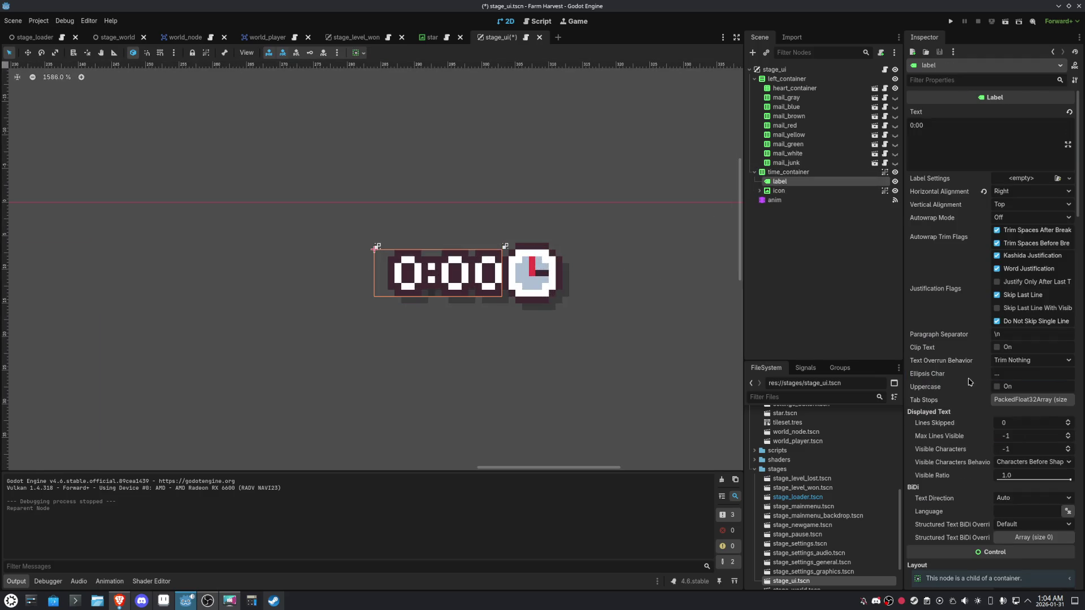
scroll(970, 382, "down", 3)
left_click(1069, 484)
key("ctrl+s")
- Raise time_container's theme separation override to 2
key("Up")
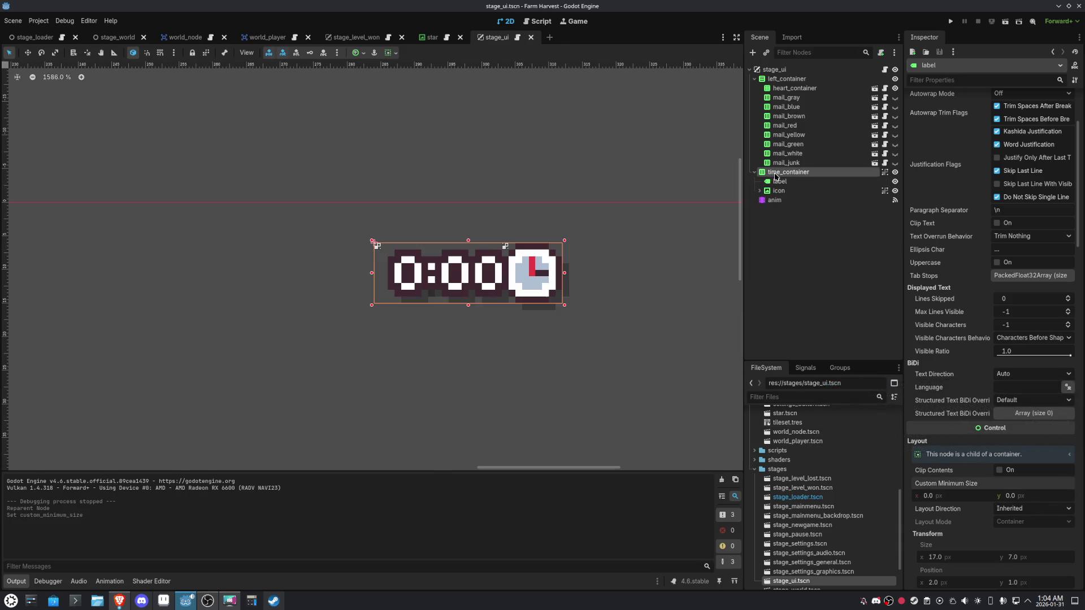
scroll(1078, 434, "down", 3)
scroll(1078, 434, "down", 5)
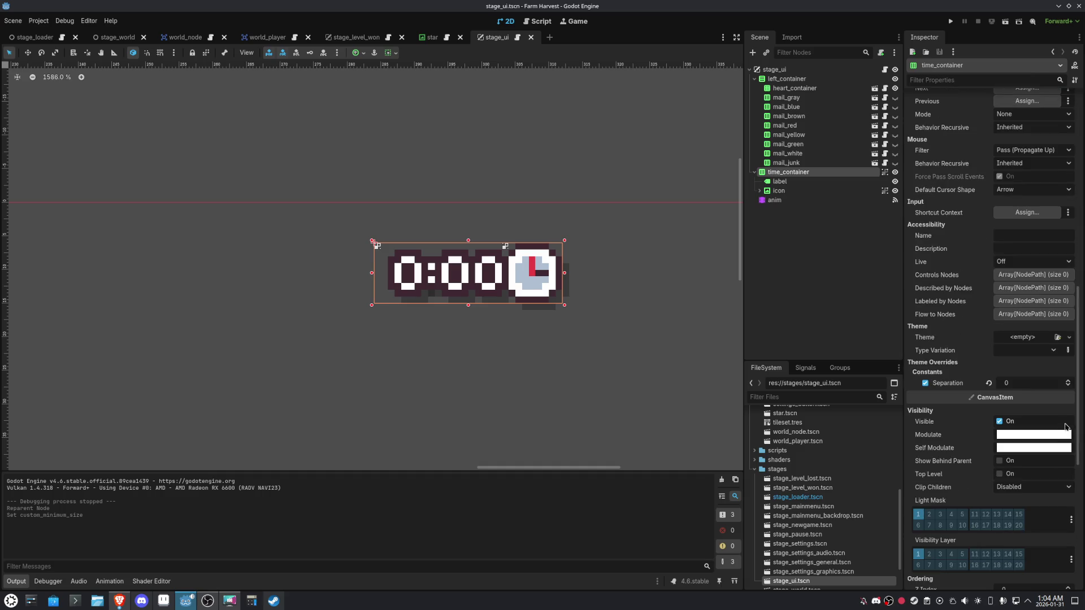
double_click(1068, 383)
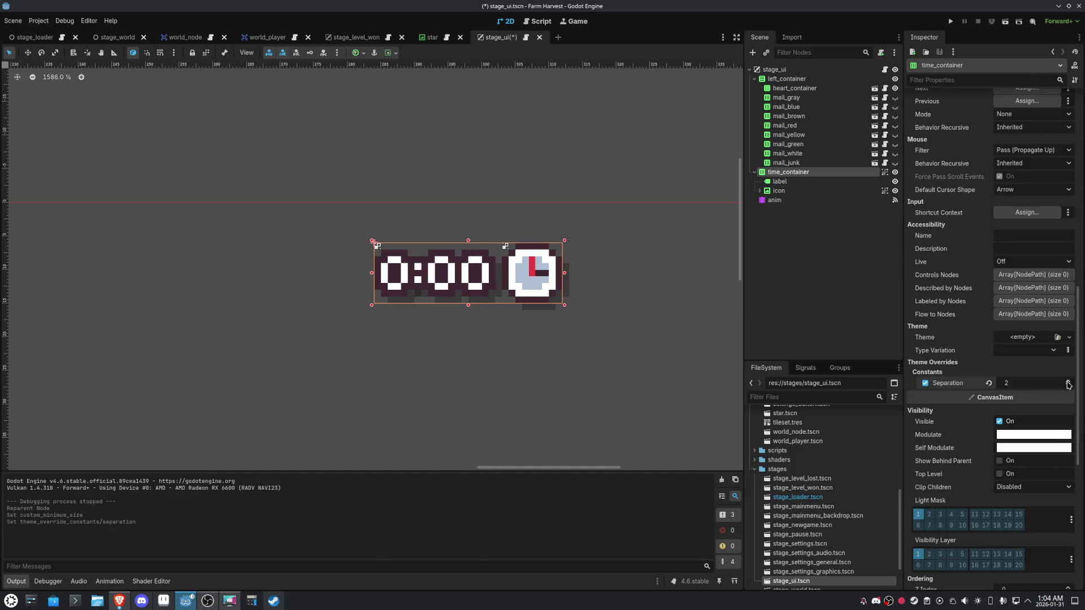
- Set time_container's separation to 3, save the scene, and pan to the timer label
left_click(1068, 382)
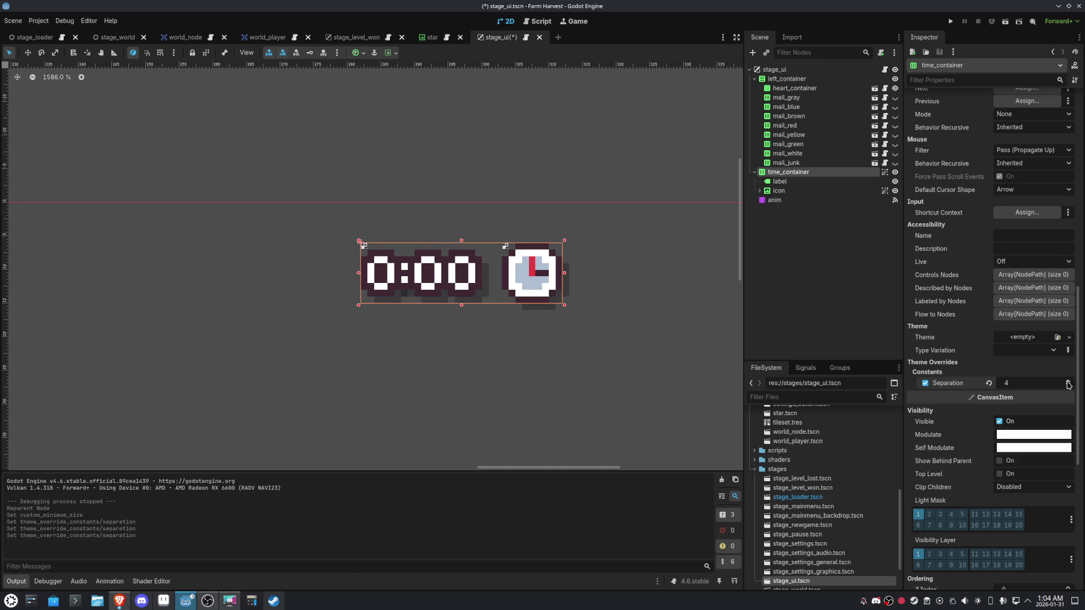
key("ctrl+s")
left_click(786, 183)
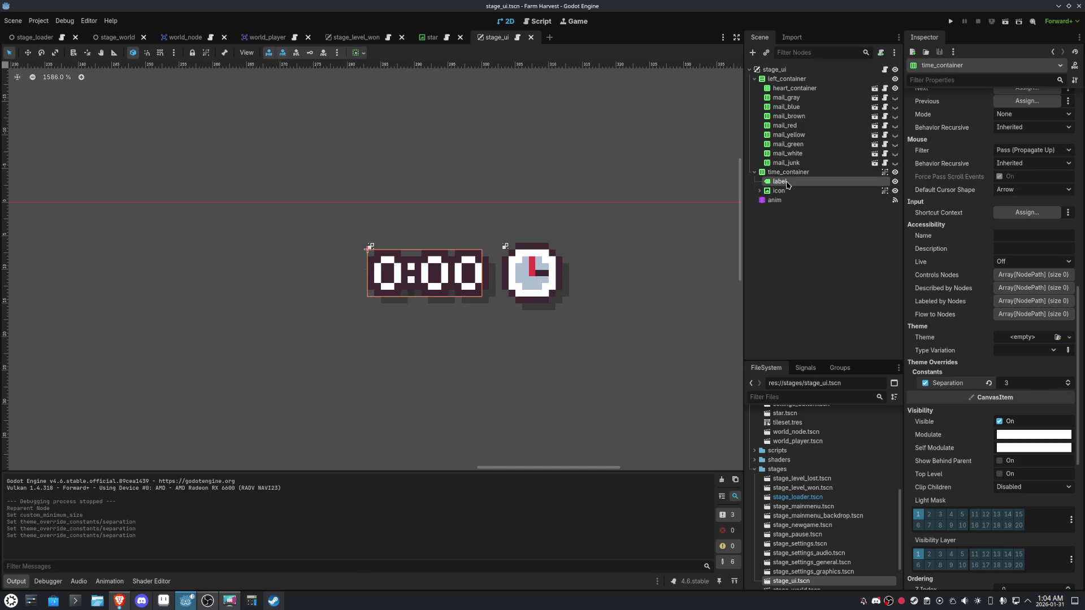
scroll(446, 308, "down", 3)
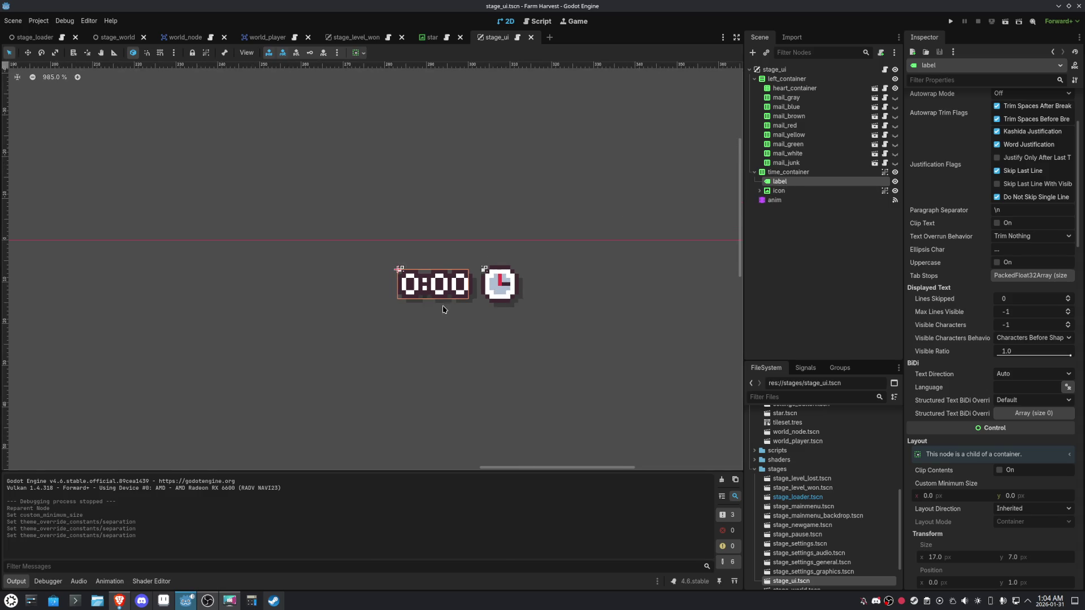
left_click_drag(345, 327, 532, 312)
scroll(480, 310, "down", 5)
- Playtest the level, walking the player around while the timer reaches 0:13, then stop with F8
key("F5")
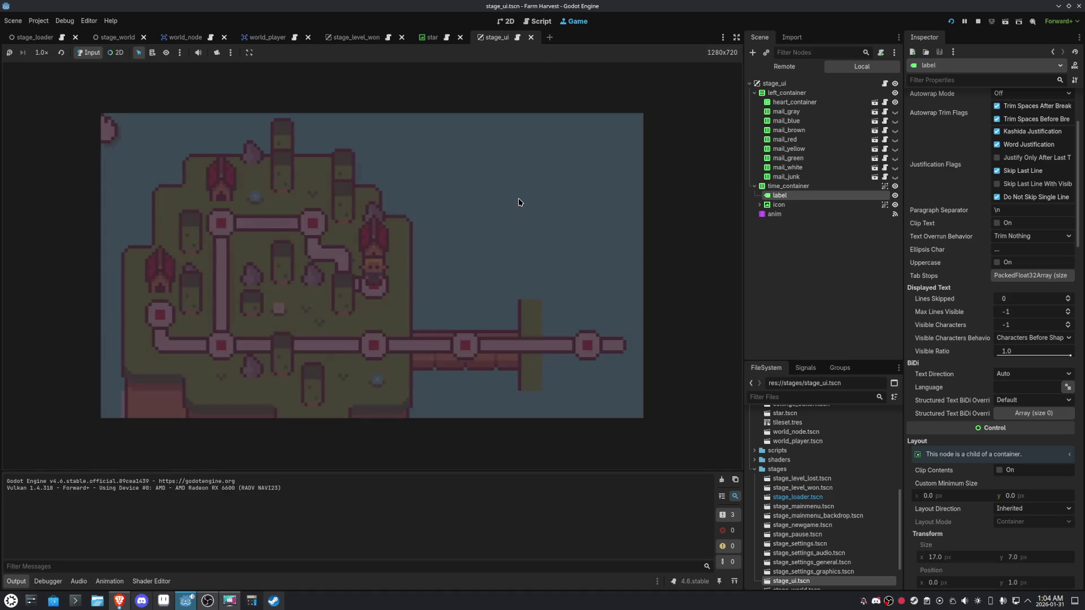
key("Return")
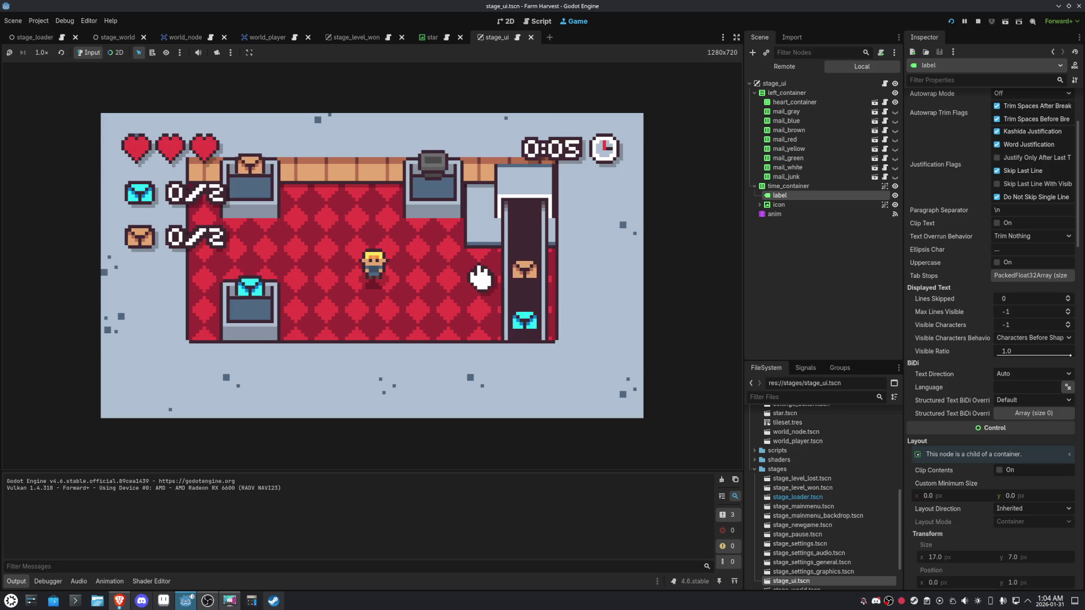
key("Left")
key("Up")
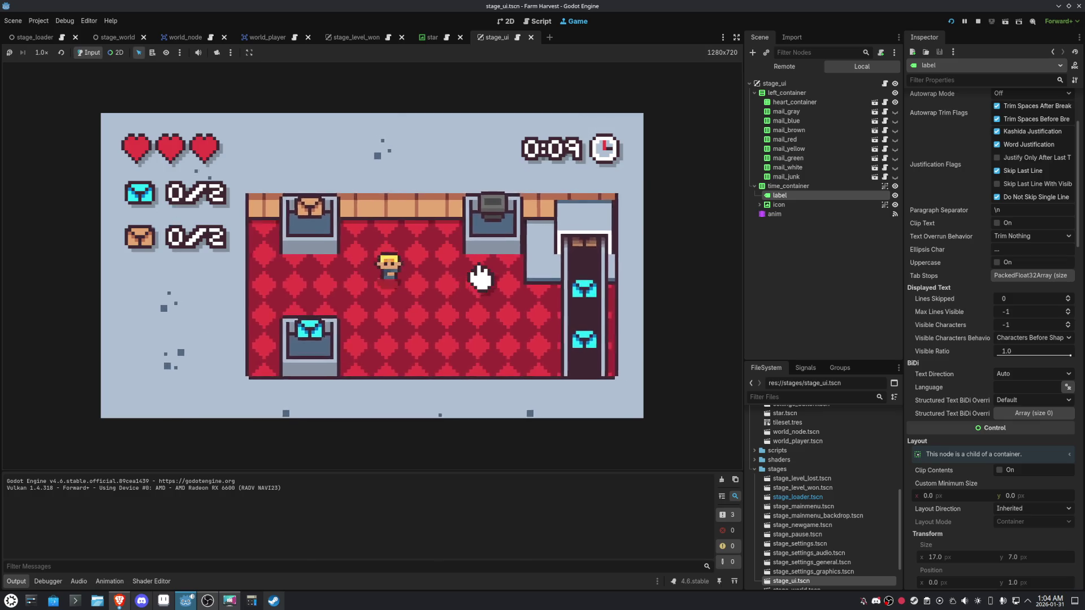
key("Right")
key("Down")
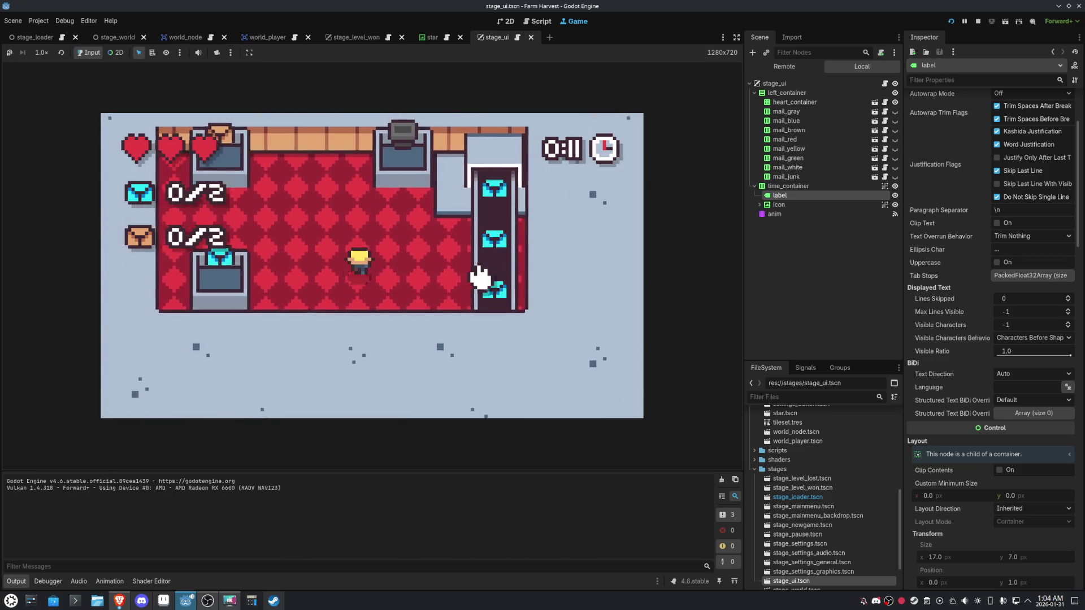
key("Up")
key("Right")
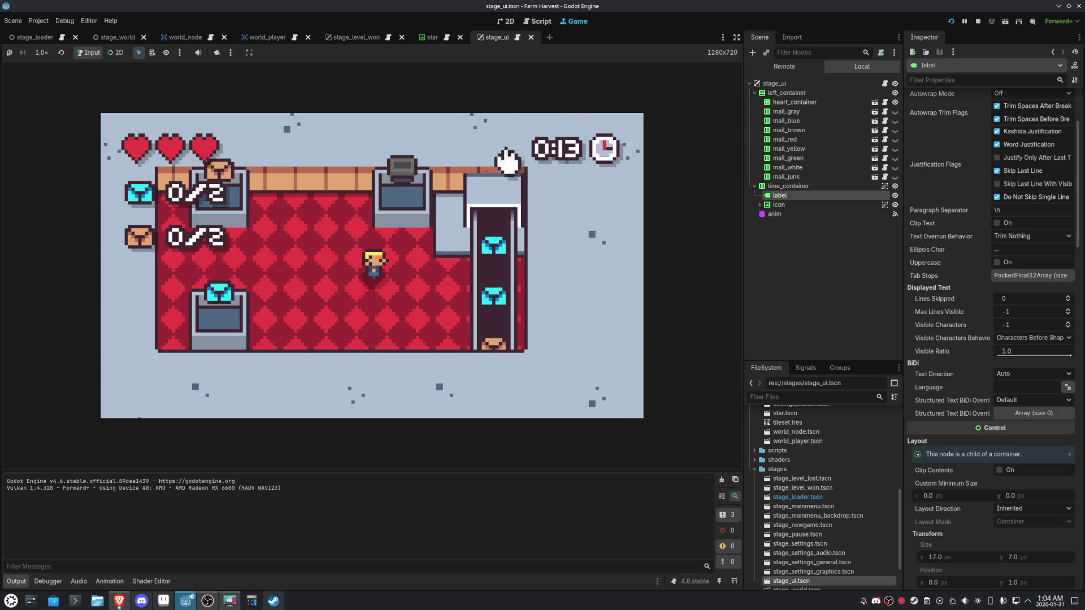
key("F8")
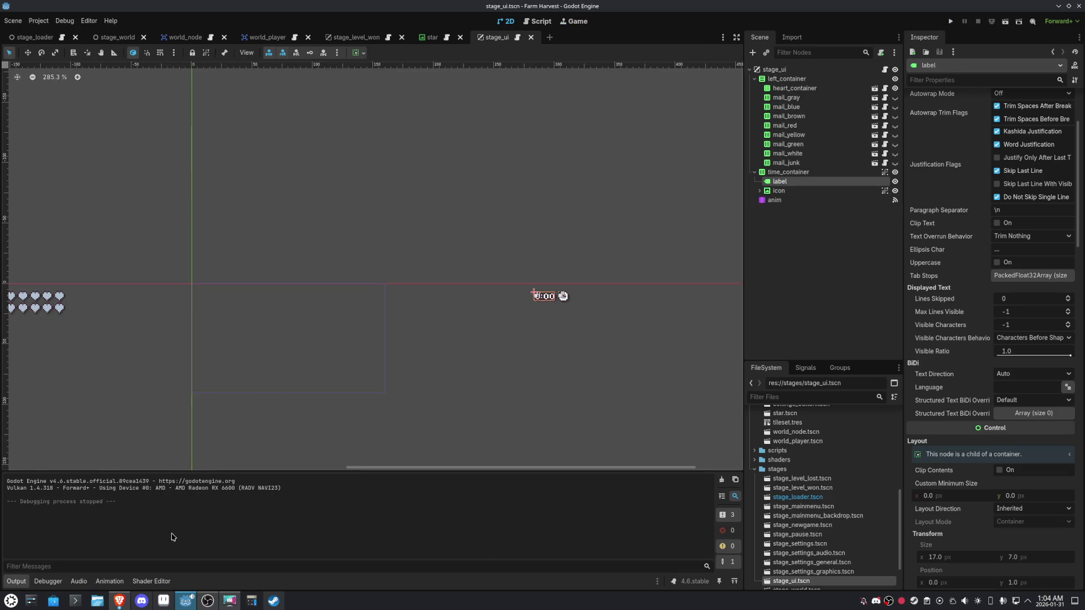
- Select time_container and the anim node to preview the 'show' animation, then run the game
left_click(759, 174)
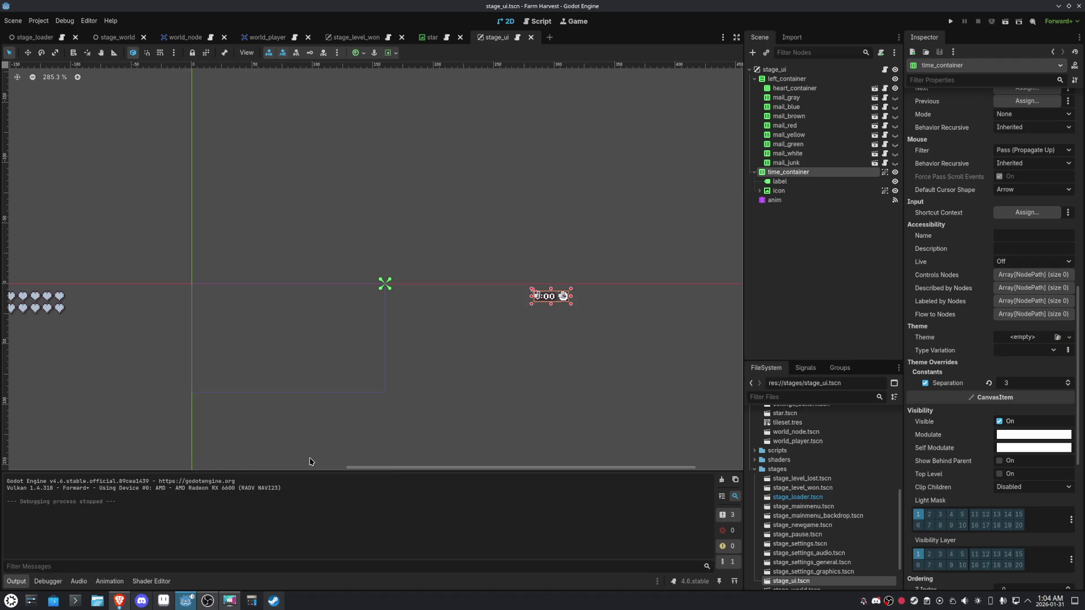
left_click(774, 200)
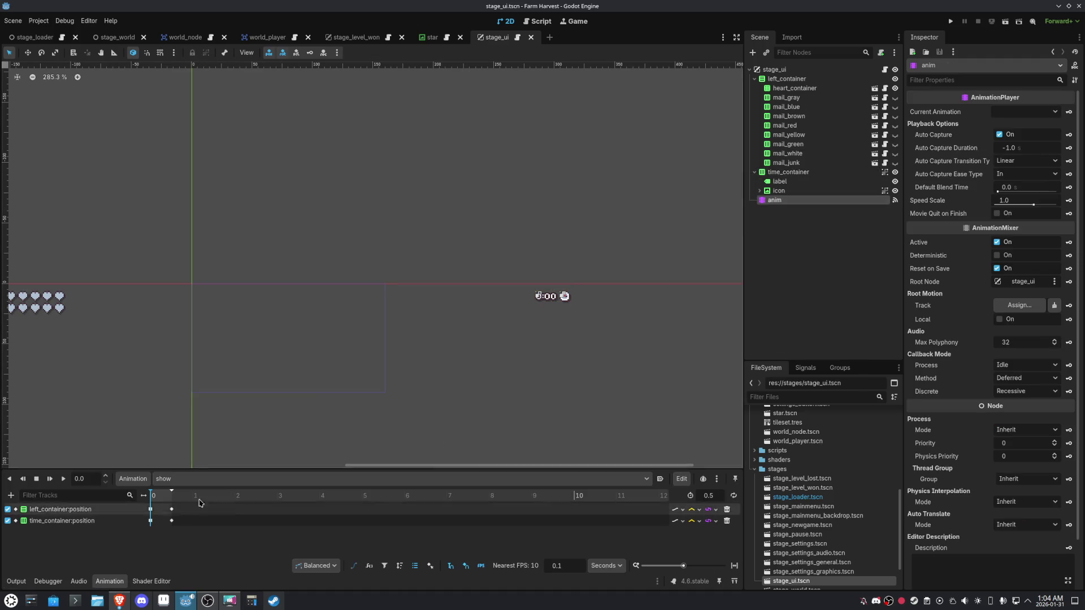
scroll(257, 353, "up", 4)
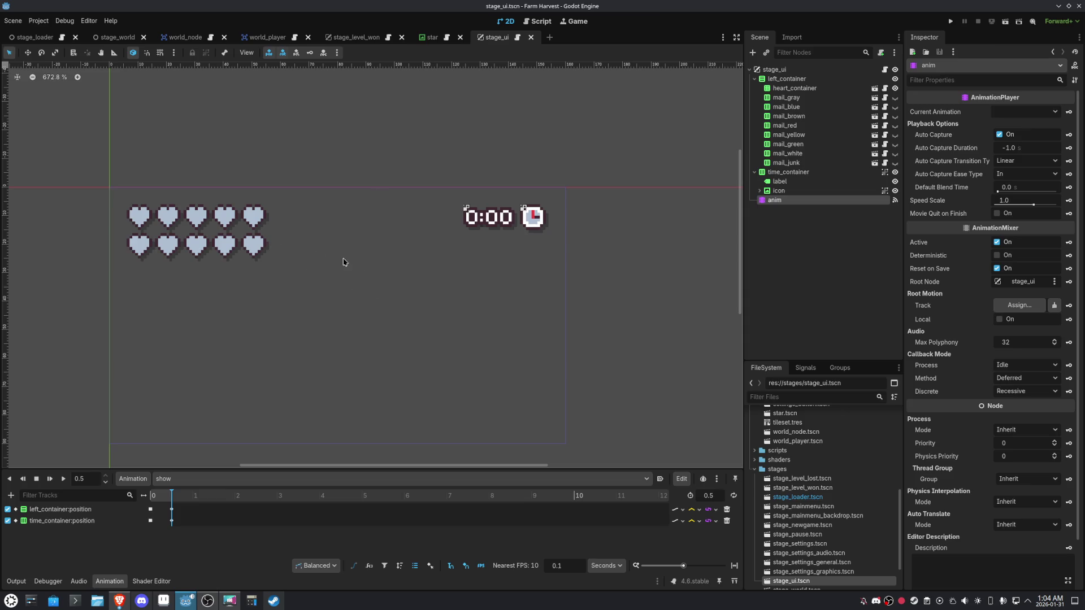
left_click(951, 24)
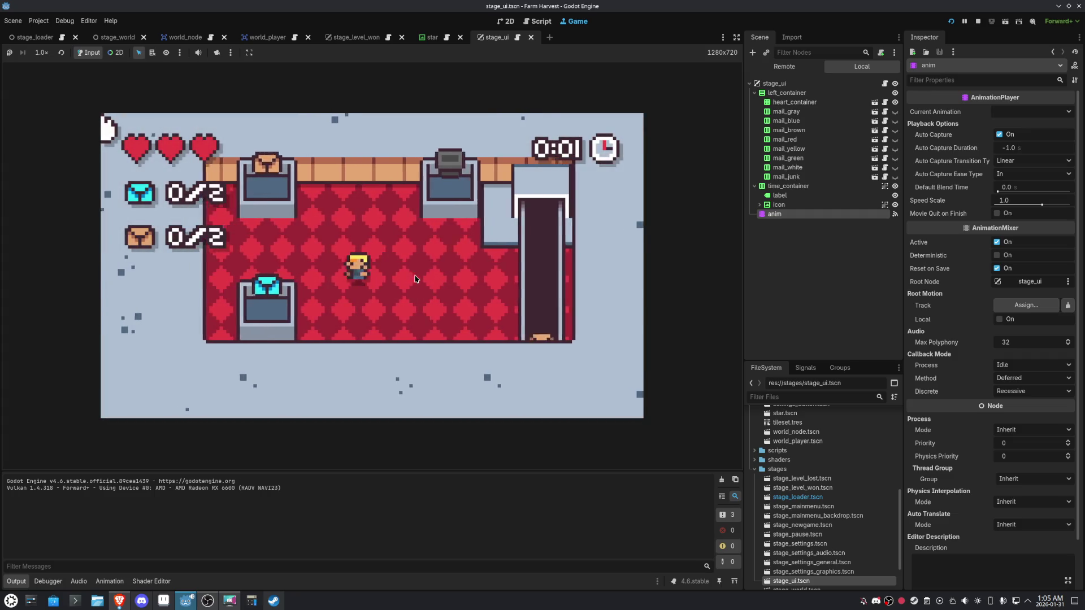
- Walk the character around the room with the arrow keys while the timer runs
key("Right")
key("Down")
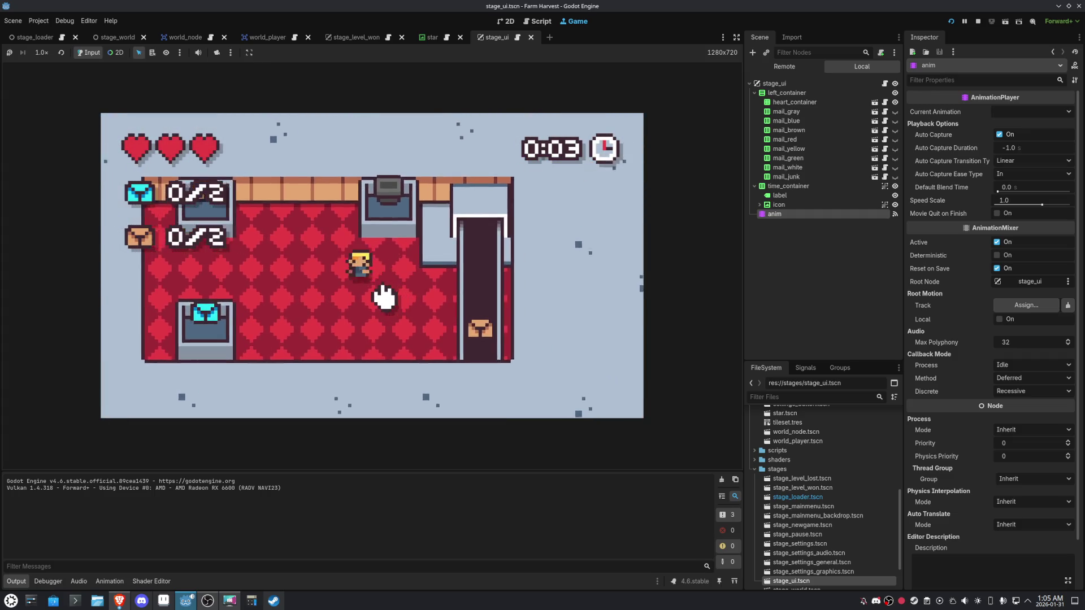
key("Up")
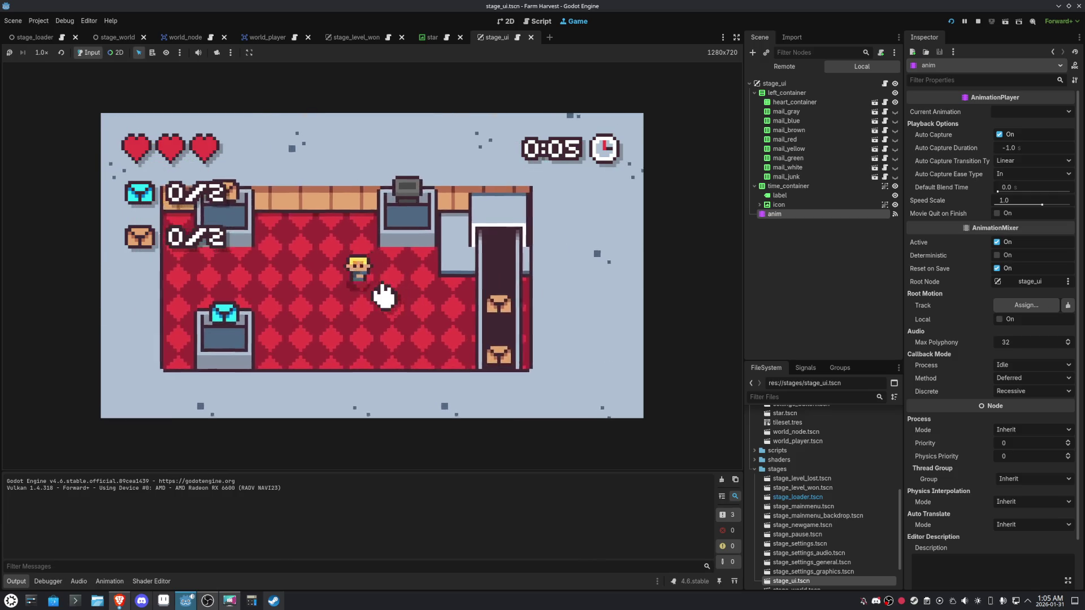
key("Left")
key("Down")
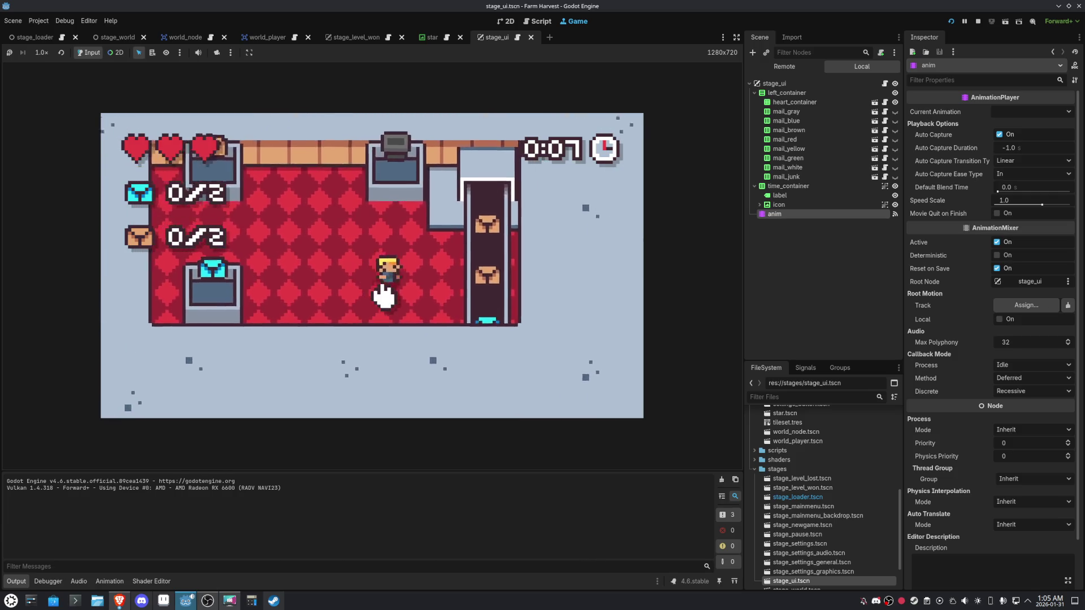
key("Up")
key("Left")
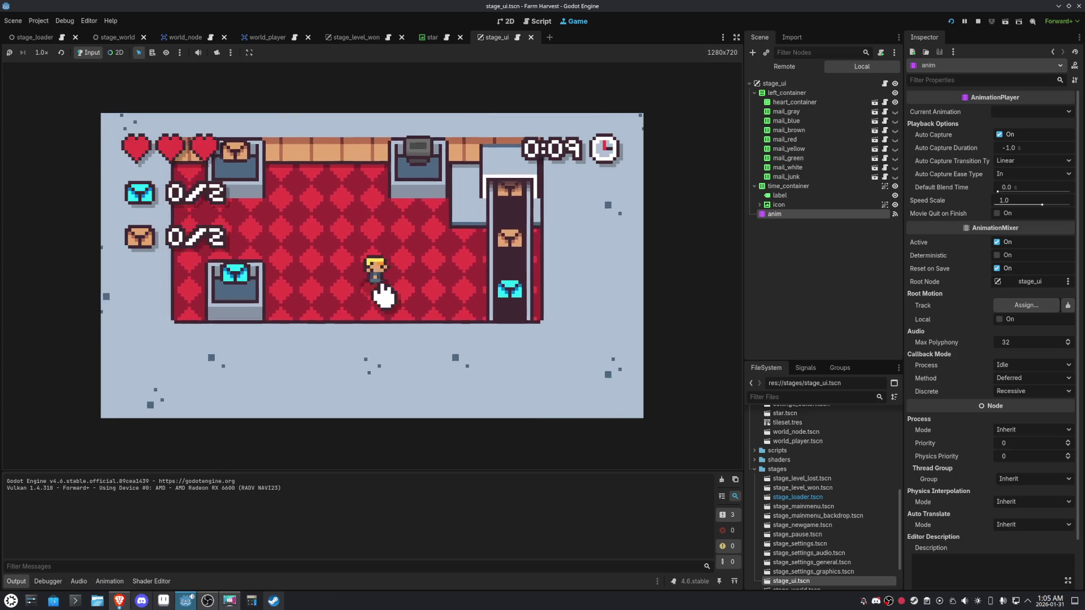
- Open and close the pause menu twice, then stop the game
key("Escape")
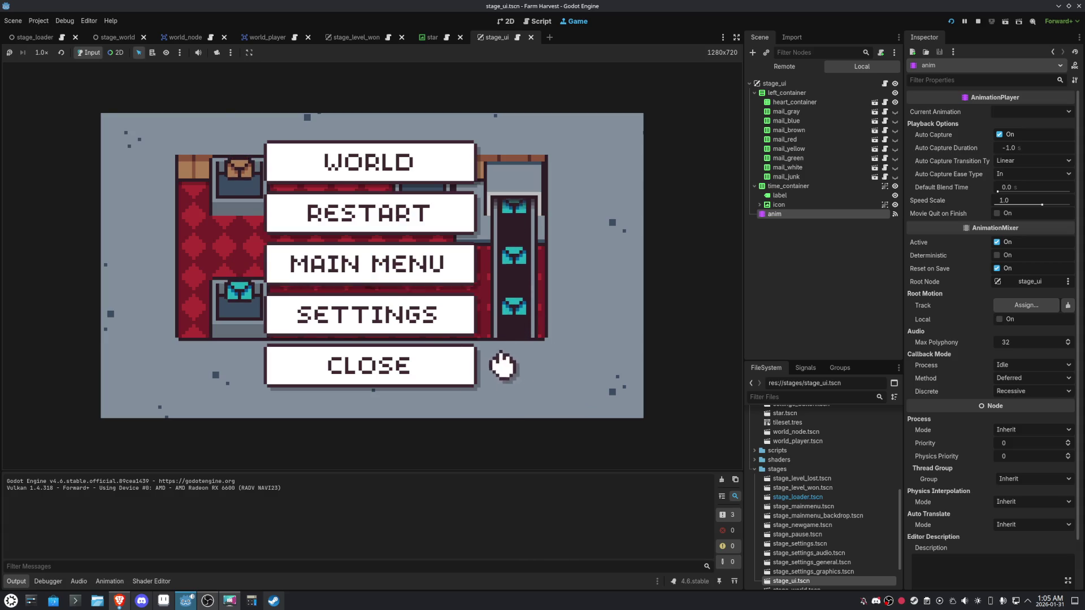
left_click(448, 375)
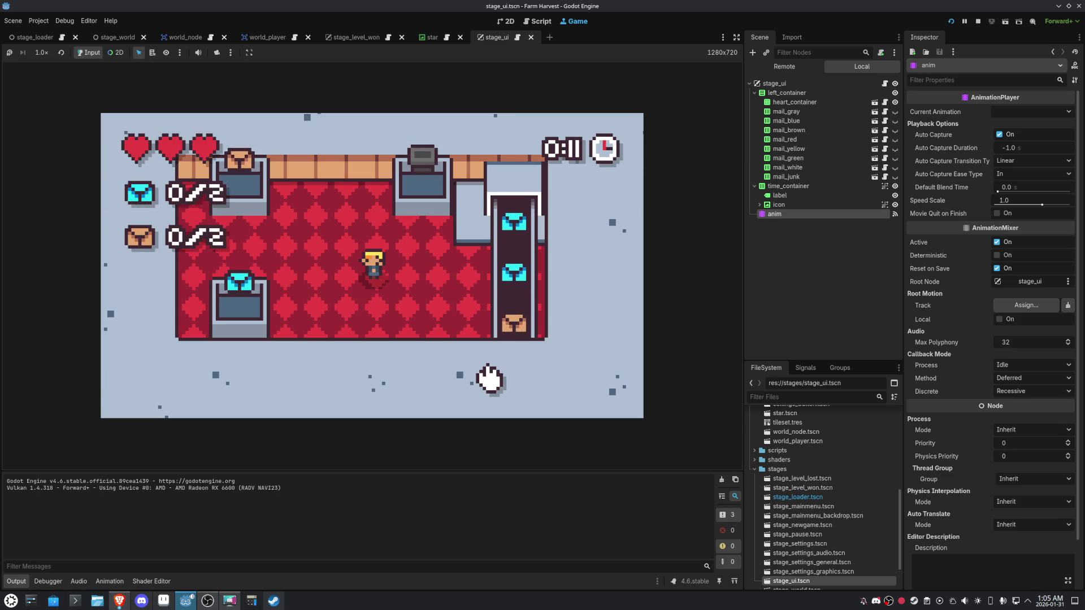
key("Escape")
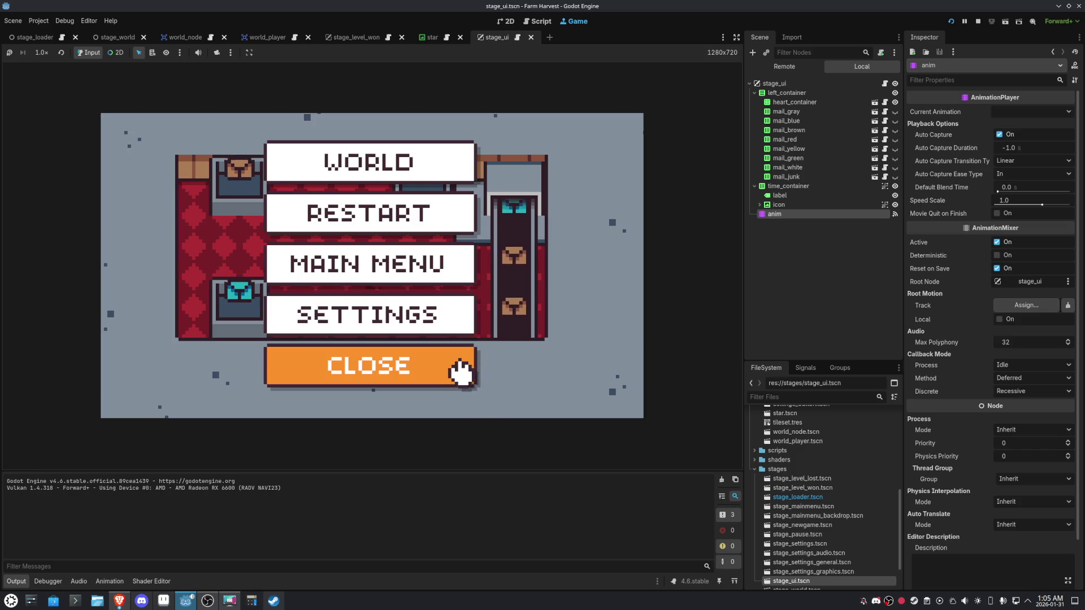
left_click(461, 371)
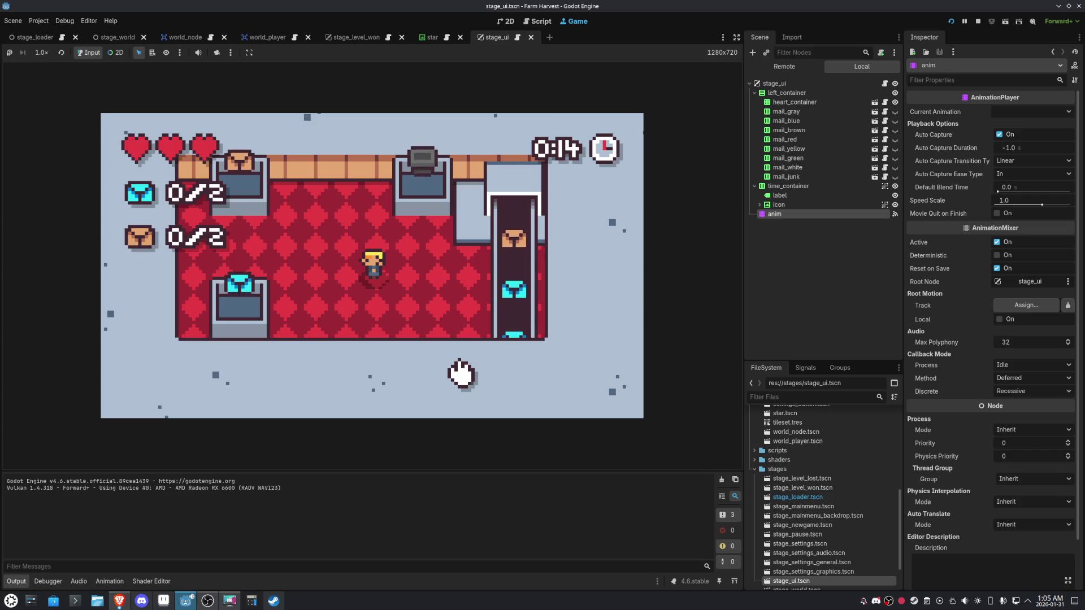
left_click(977, 24)
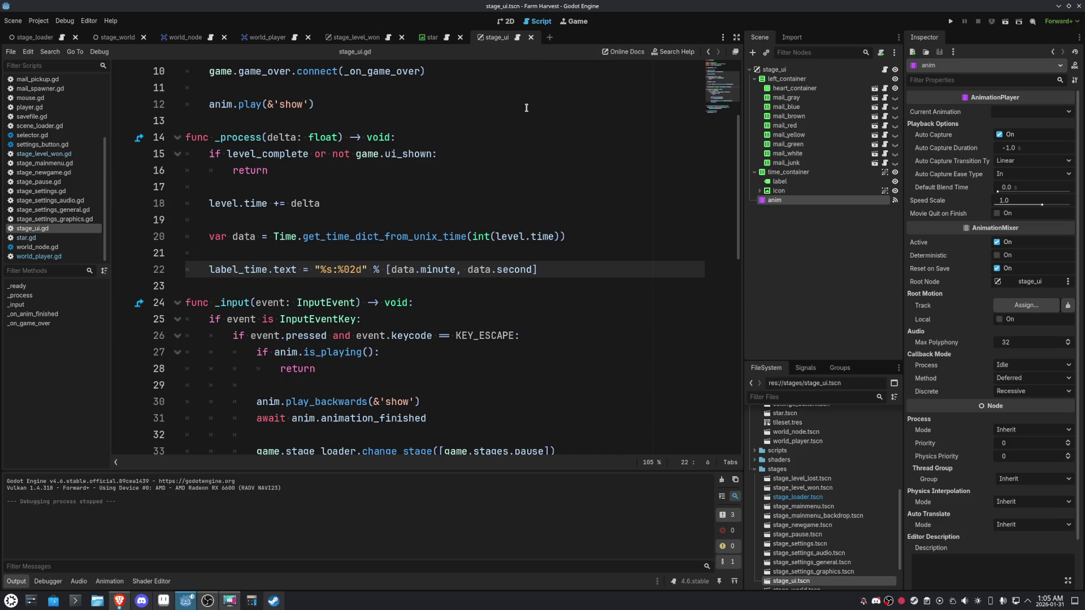
- Add blank lines after line 10 in stage_ui.gd, dropping in the label path then deleting it
scroll(544, 193, "up", 3)
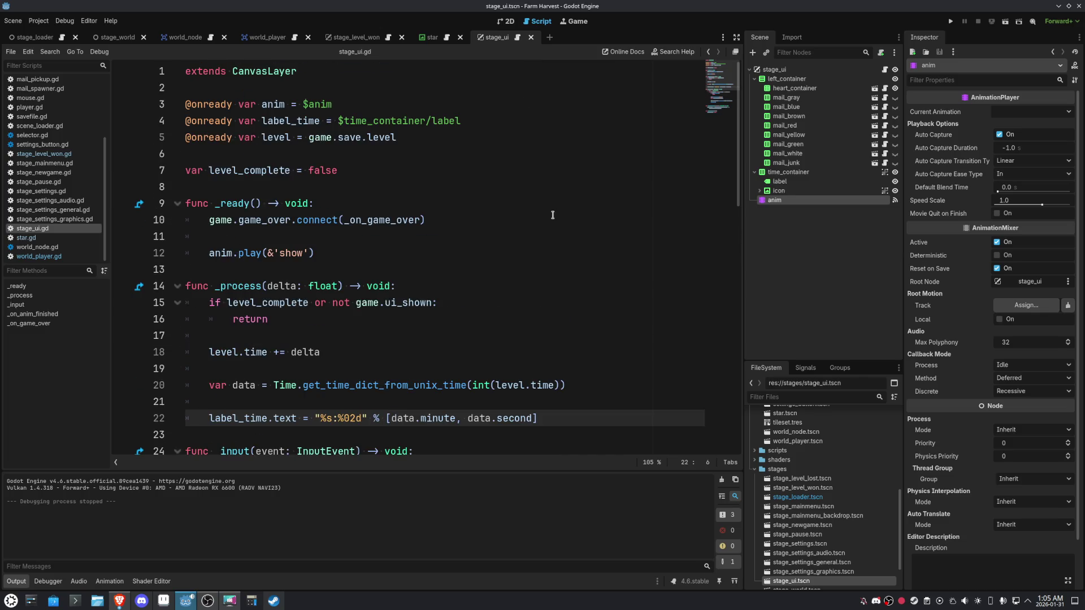
left_click(433, 218)
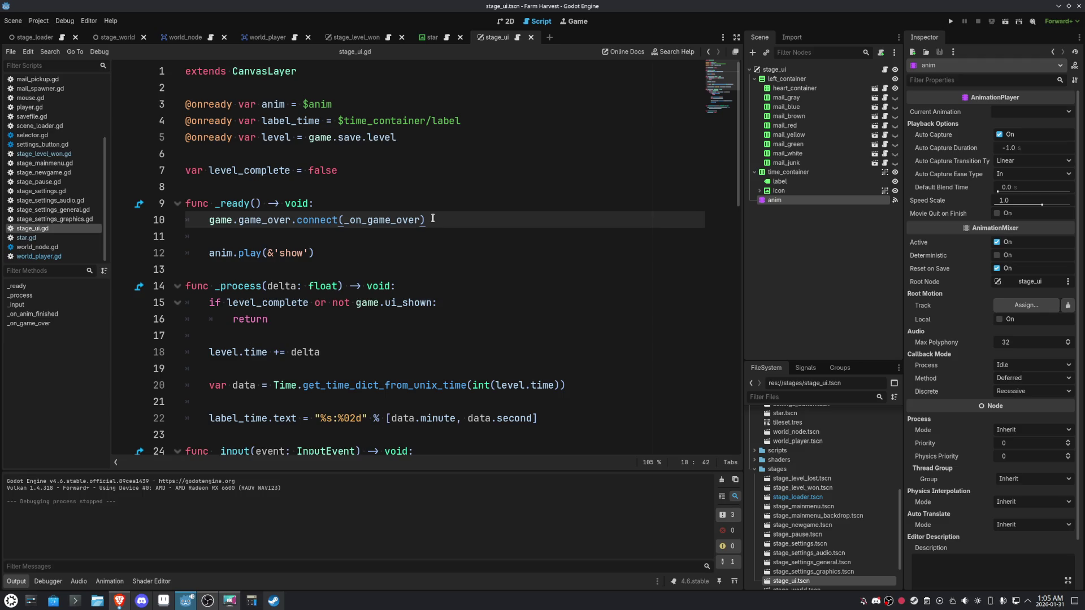
key("Return")
key("Return")
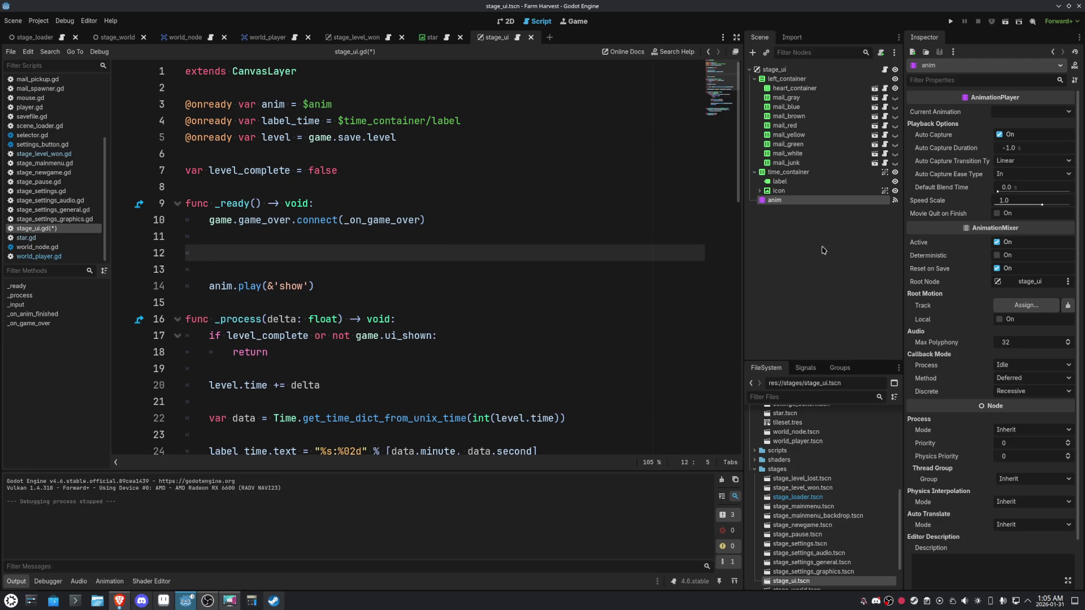
mouse_move(780, 182)
left_mouse_down()
mouse_move(331, 238)
mouse_move(315, 252)
left_mouse_up()
key("shift+Home")
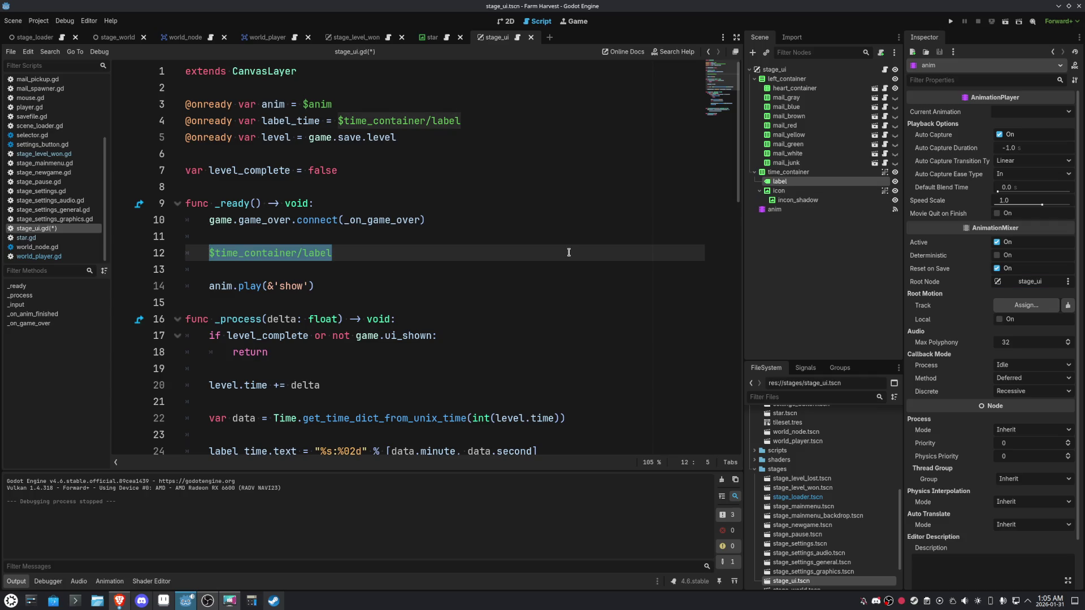
key("BackSpace")
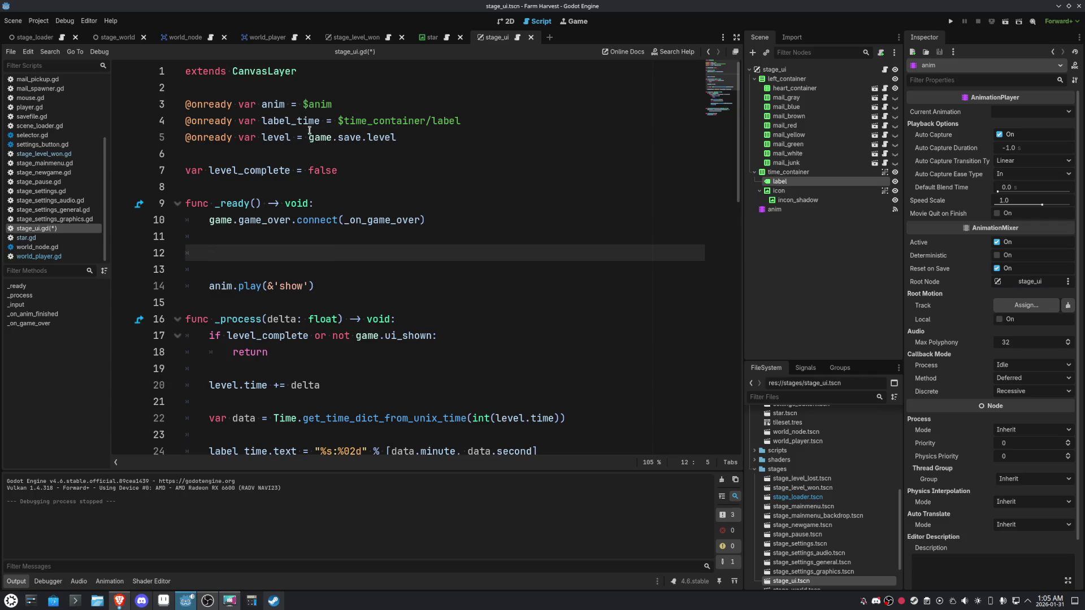
- Copy the label_time name from line 4 onto line 12, then switch to game.gd
left_click(307, 127)
double_click(309, 125)
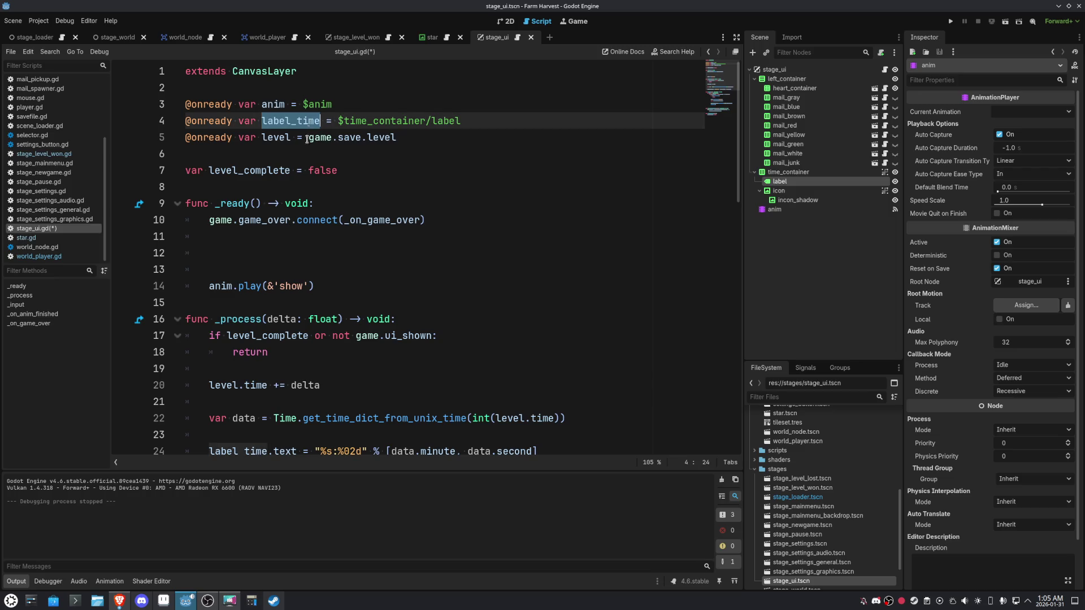
key("ctrl+c")
left_click(274, 262)
key("ctrl+v")
scroll(520, 329, "down", 2)
scroll(534, 339, "up", 1)
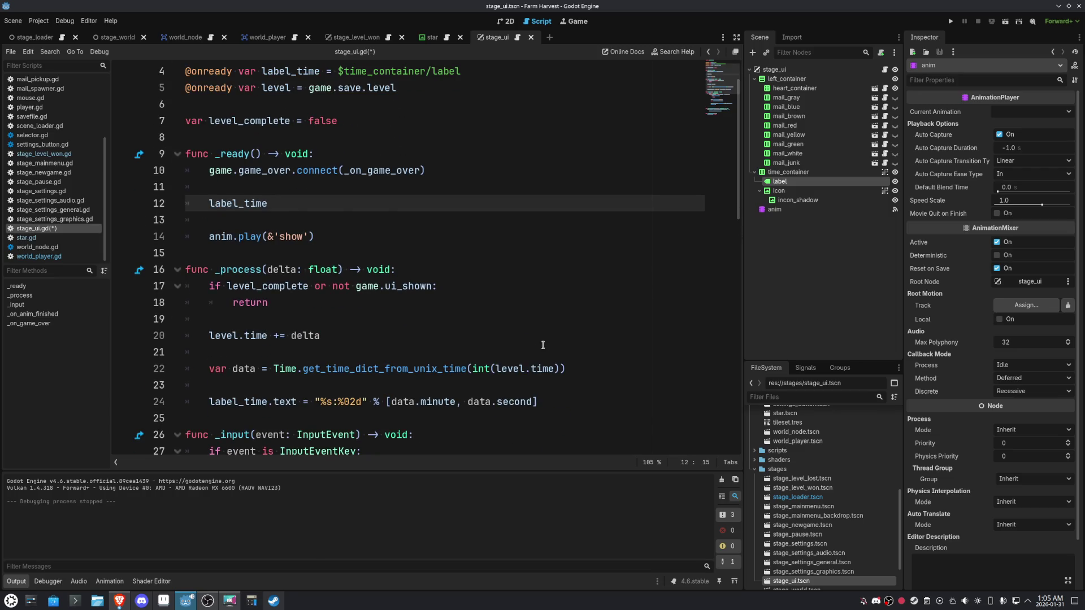
left_click(569, 368)
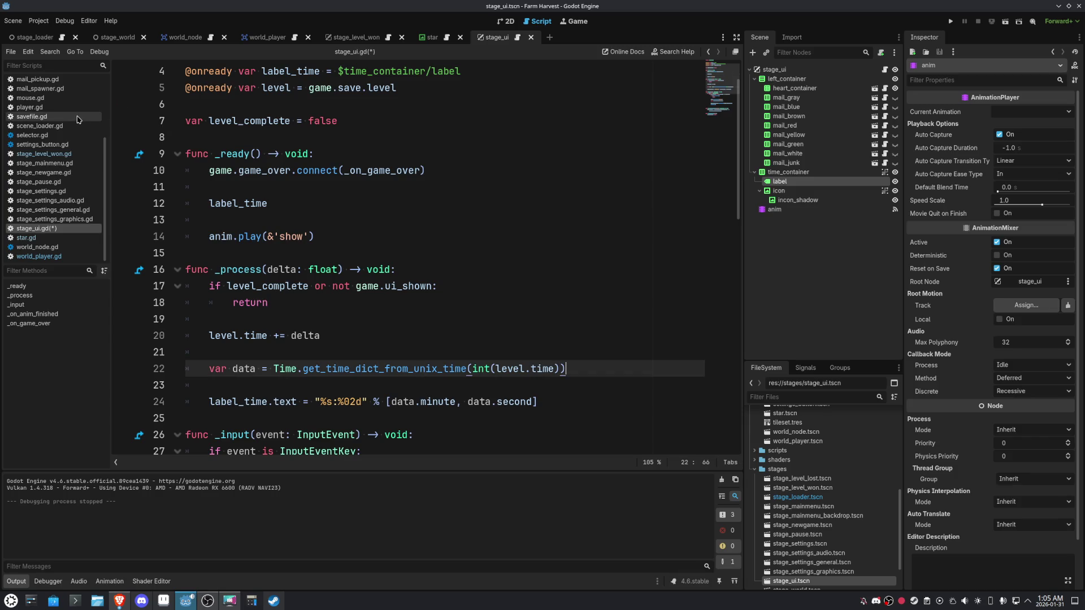
scroll(54, 141, "up", 4)
left_click(29, 82)
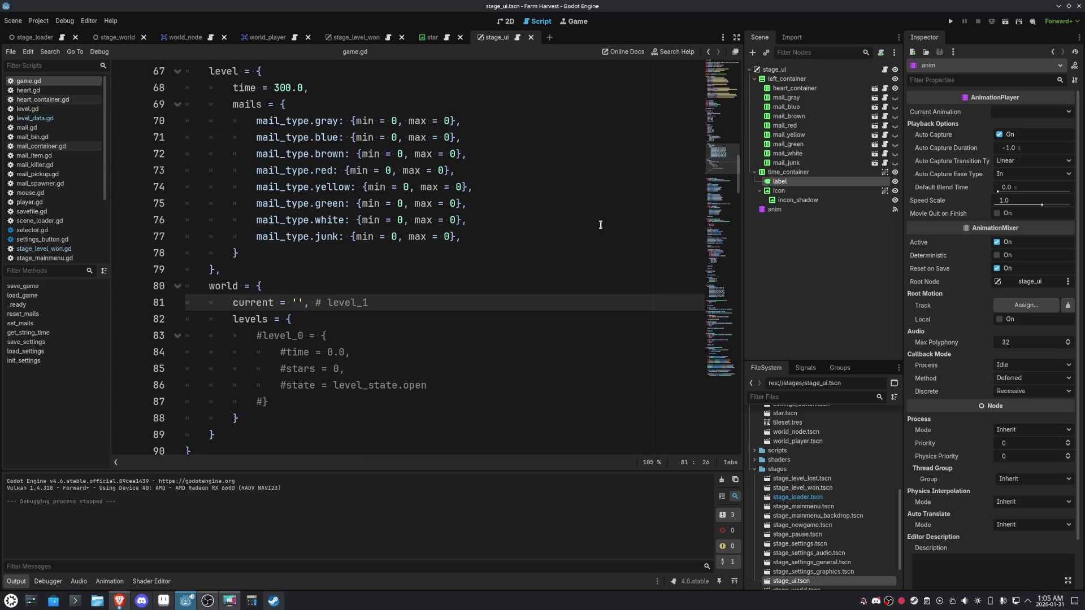
- In game.gd, insert '0:' before %02d on line 205 and select get_string_time
left_click(715, 365)
left_click_drag(715, 365, 716, 327)
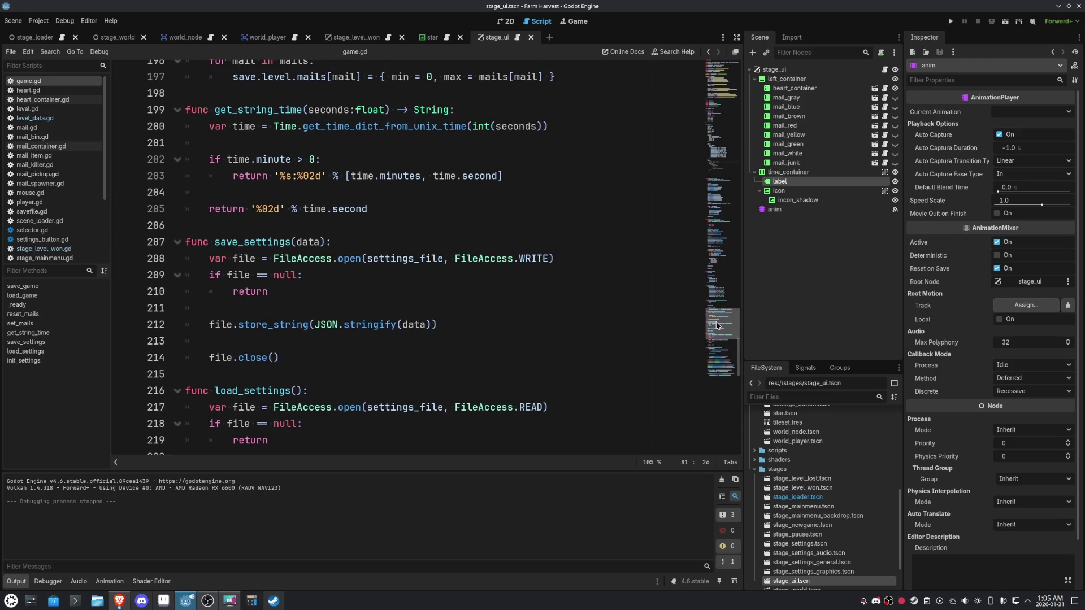
left_click(255, 209)
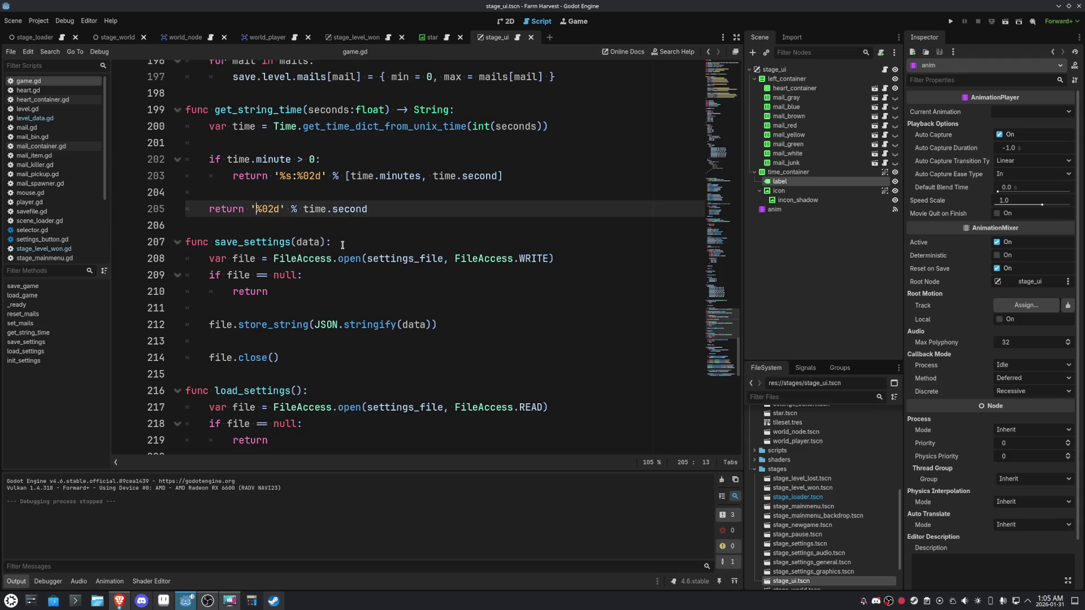
type("0:")
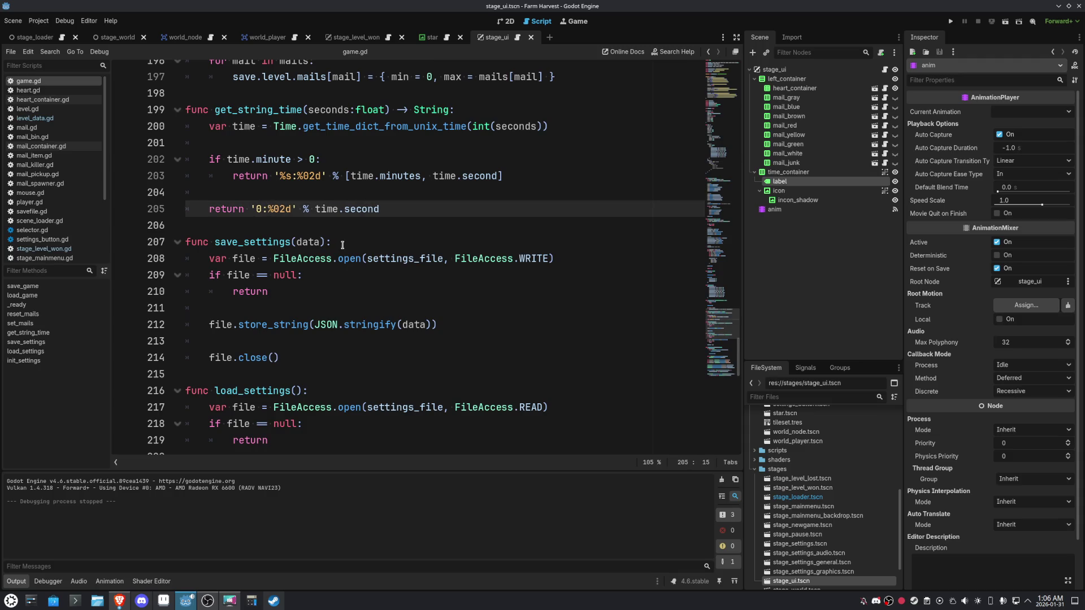
scroll(341, 245, "up", 3)
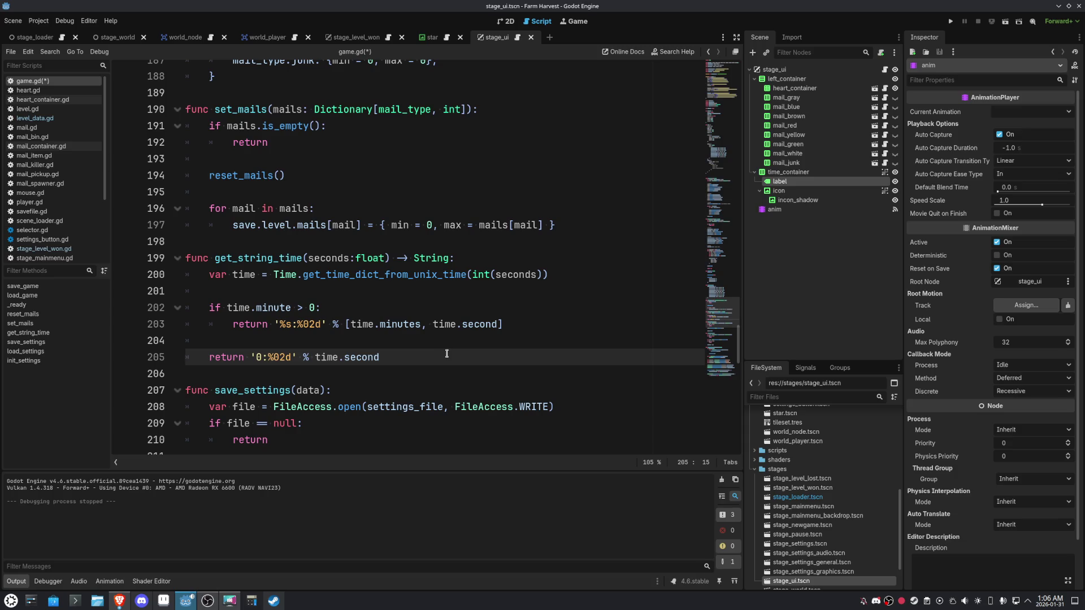
double_click(261, 257)
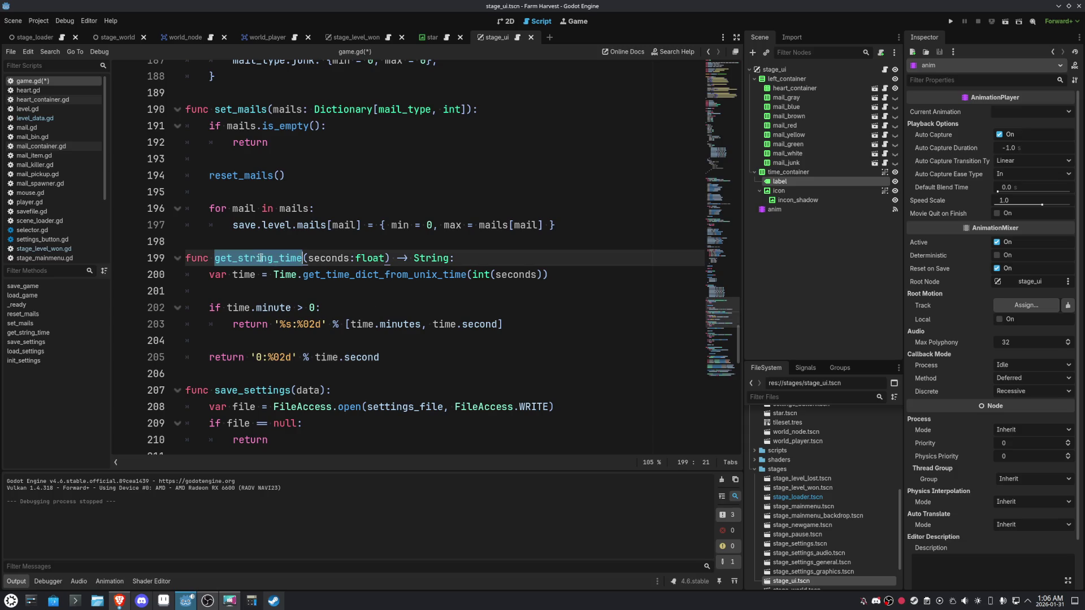
- Go back to stage_ui.gd and select the lines that format the timer text
left_click(710, 53)
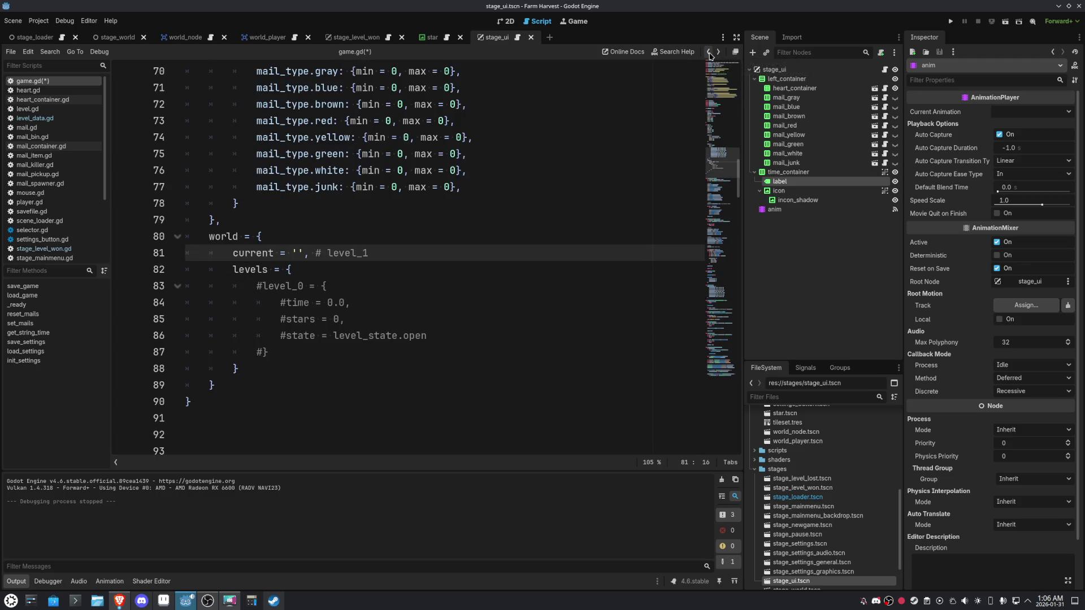
left_click(710, 53)
mouse_move(587, 362)
left_mouse_down()
mouse_move(489, 369)
mouse_move(210, 338)
mouse_move(209, 370)
left_mouse_up()
mouse_move(541, 399)
left_mouse_down()
mouse_move(238, 402)
mouse_move(207, 373)
left_mouse_up()
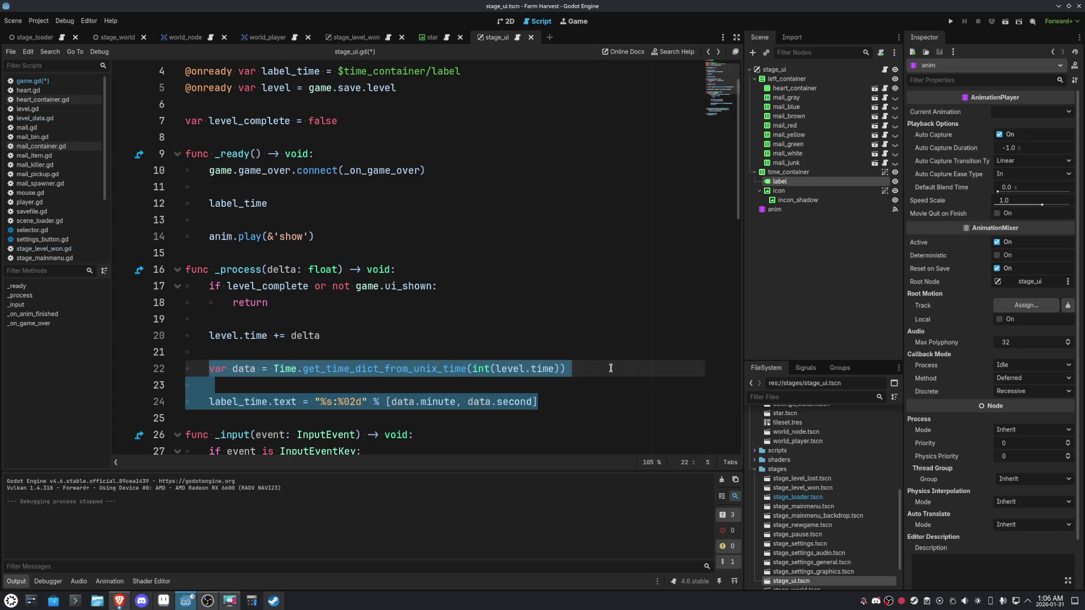
- Replace the timer format expression with game.get_string_time(level.time) in _process
key("BackSpace")
type("game.get_string_time")
key("Return")
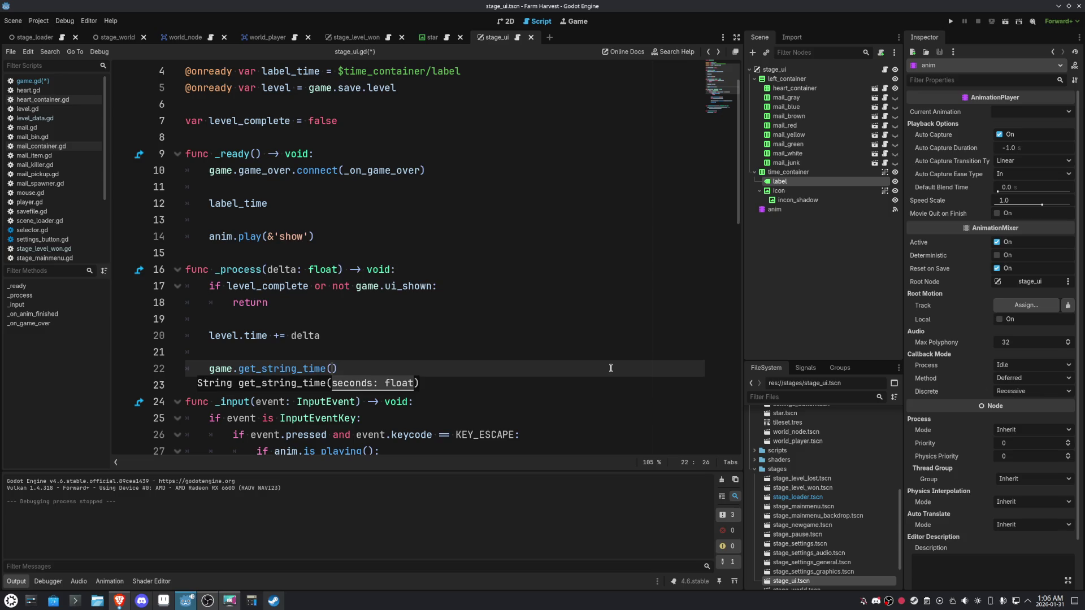
key("ctrl+z")
key("ctrl+z")
key("ctrl+z")
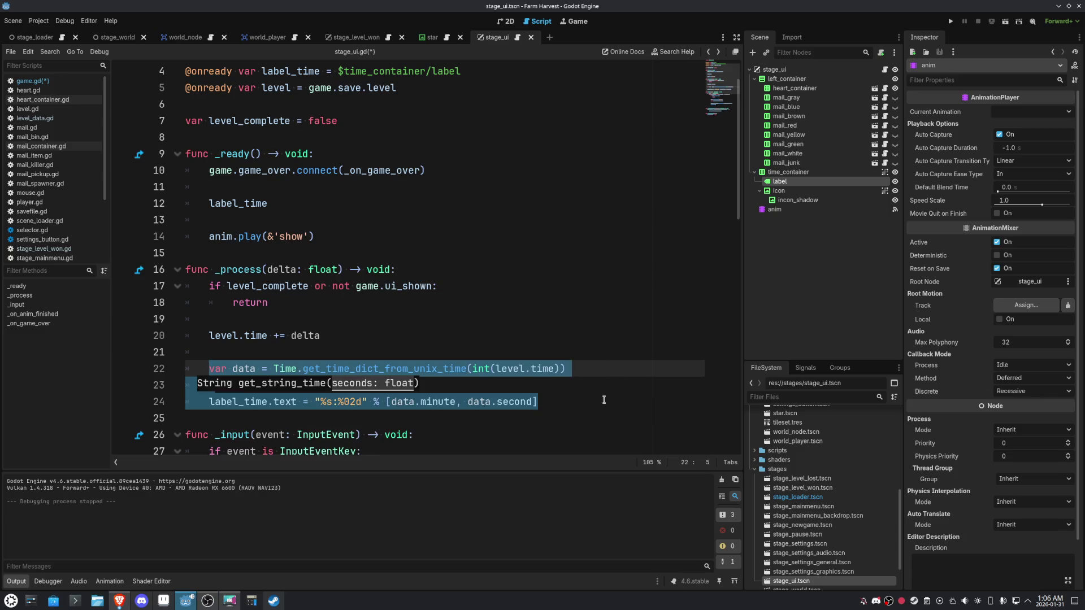
left_click(604, 400)
key("ctrl+shift+Left")
key("ctrl+shift+Left")
key("ctrl+shift+Left")
type("get_string_time")
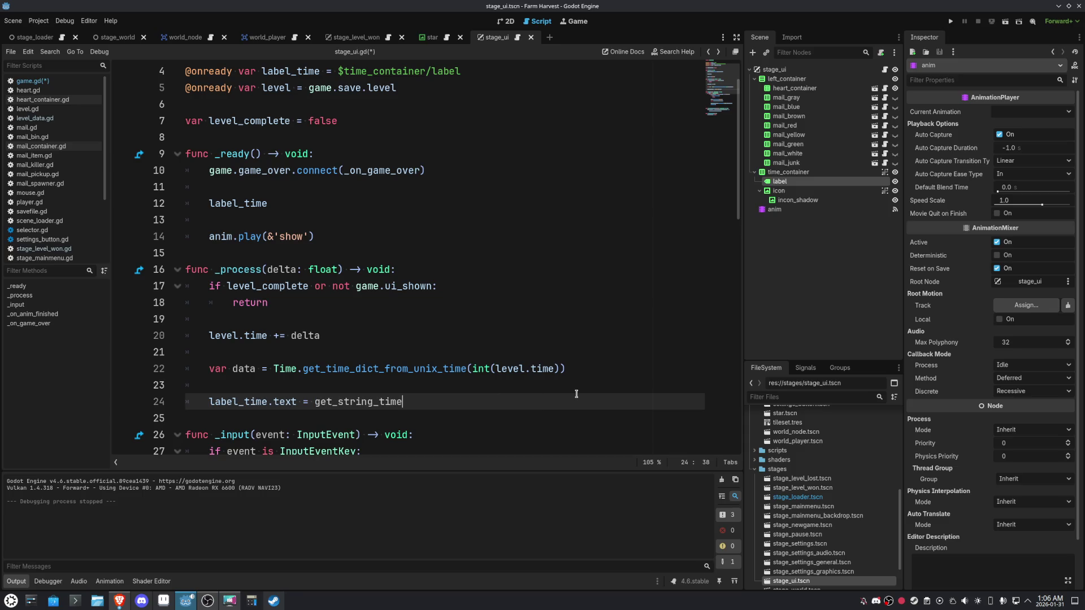
key("ctrl+BackSpace")
type("game.get_string_time")
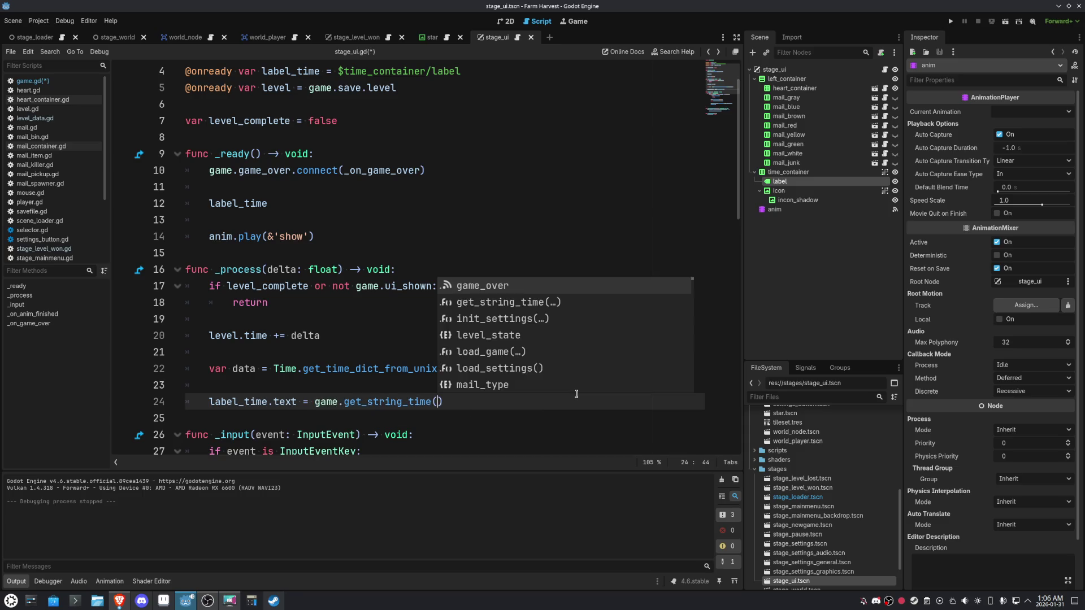
key("Return")
type("level.t")
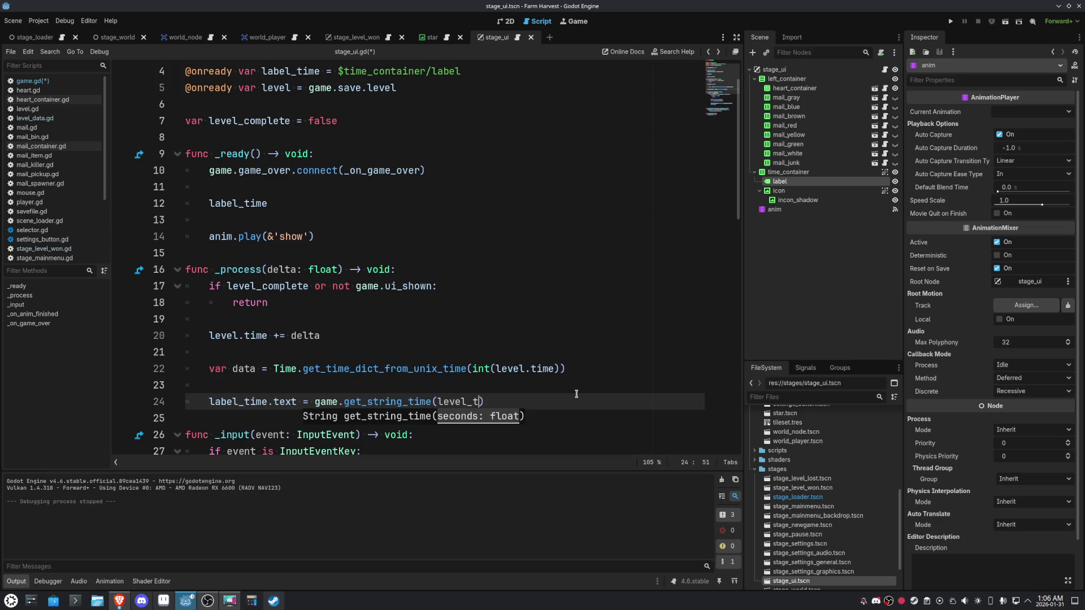
type("ime")
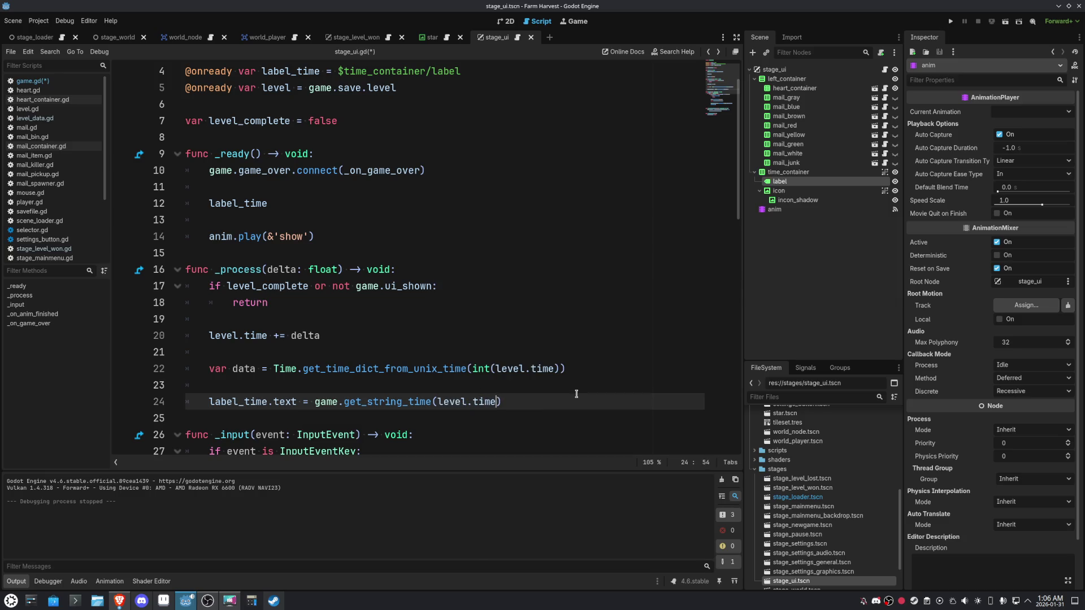
- Delete the unused var data and blank lines, and check get_string_time's definition in game.gd
key("Up")
key("Up")
key("ctrl+shift+k")
key("ctrl+shift+k")
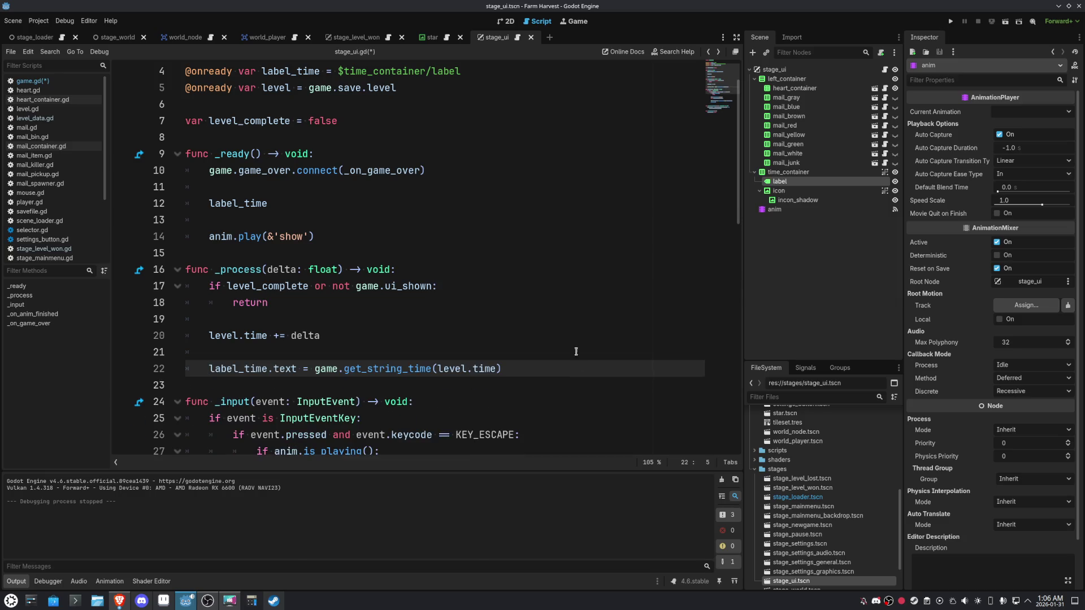
left_click_drag(516, 368, 208, 367)
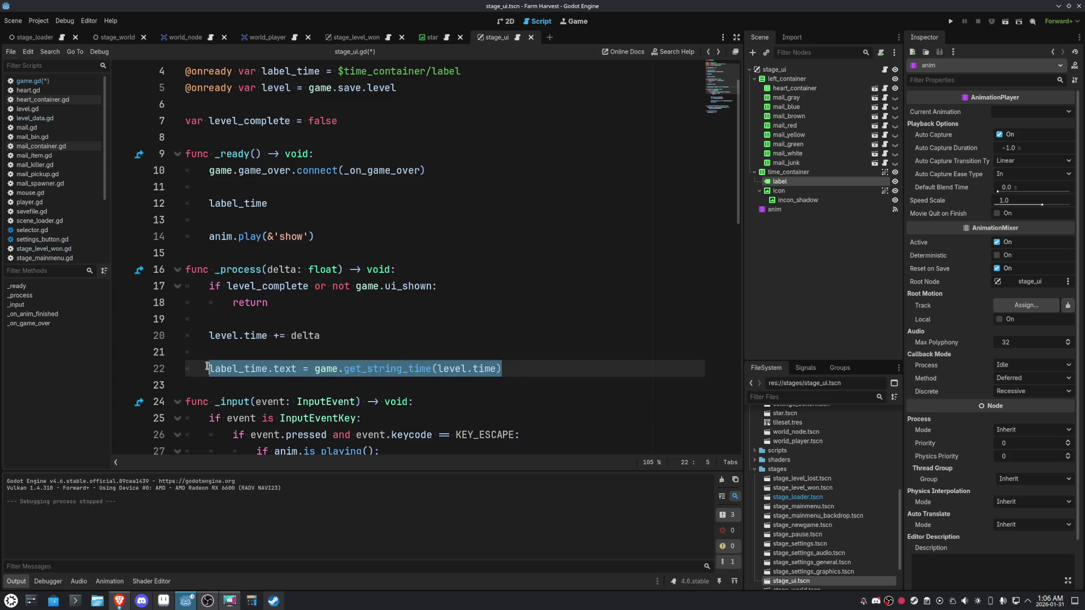
left_click(390, 368, "ctrl")
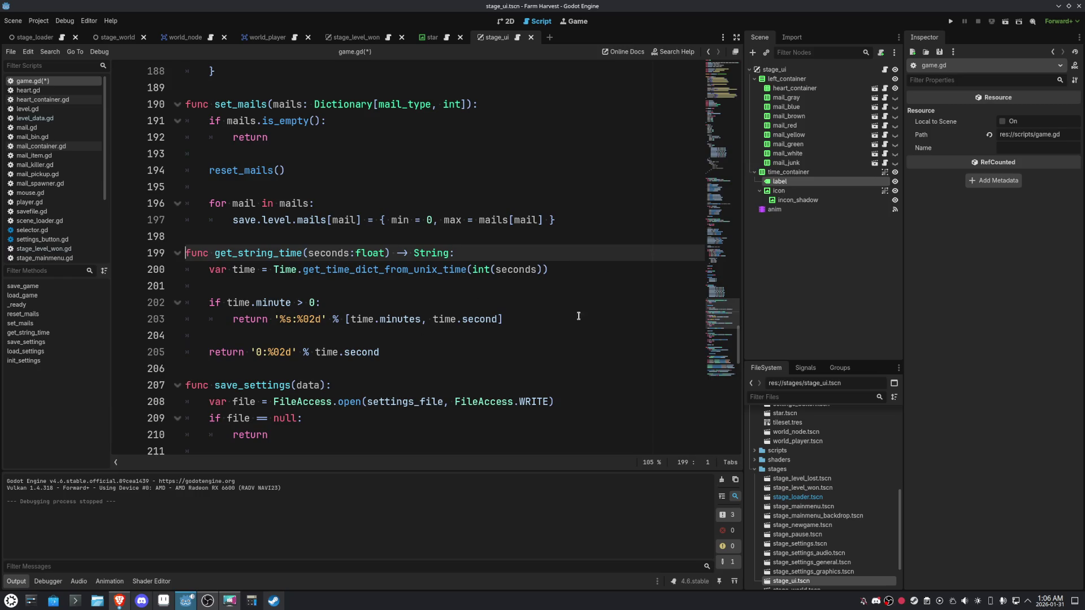
key("alt+Left")
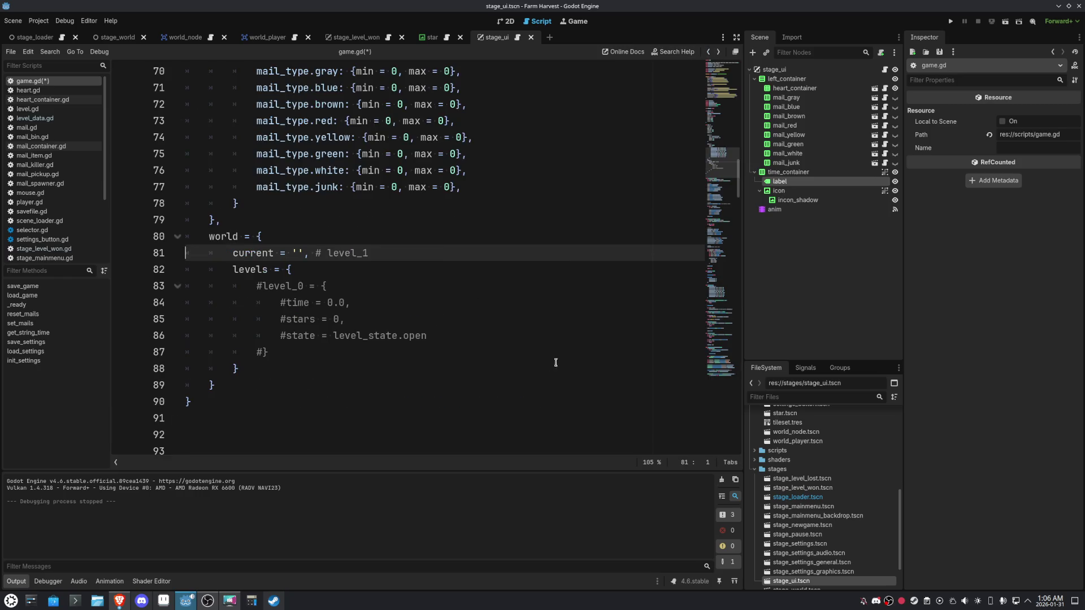
key("alt+Left")
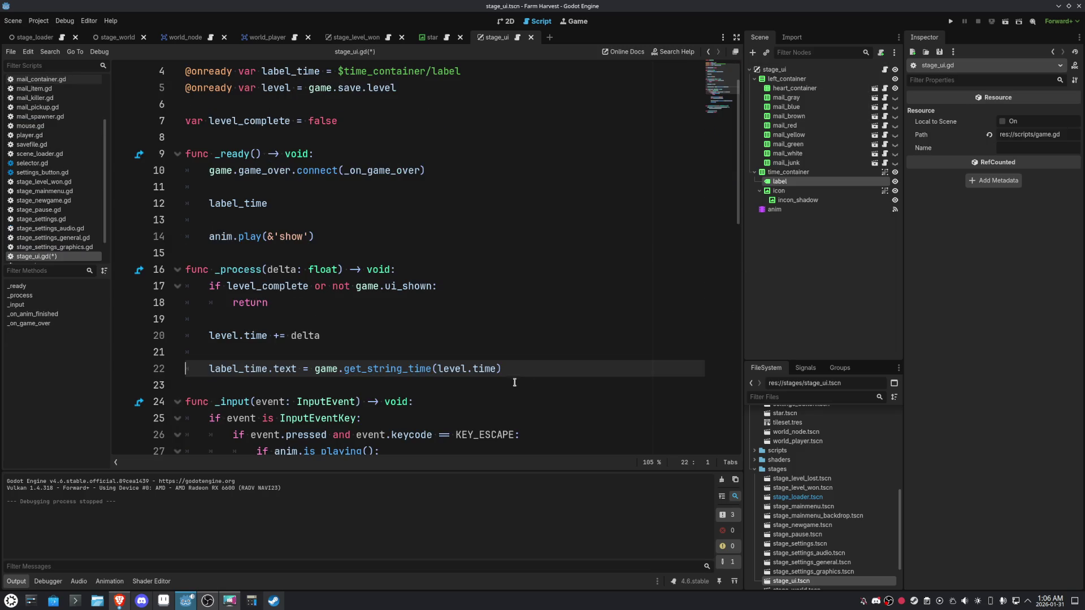
- Paste label_time.text = game.get_string_time(level.time) over label_time in _ready and run the project
left_click(204, 366, "shift")
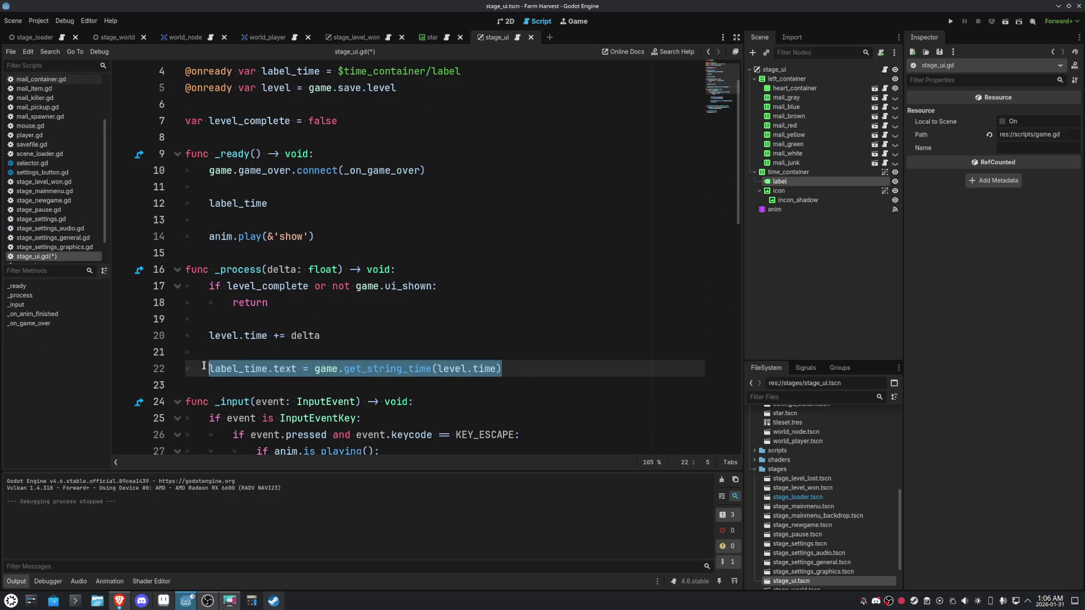
key("ctrl+c")
double_click(279, 200)
key("ctrl+v")
left_click(547, 247)
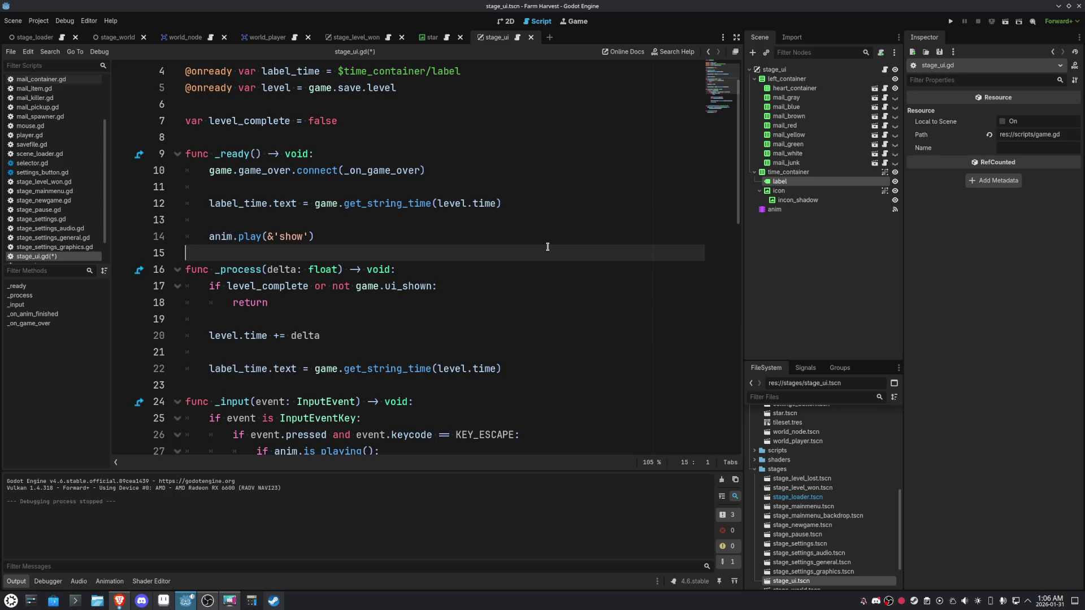
key("F5")
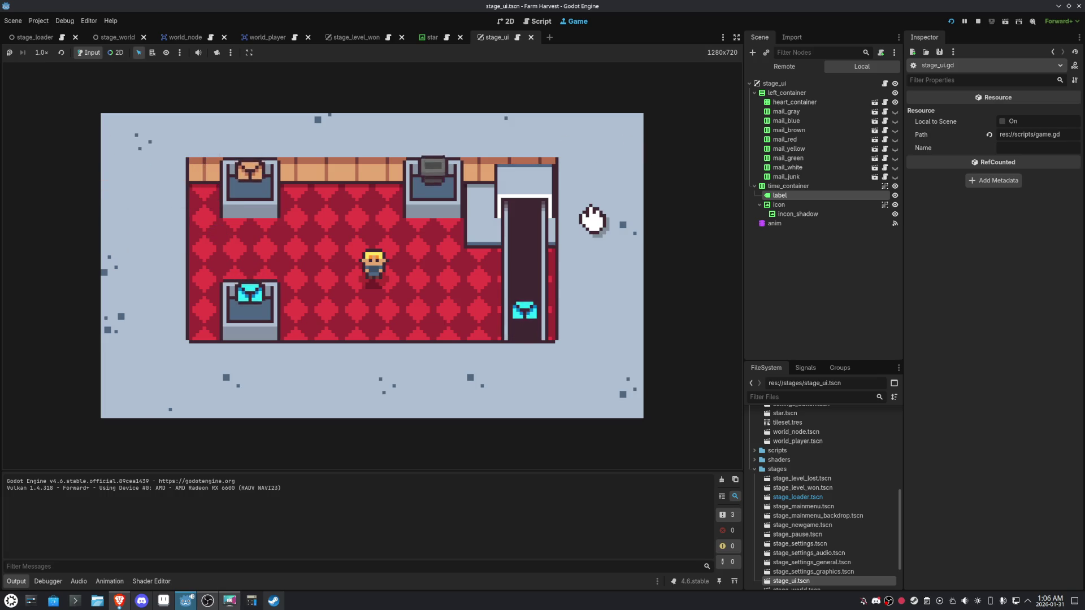
- Open and close the pause menu twice while the timer runs, then stop the game
key("Escape")
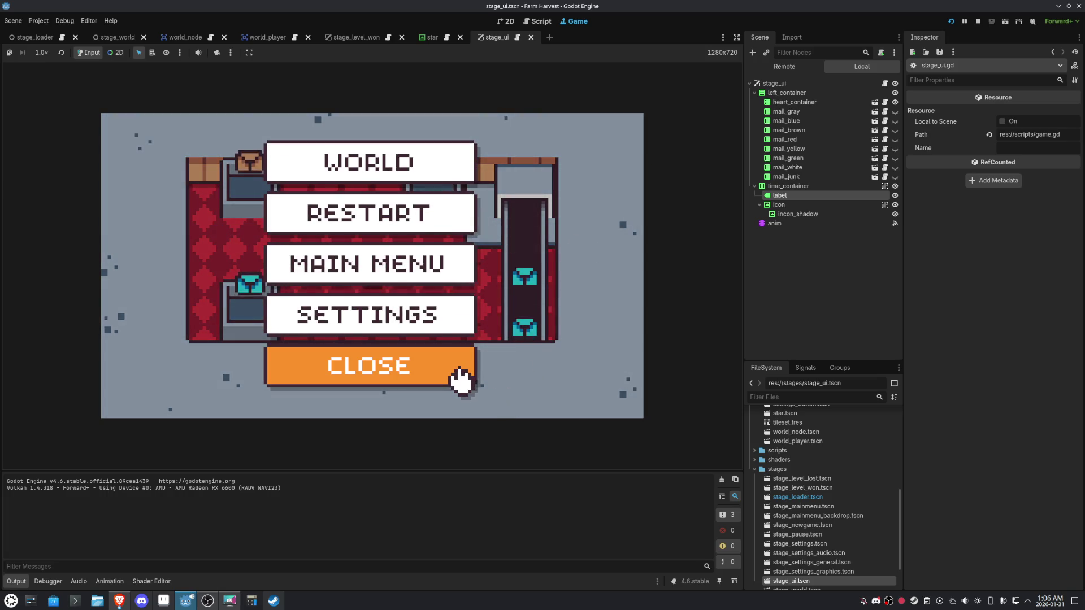
left_click(461, 380)
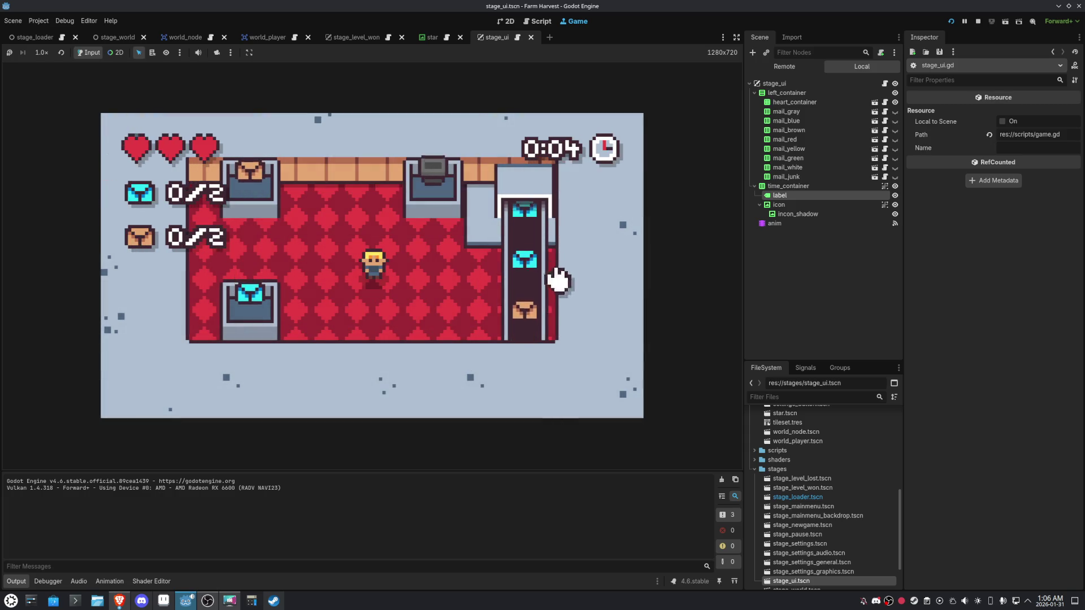
key("Escape")
left_click(461, 379)
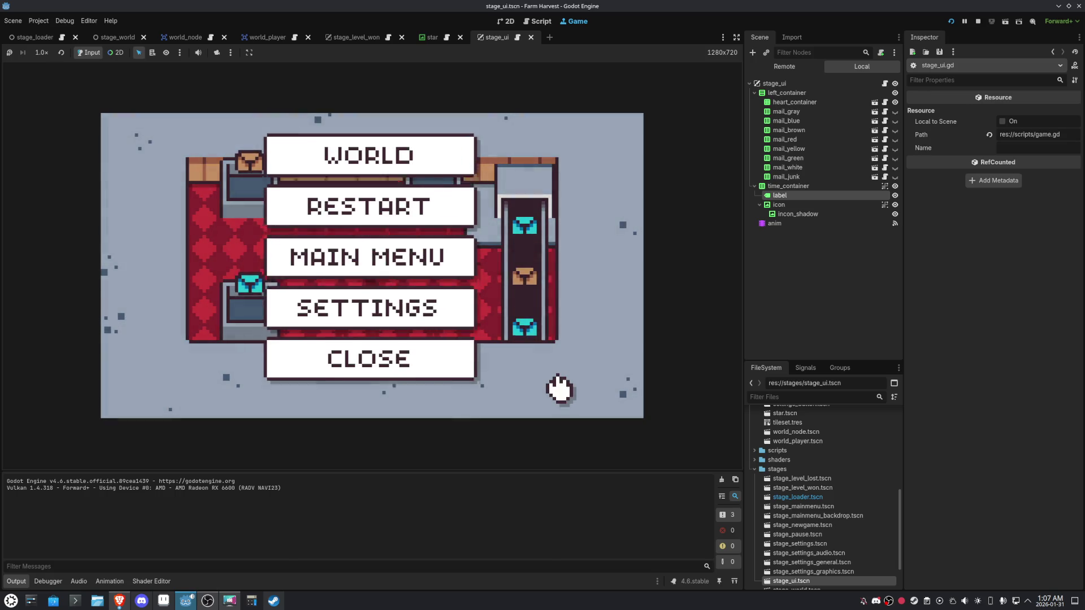
left_click(978, 22)
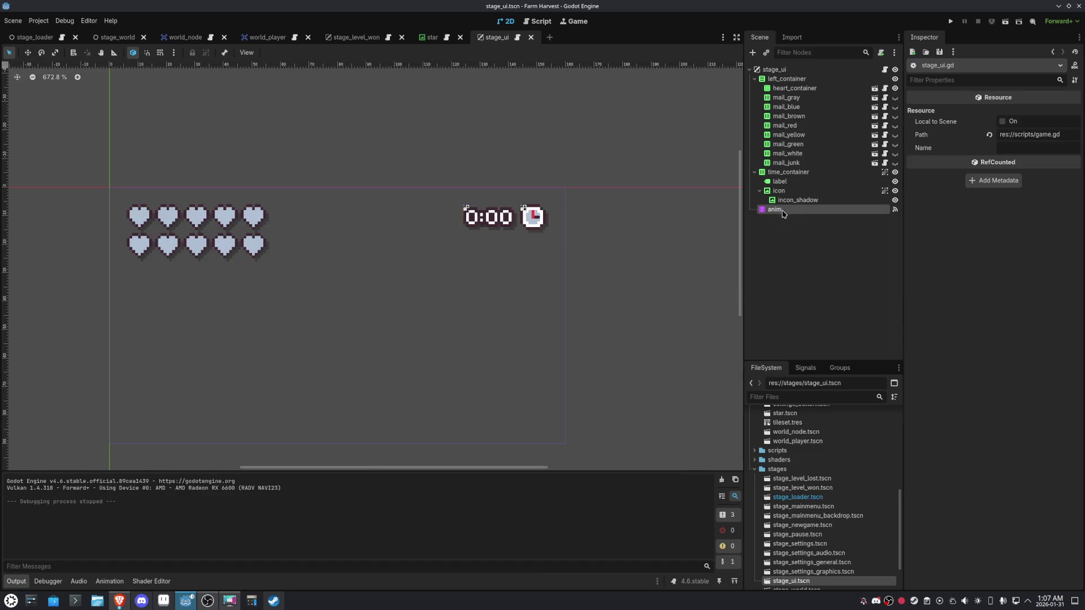
- Select the anim node, rerun the game, pause and resume twice, then stop it
left_click(783, 213)
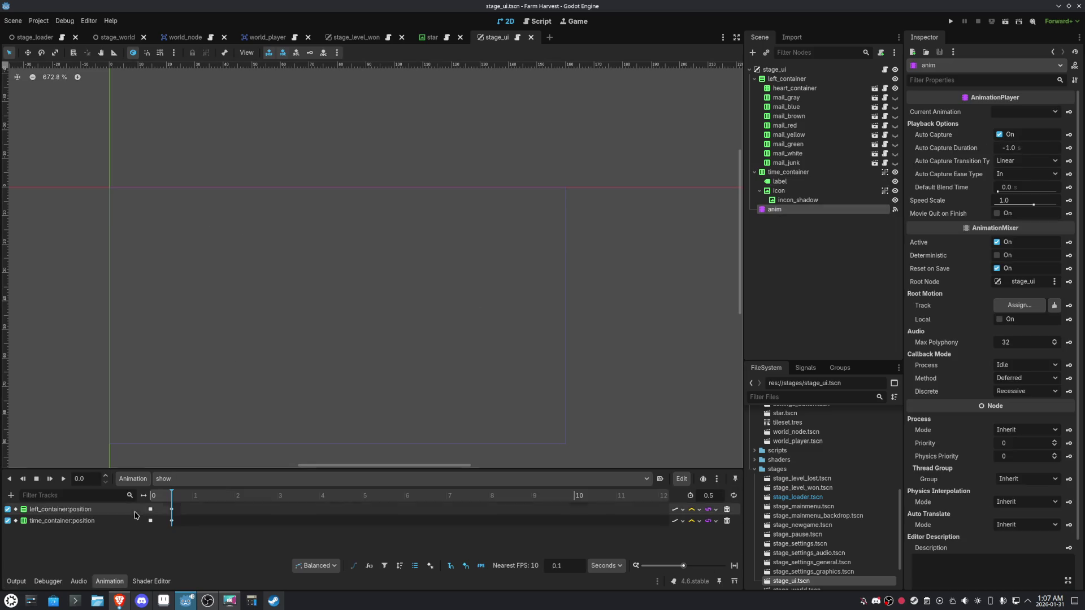
scroll(400, 319, "down", 5)
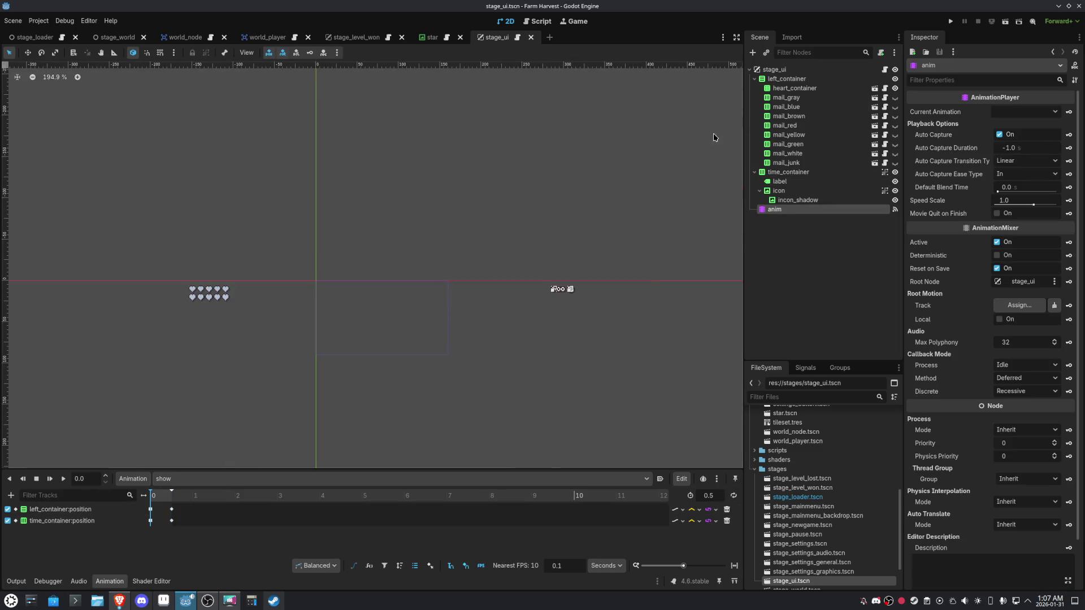
left_click(950, 22)
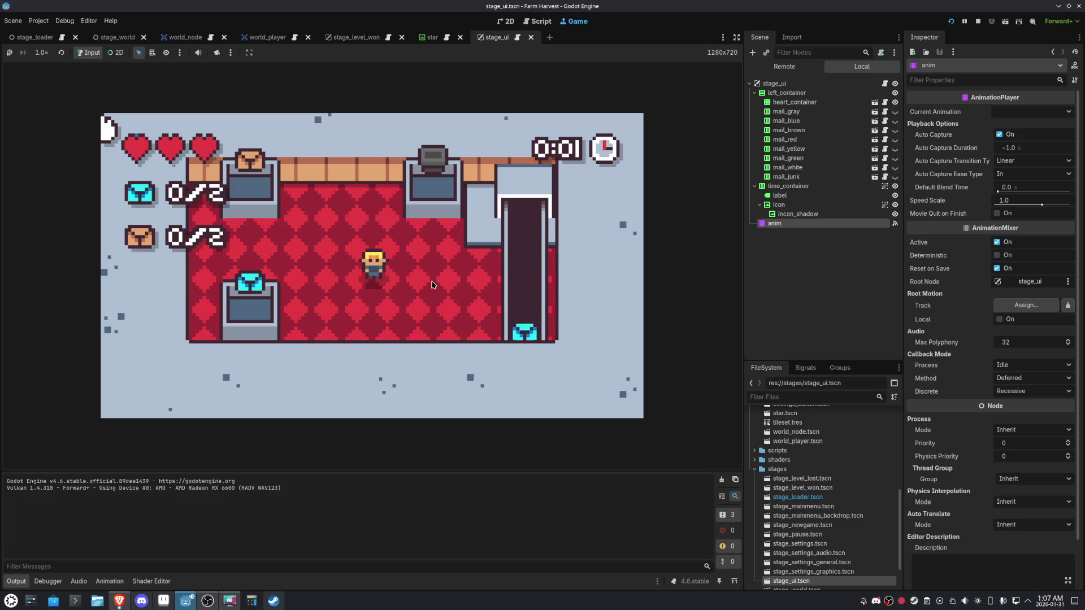
key("Escape")
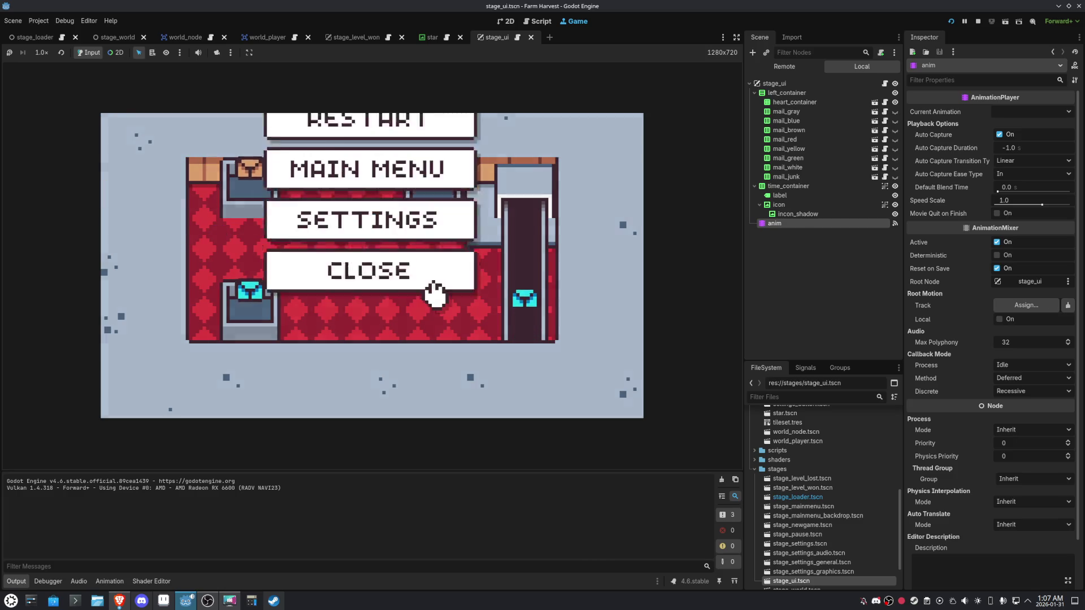
left_click(440, 373)
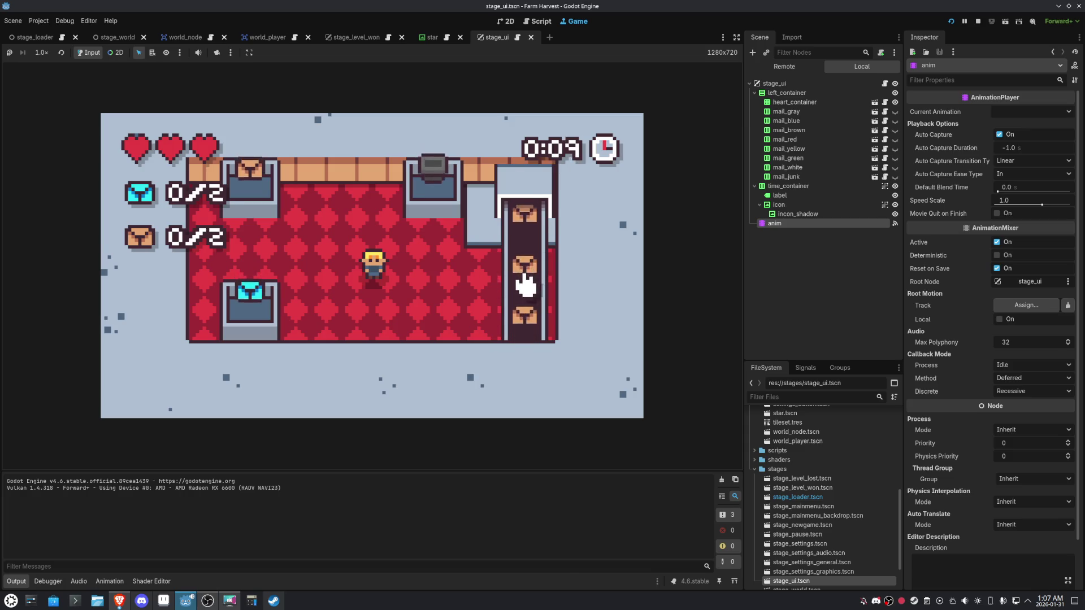
key("Escape")
left_click(387, 364)
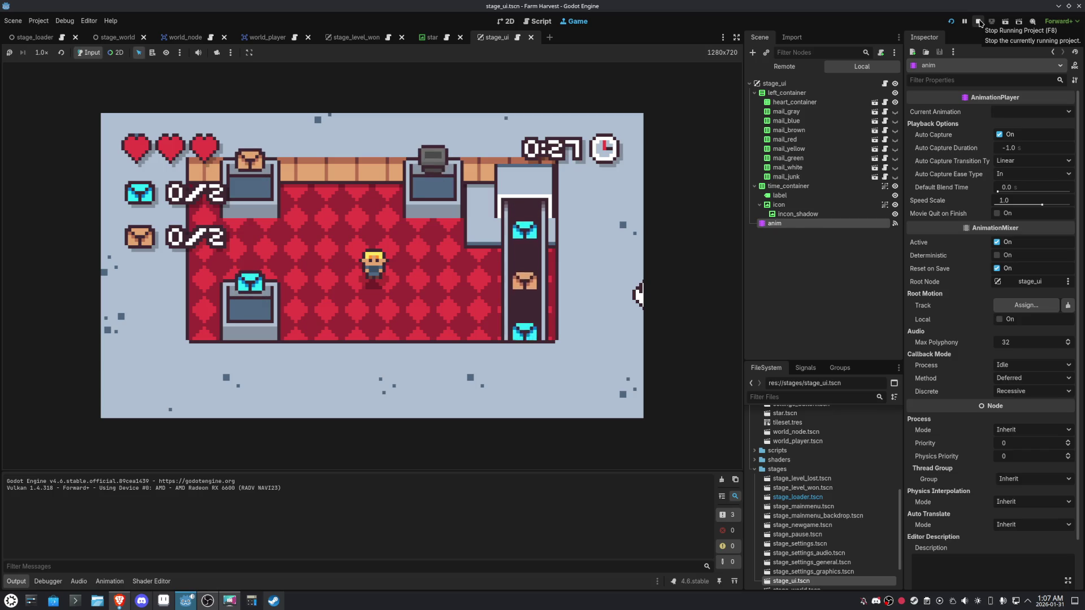
left_click(980, 23)
- Run the game and deliver the blue and cyan mails into the chute
key("F5")
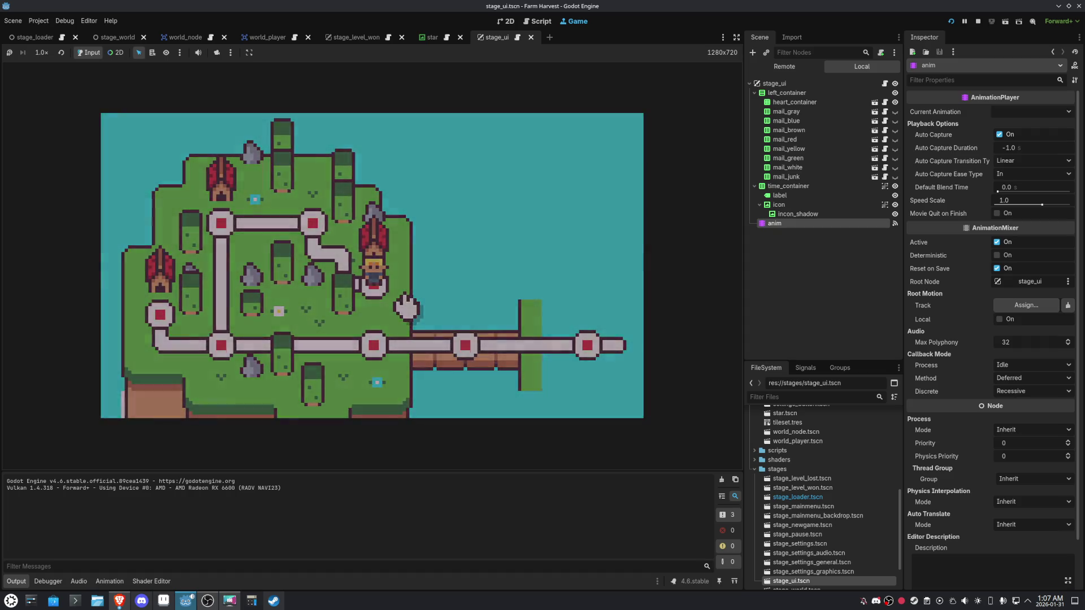
key("Right")
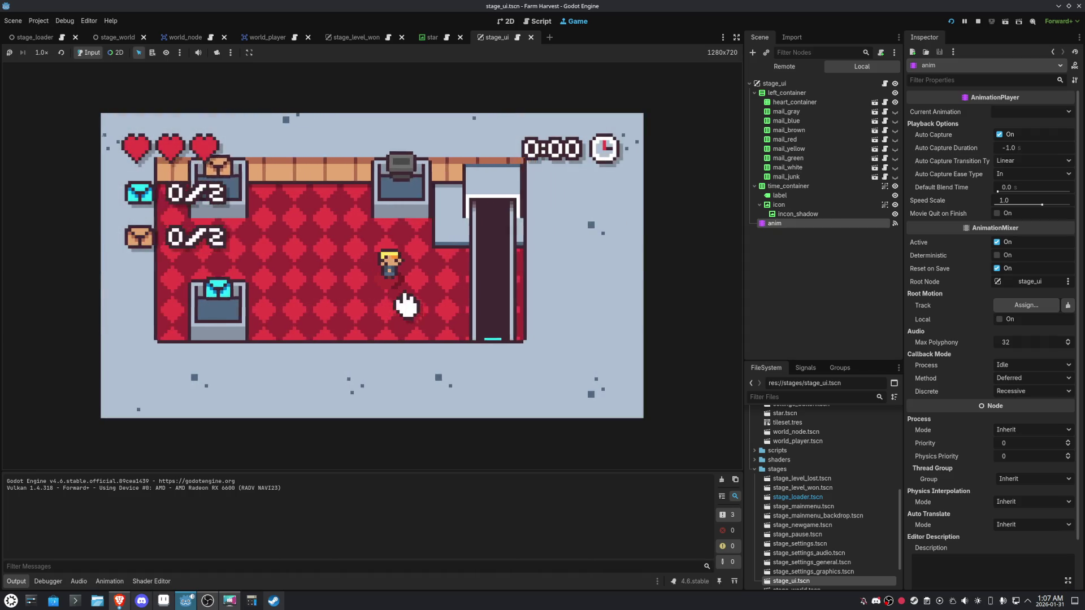
key("Down")
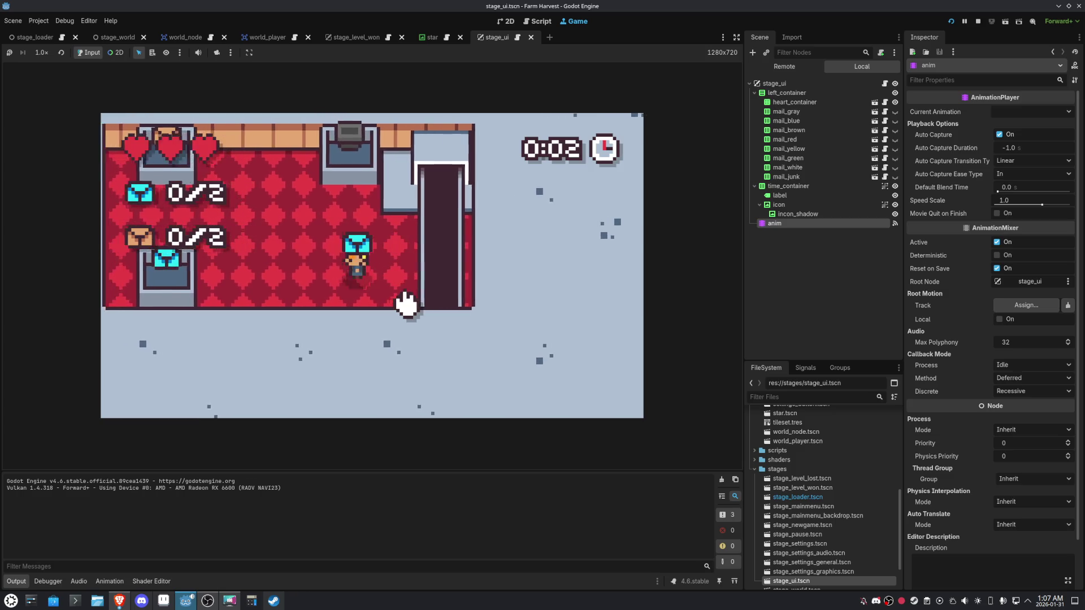
key("Right")
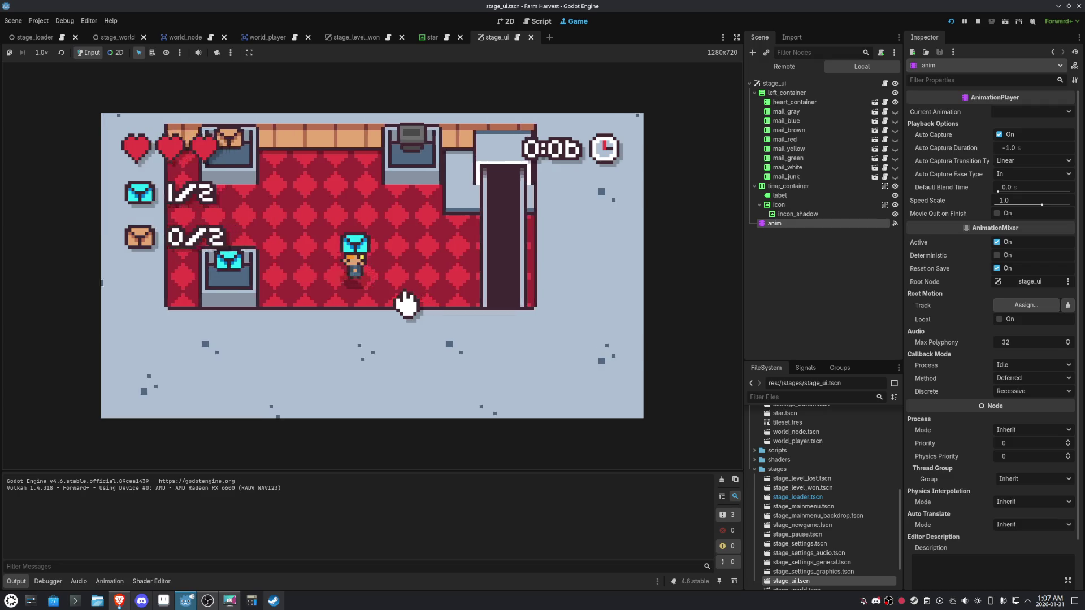
key("Right")
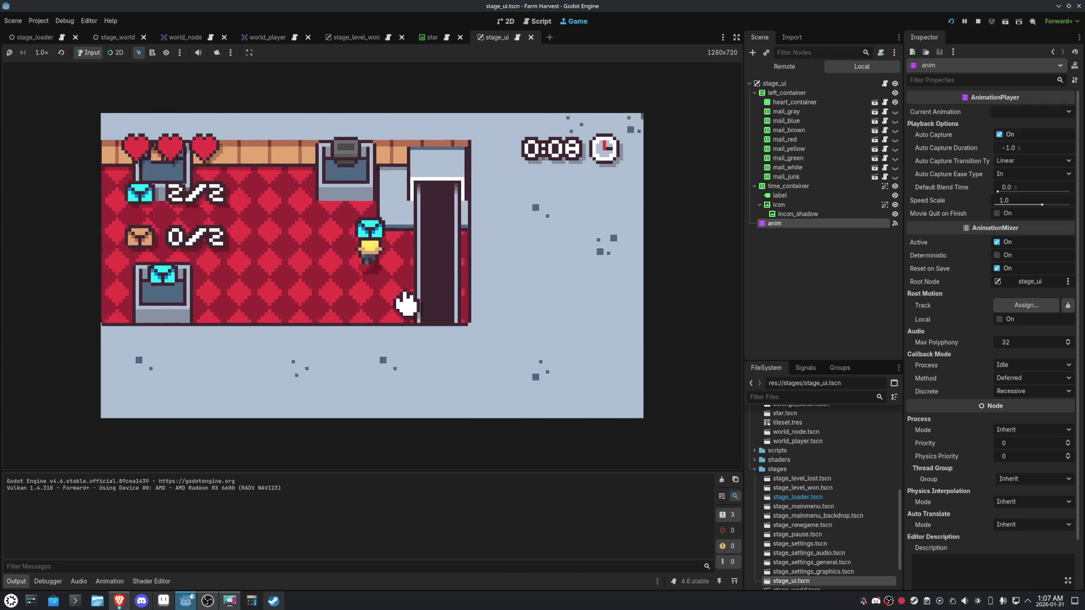
key("Left")
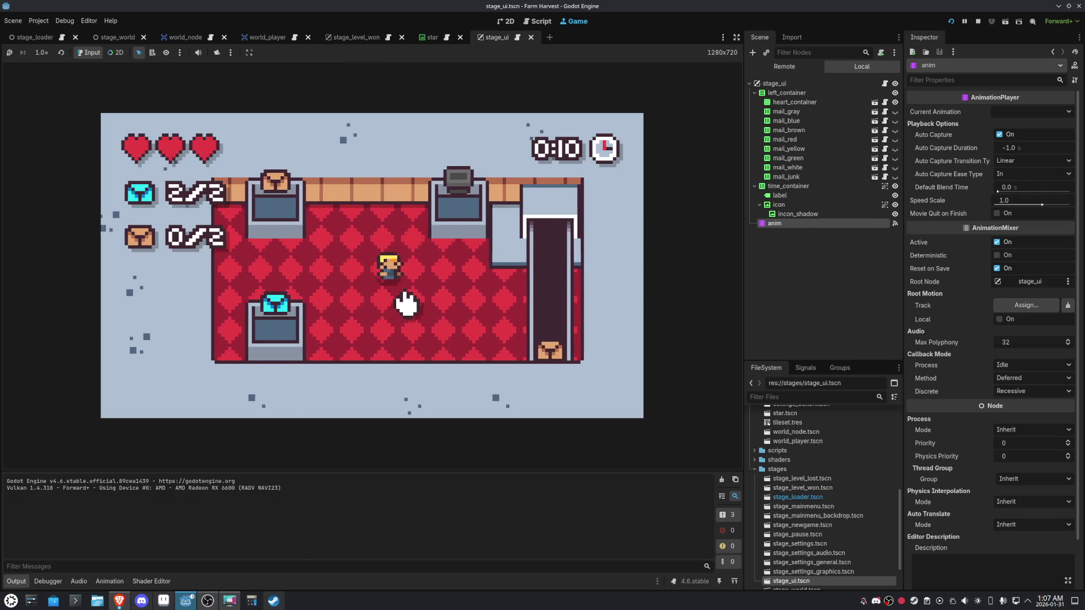
- Deliver both brown mails to reach the three-star COMPLETE! screen, then stop the game
key("Down")
key("Right")
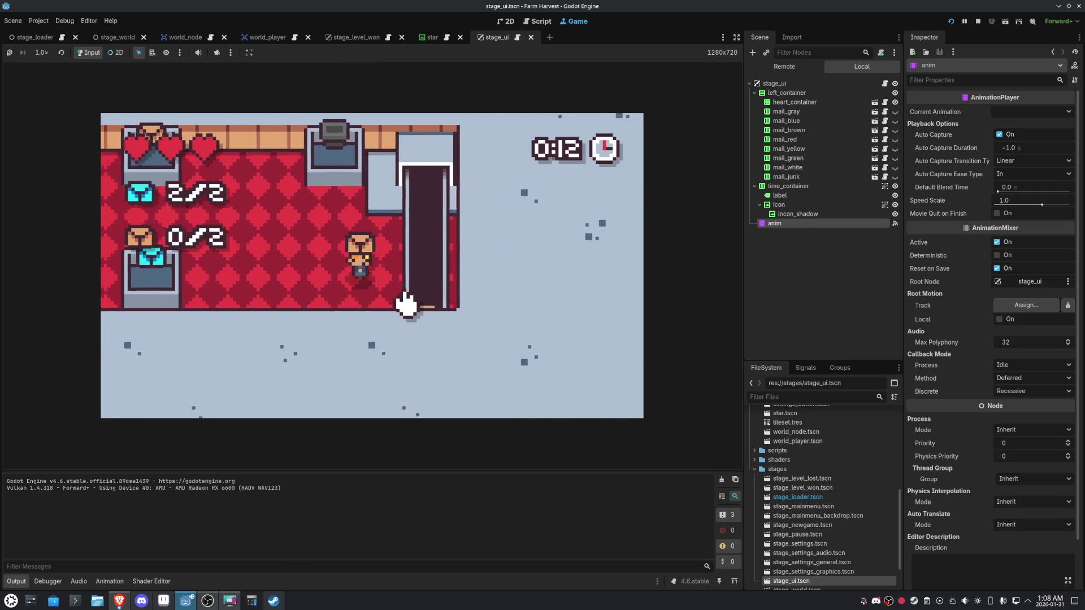
key("Up")
key("Left")
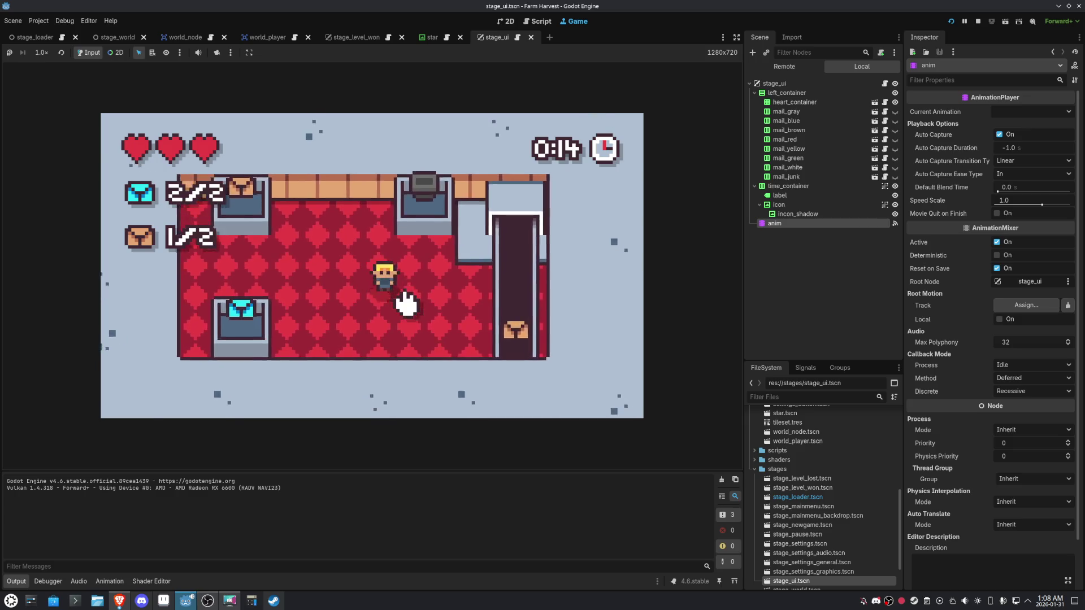
key("Right")
key("Up")
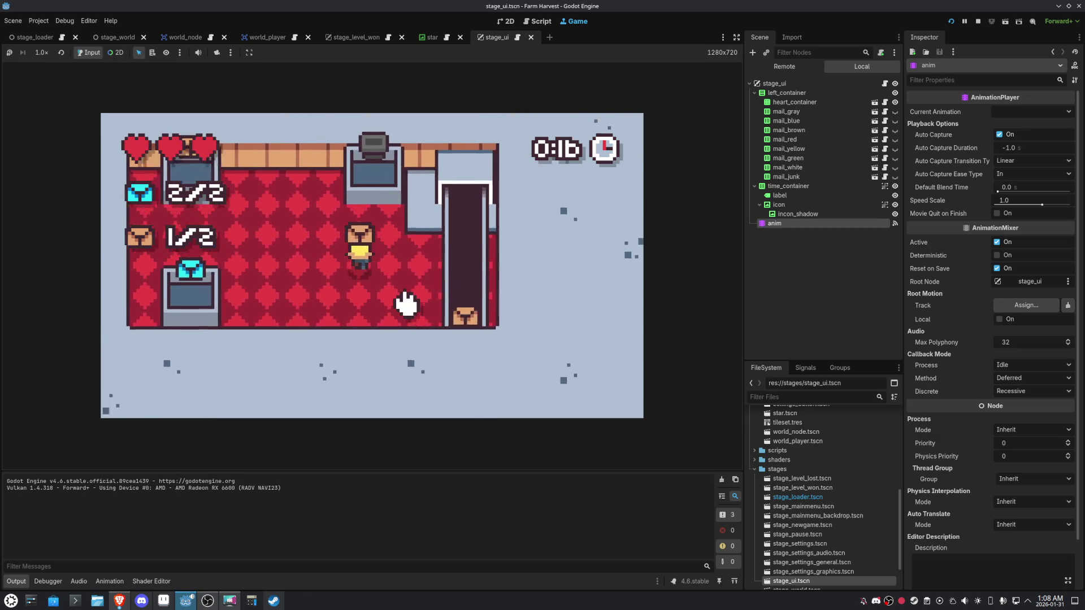
key("Up")
key("Left")
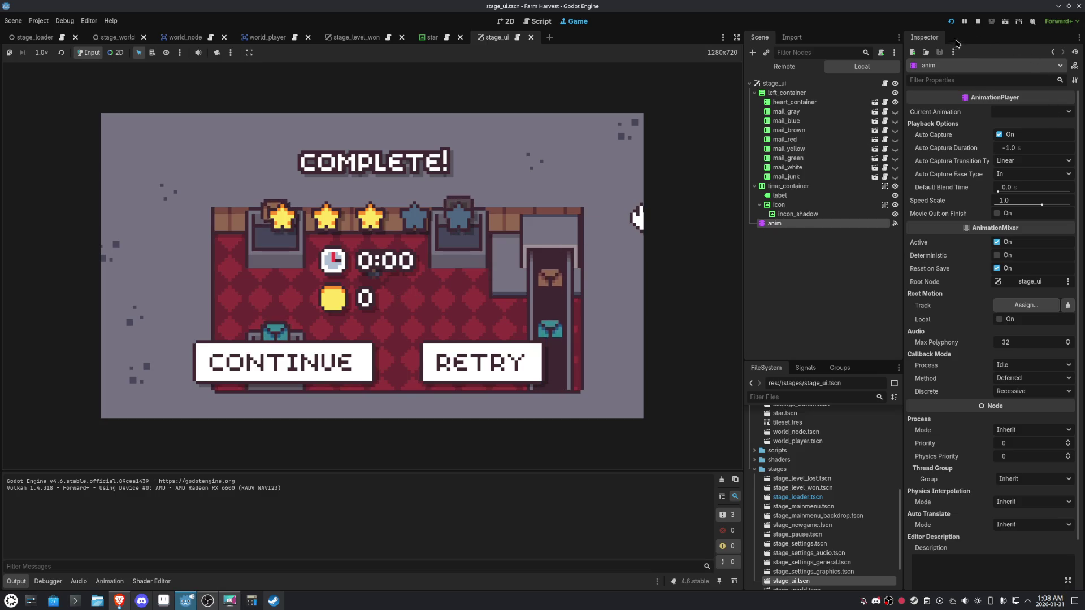
left_click(978, 21)
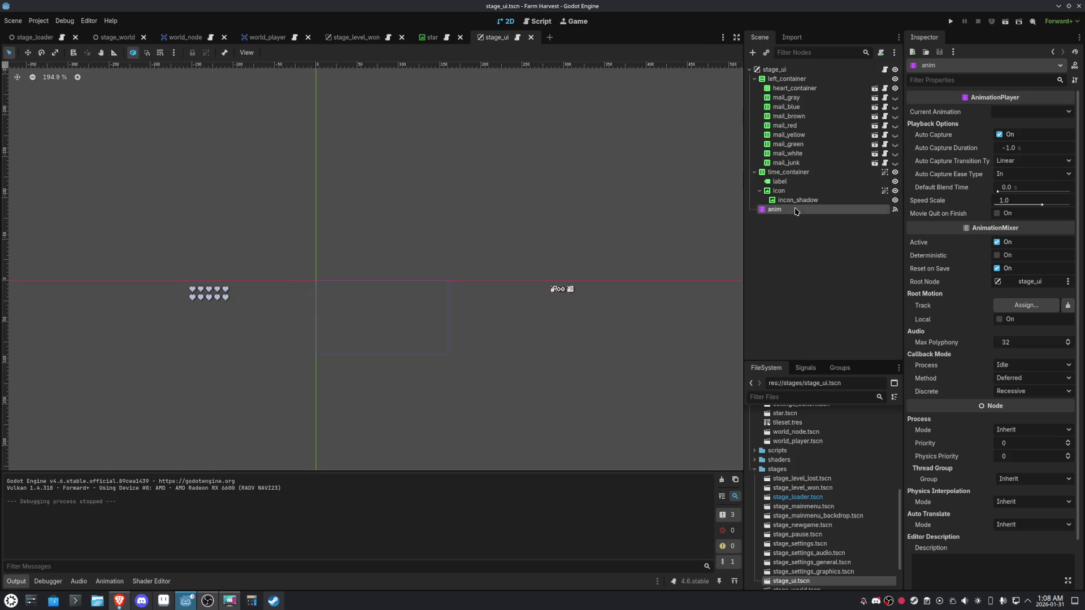
- Open the stage_level_won scene and set level_1.tres's Time to 20 in the Inspector
left_click(354, 37)
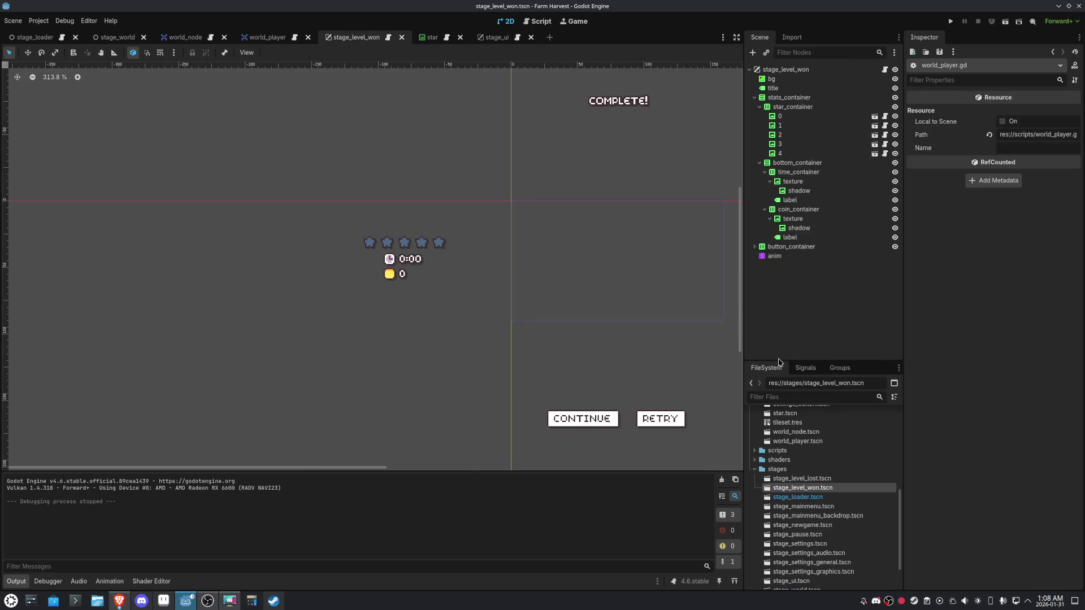
scroll(800, 465, "up", 5)
left_click(789, 451)
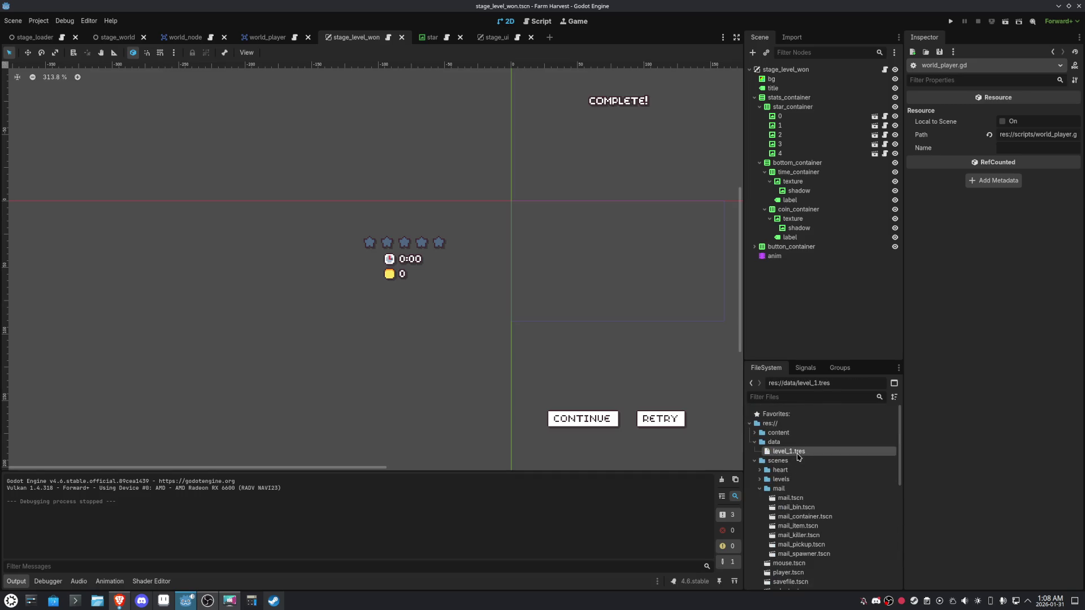
left_click(1053, 182)
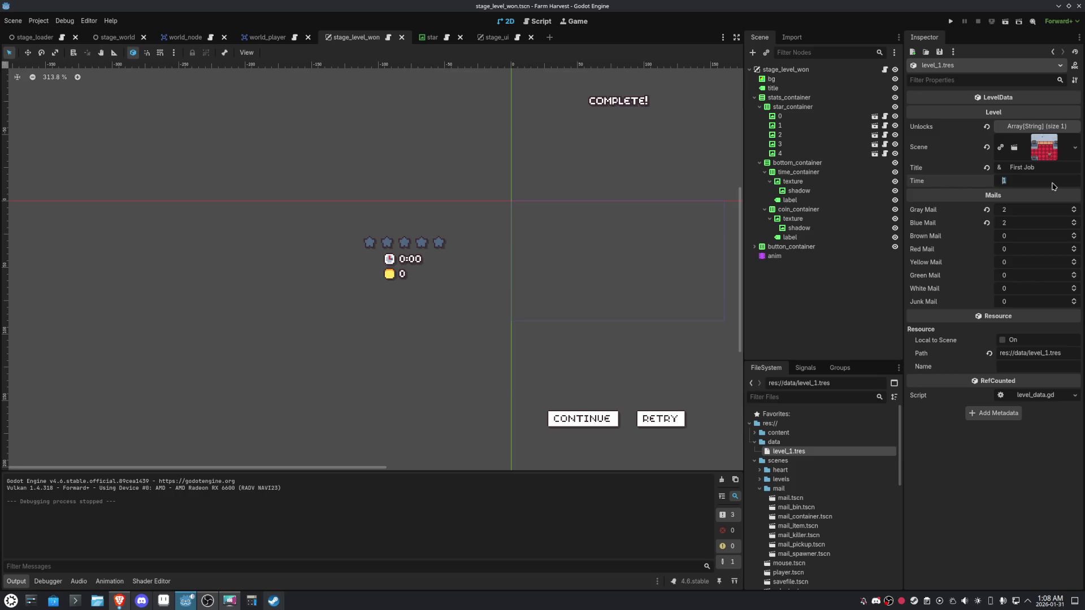
key("Return")
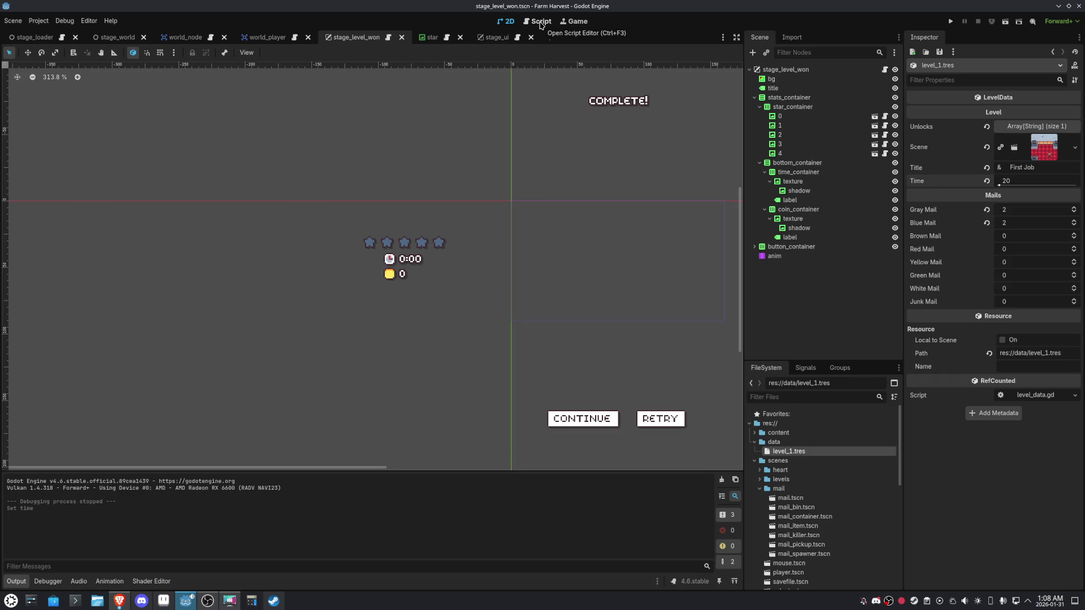
- In the Script editor, open level_data.gd from the level_1.tres resource in FileSystem
left_click(541, 23)
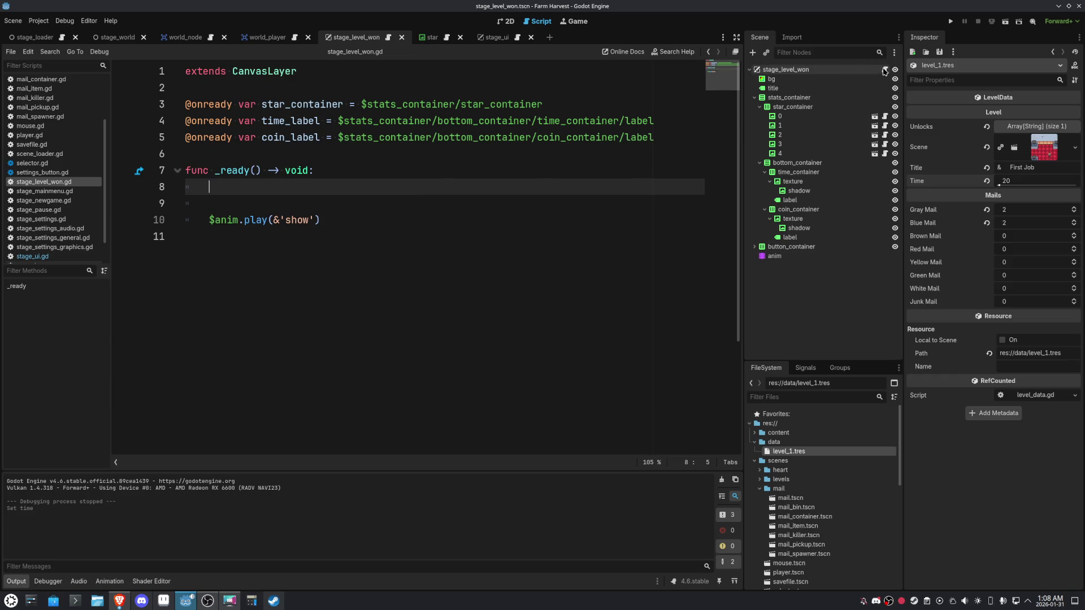
left_click(343, 250)
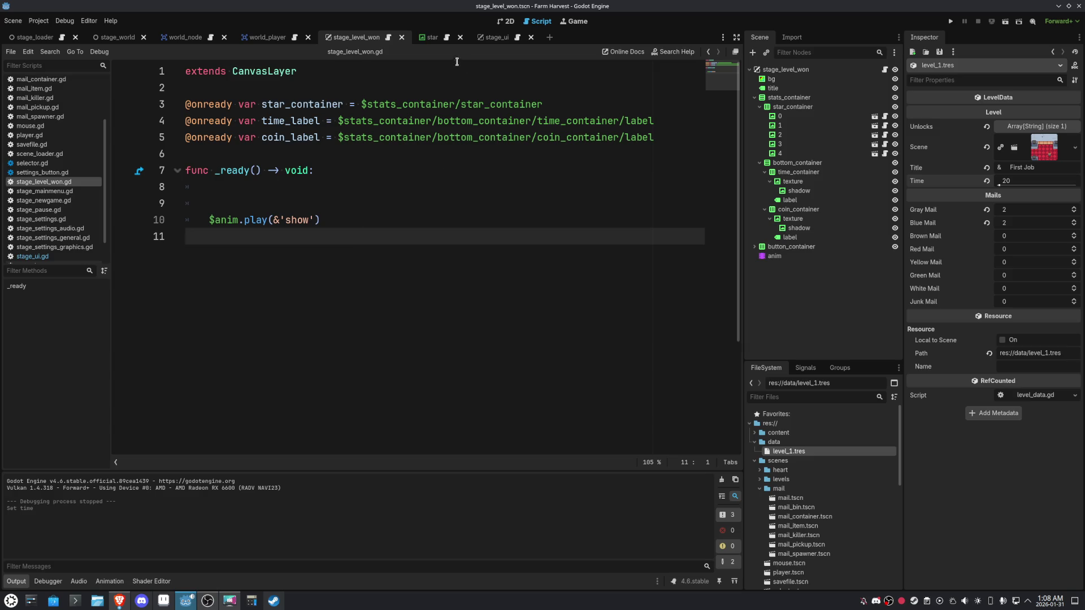
left_click(433, 37)
left_click(399, 395)
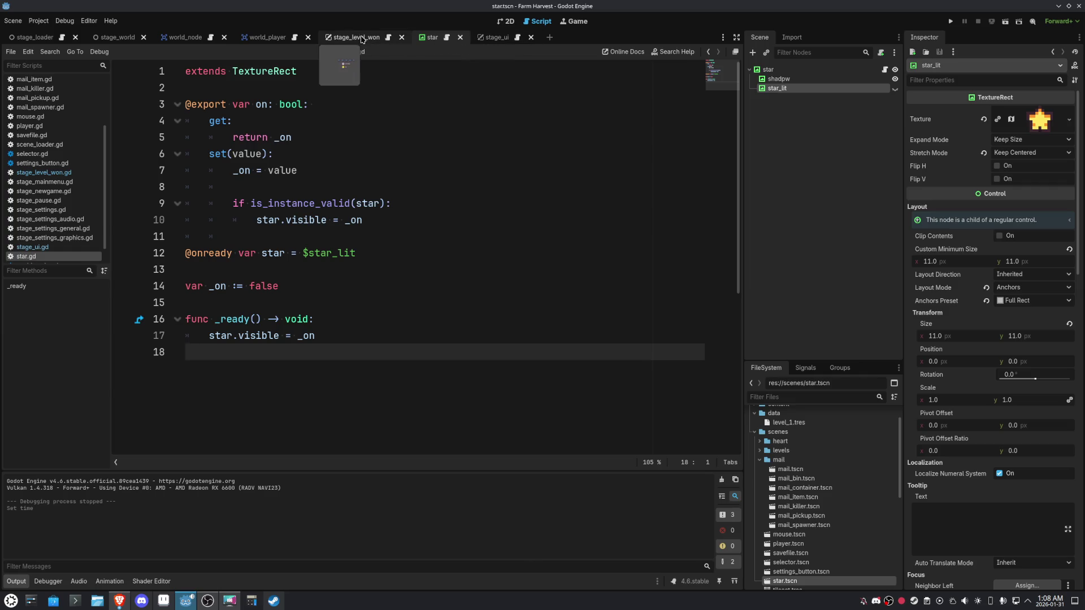
scroll(66, 165, "up", 3)
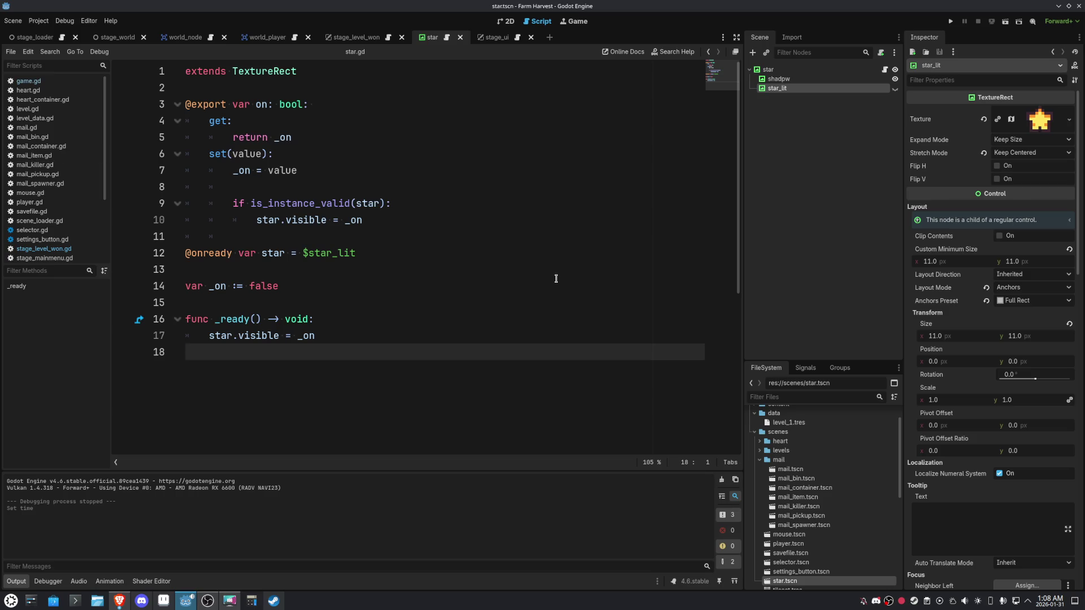
scroll(830, 477, "up", 2)
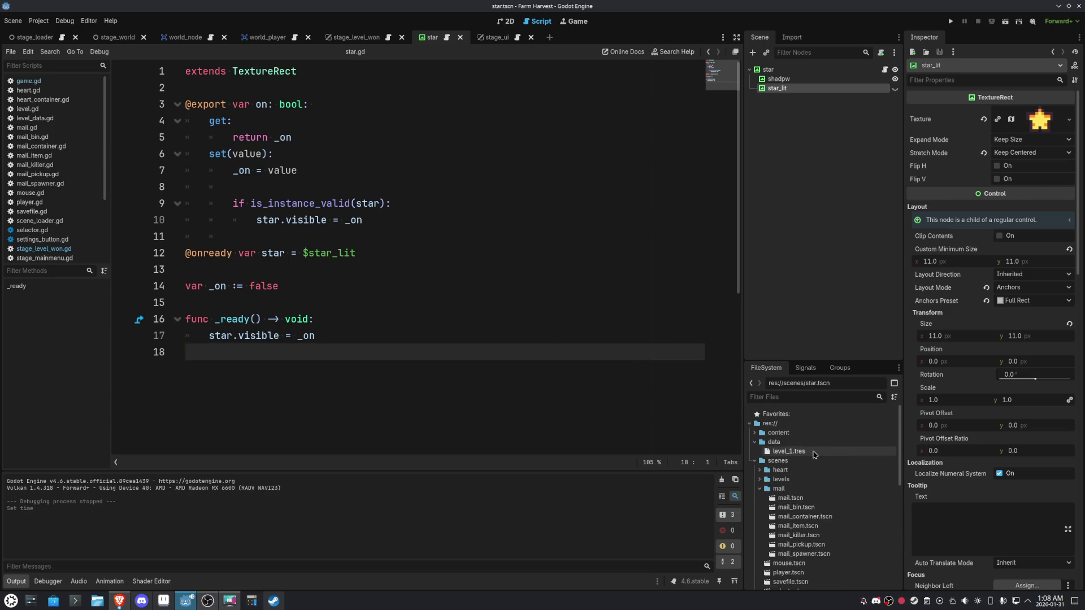
left_click(823, 451)
left_click(1026, 394)
- Start a new line 34 below mails_to_dictionary, beginning with an "f"
scroll(542, 367, "down", 10)
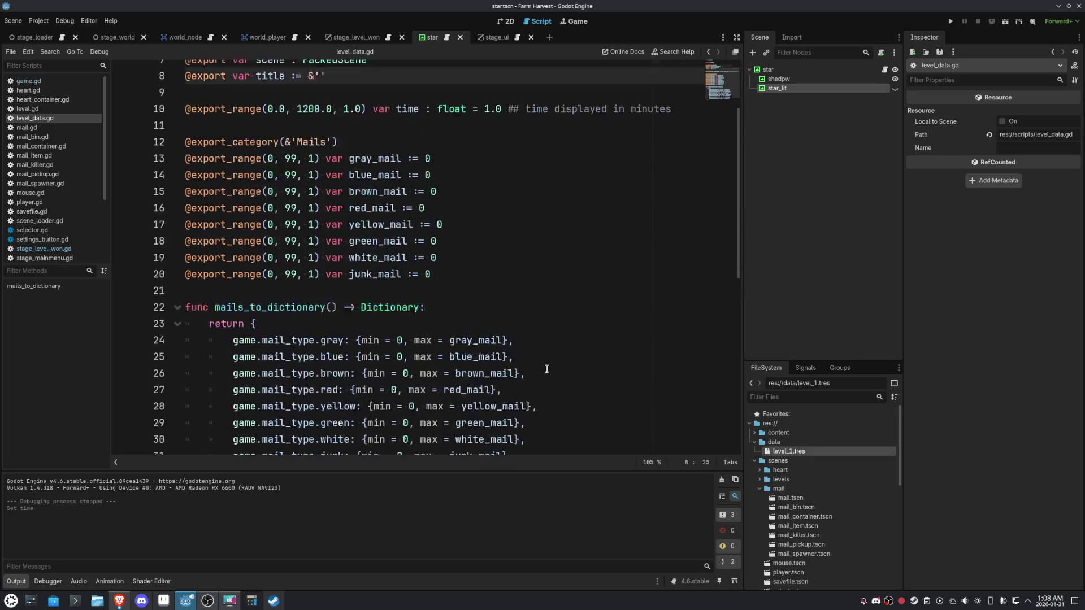
left_click(475, 252)
scroll(476, 252, "up", 4)
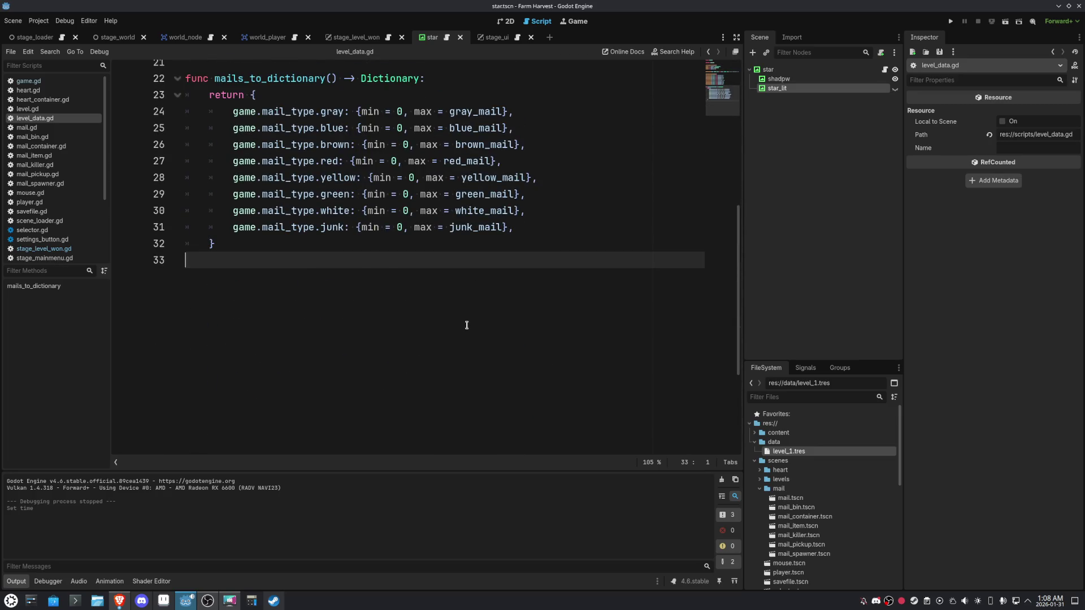
key("Return")
type("fyb")
key("BackSpace")
key("BackSpace")
key("BackSpace")
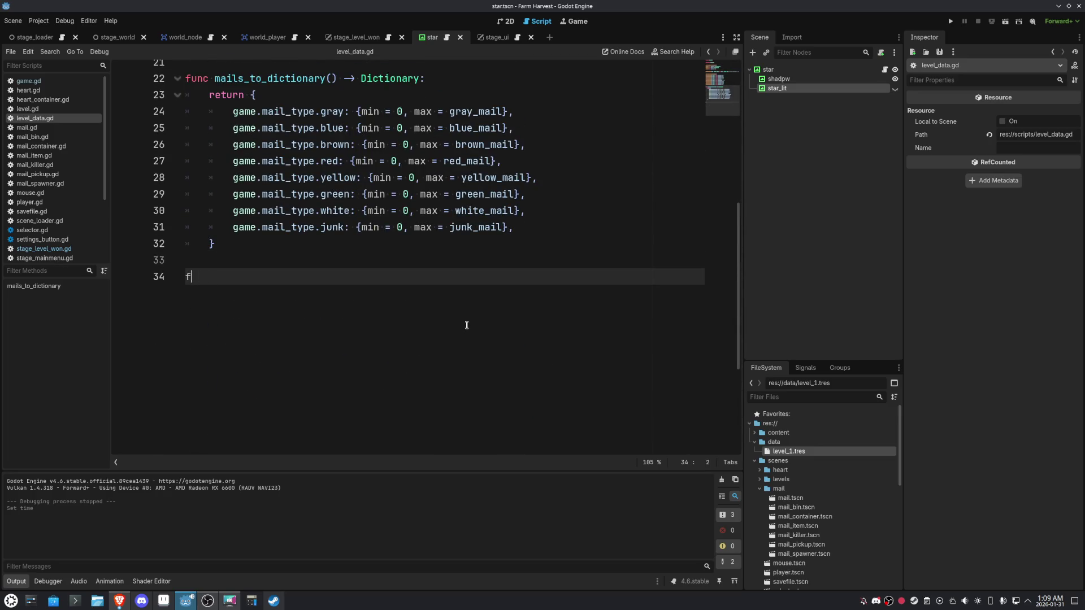
- Declare func get_stars(time:float) -> int: with a placeholder body of return 0
type("unc get_sta")
type("rs(")
type("time:fla")
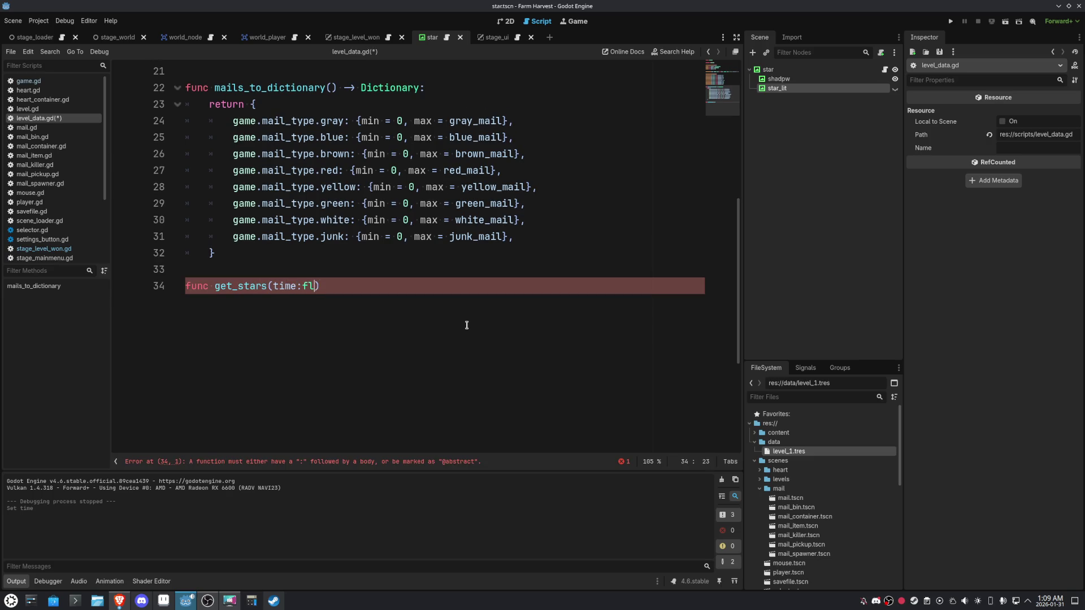
type("oat")
key("Return")
type(") -> ")
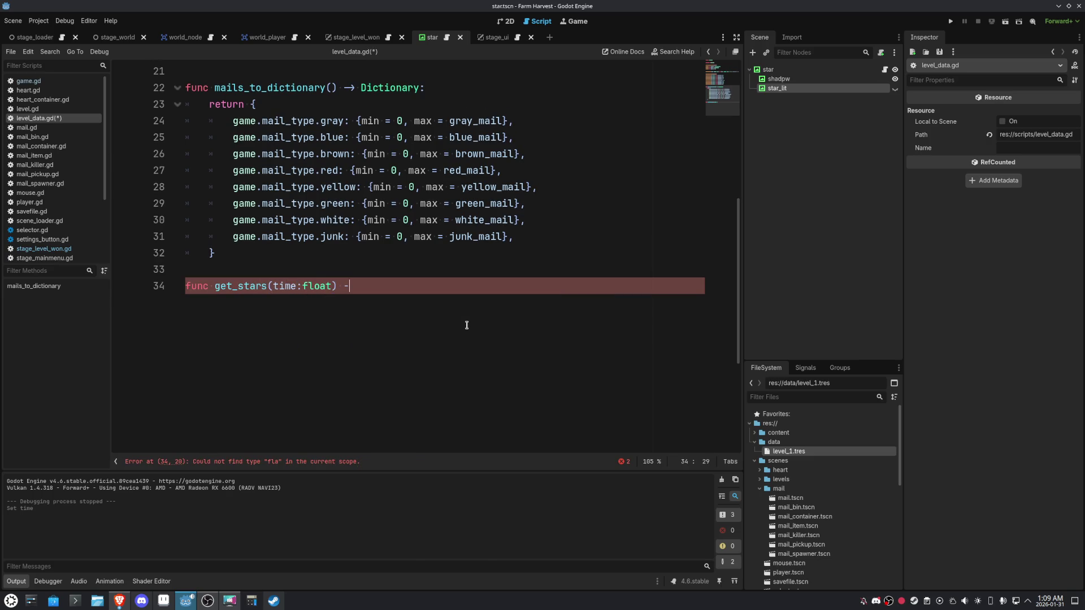
type("int:")
key("Return")
key("Return")
key("Return")
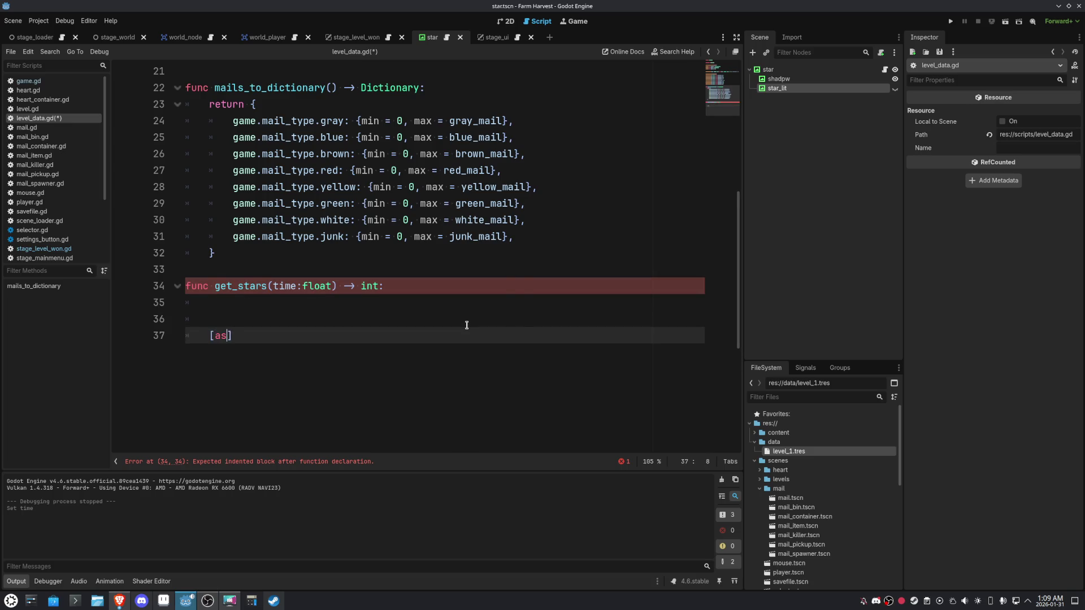
type("return")
key("BackSpace")
key("BackSpace")
key("BackSpace")
type("urn 0")
key("Up")
key("Up")
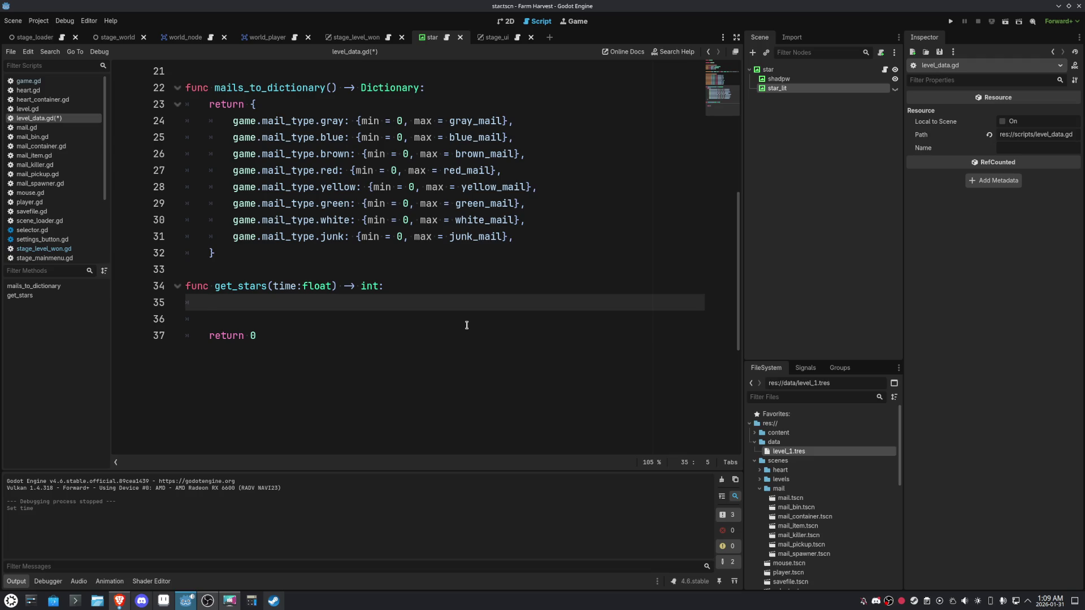
scroll(467, 325, "up", 7)
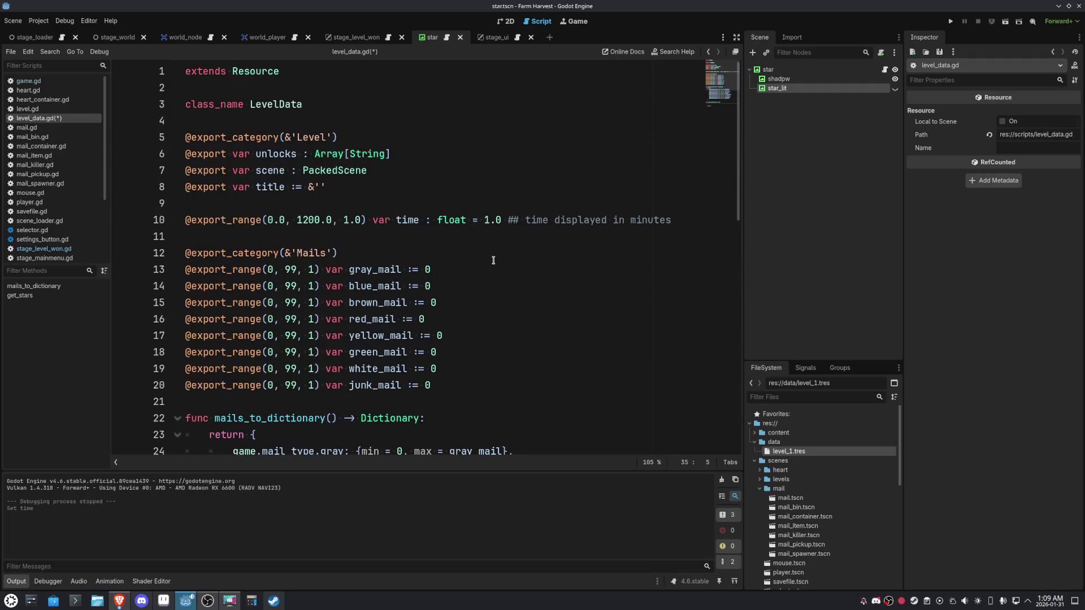
- Add var percent = time / self.time as the first line of get_stars
scroll(497, 256, "down", 2)
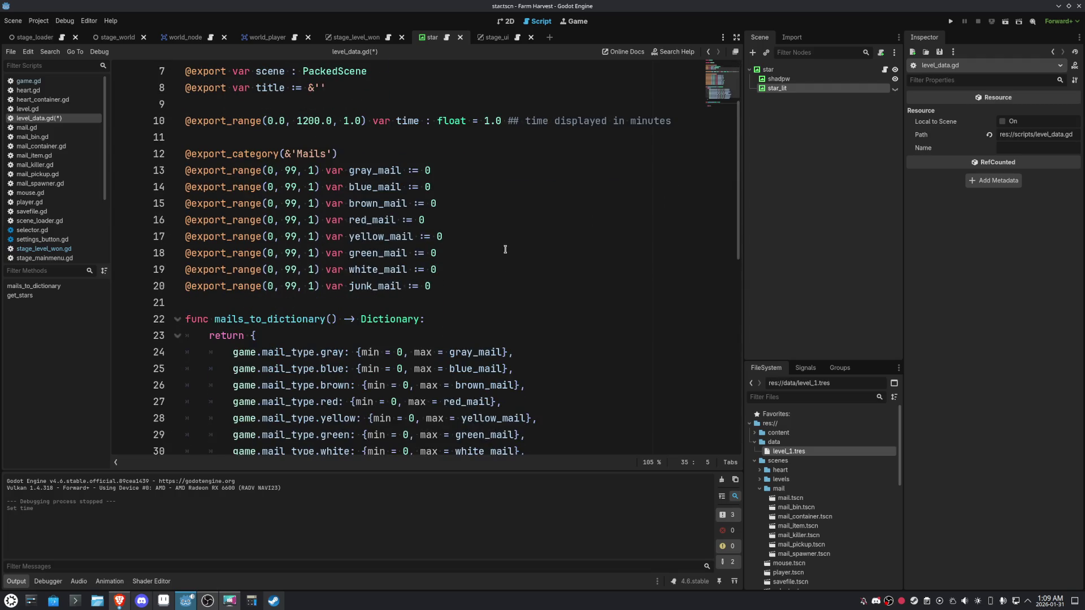
scroll(505, 250, "up", 2)
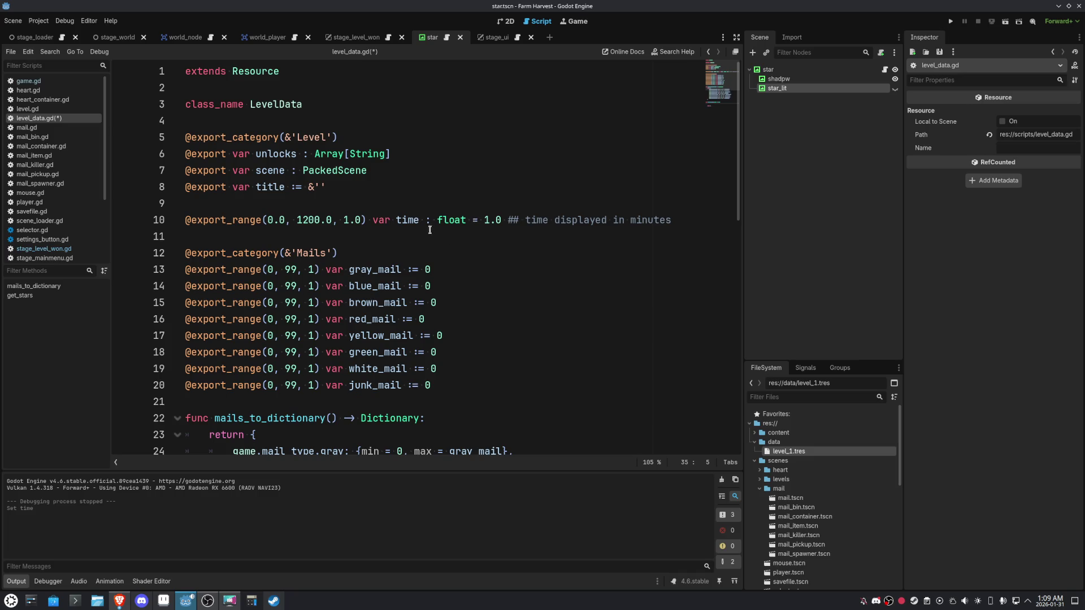
scroll(429, 232, "down", 10)
scroll(504, 269, "up", 3)
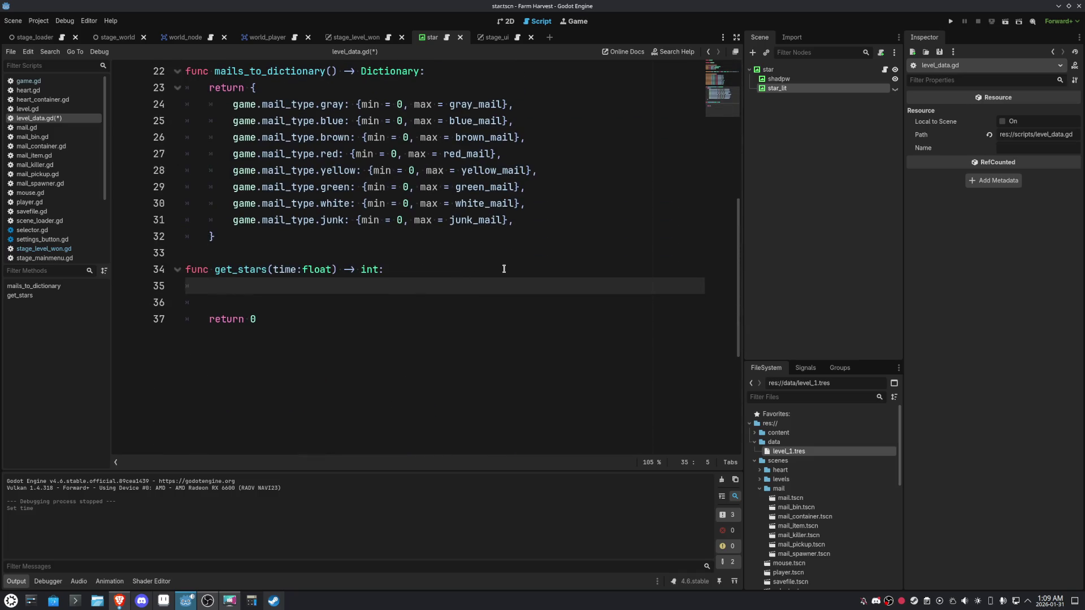
type("var perec")
key("BackSpace")
key("BackSpace")
type("cent =")
key("ctrl+space")
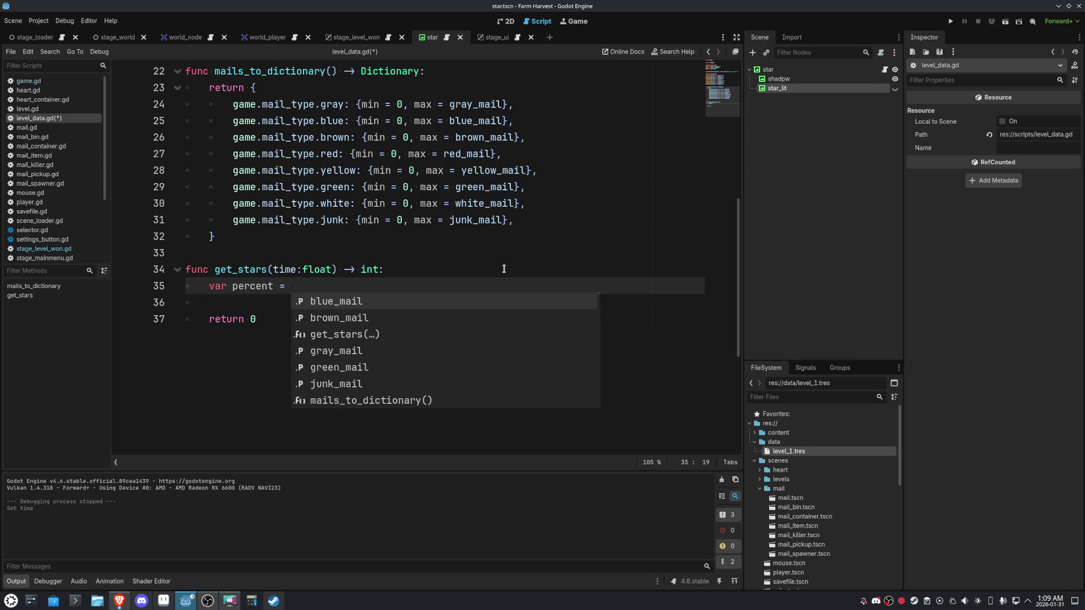
type("time / ")
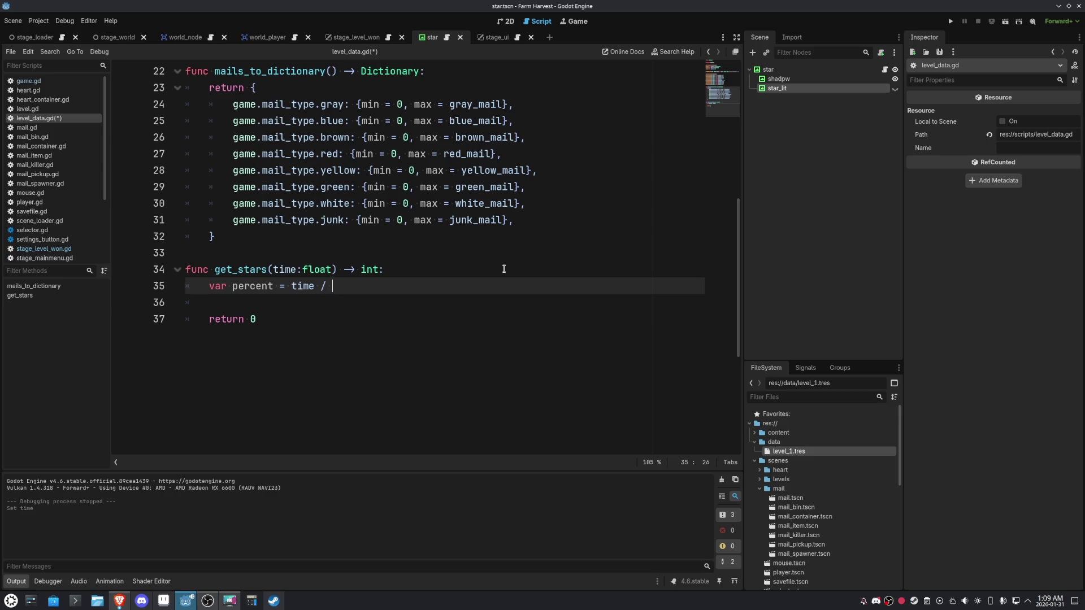
type("self.time")
- Begin a var stars = int( line inside get_stars
left_click(337, 315)
left_click(372, 300)
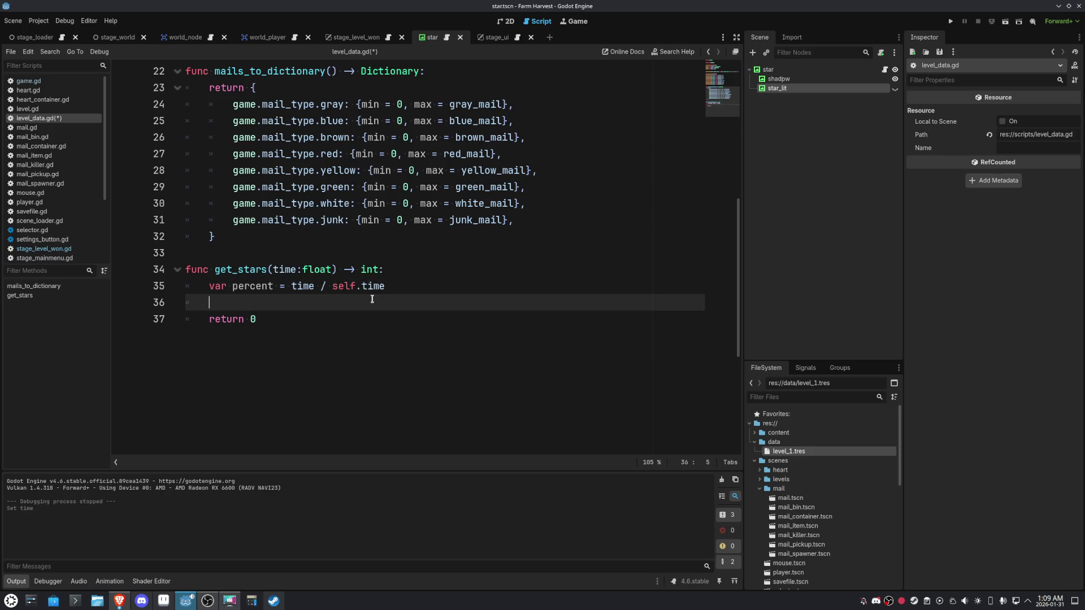
type("var stars = ")
type("int")
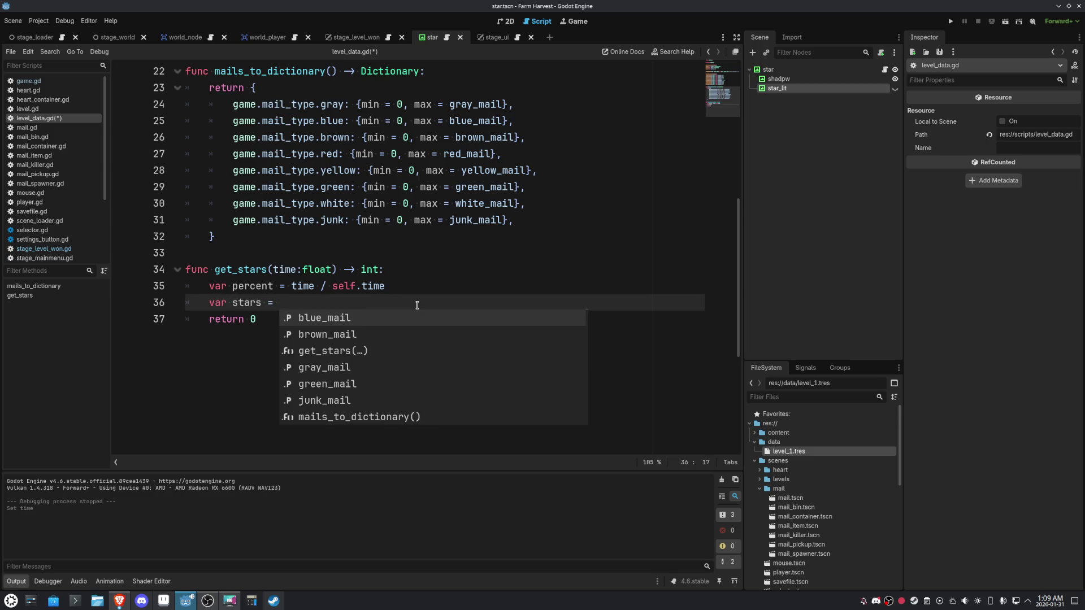
type("(")
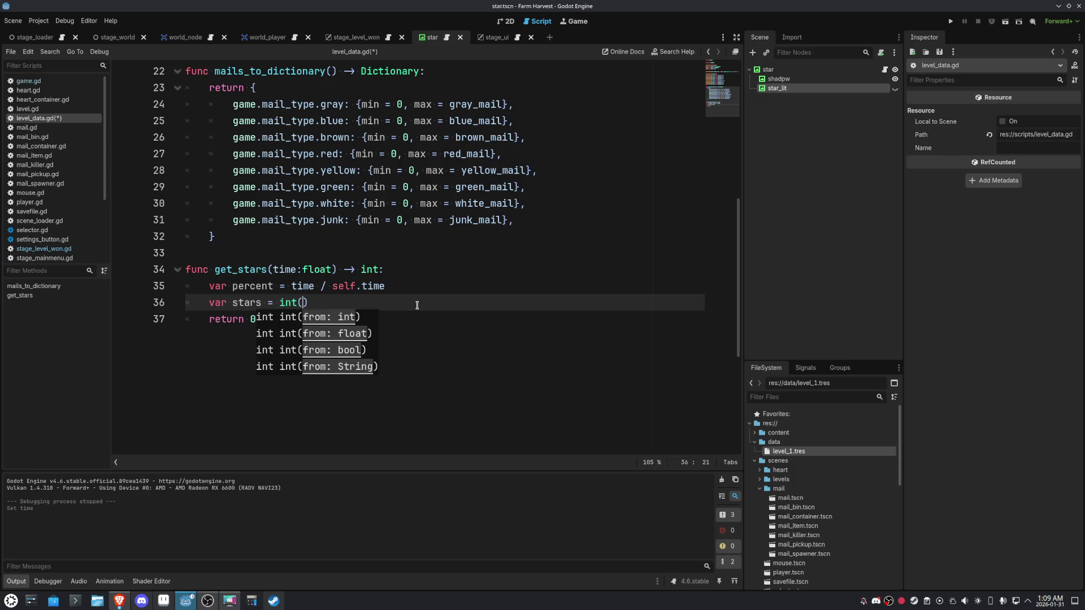
scroll(417, 305, "up", 7)
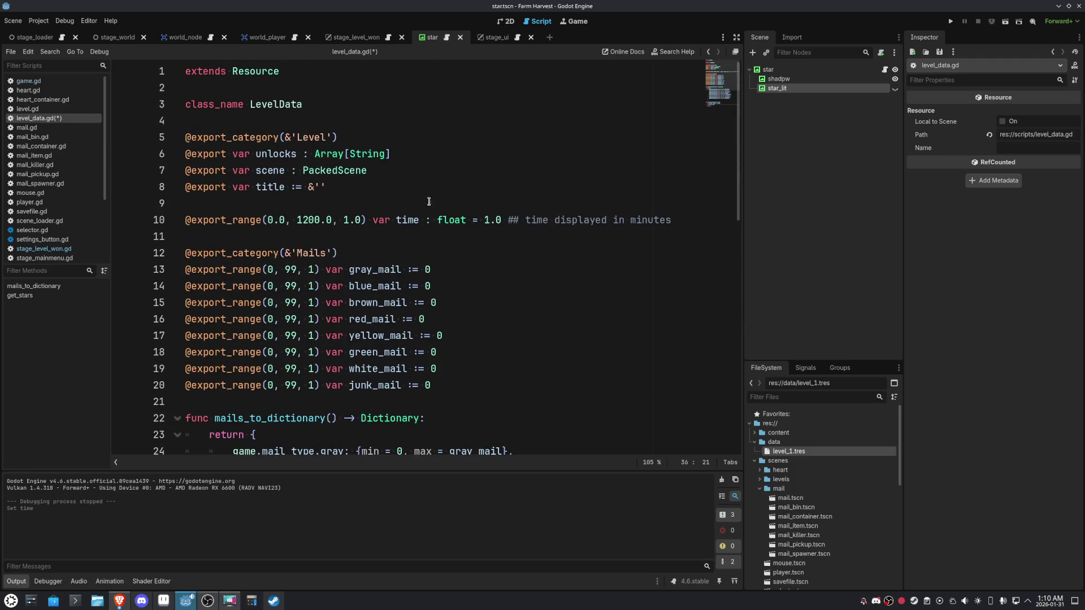
- Add const MAX_STARS = 5 below class_name and set stars to int(MAX_STARS * percent)
left_click(348, 104)
key("Return")
key("Return")
type("const ")
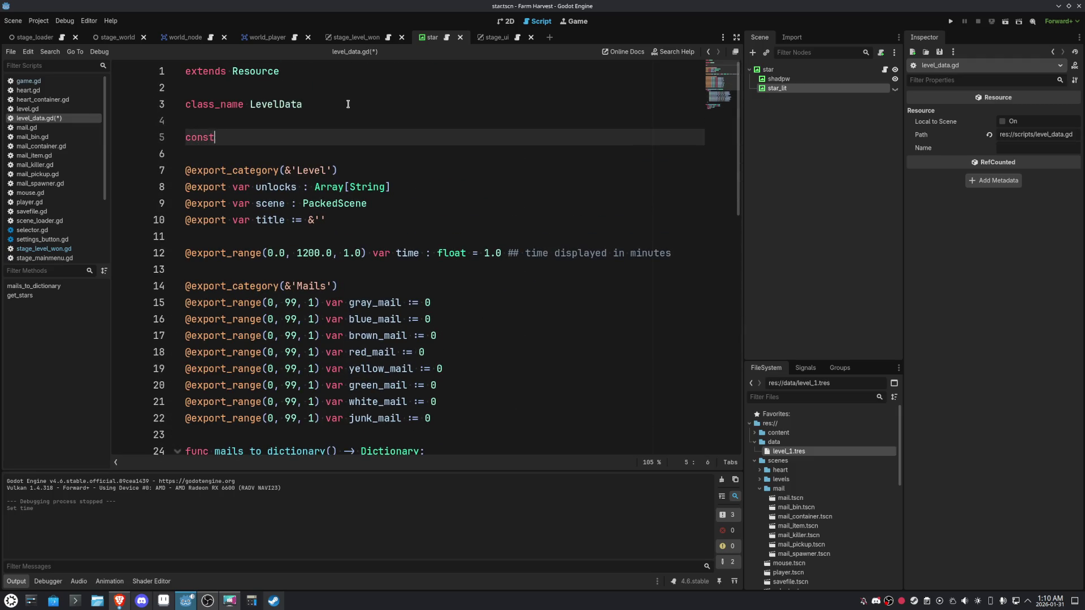
type("MAX_STARS = ")
type("5")
double_click(262, 141)
key("ctrl+c")
scroll(298, 228, "down", 9)
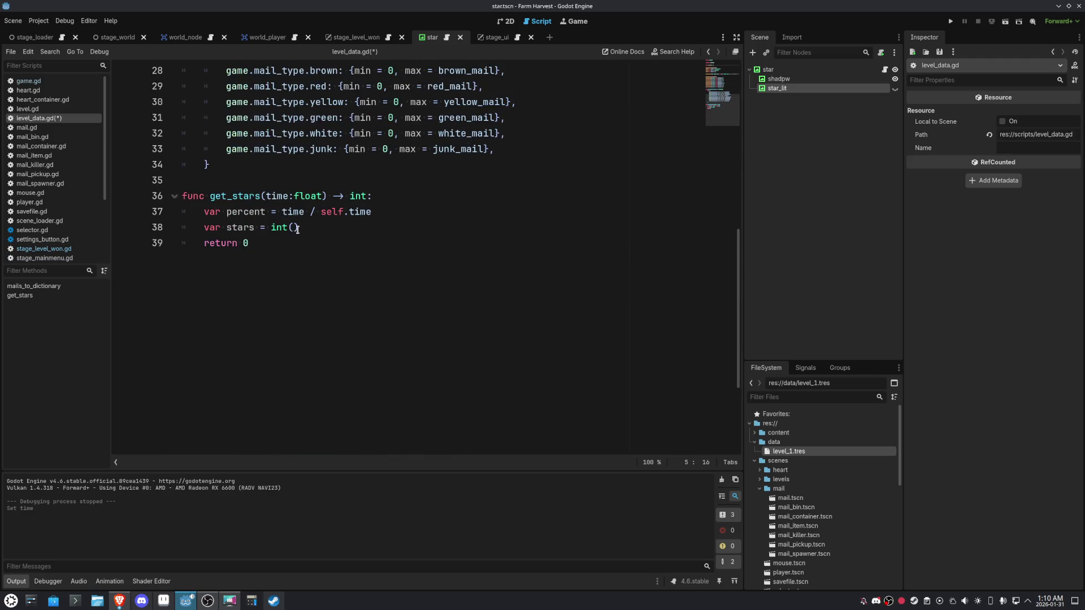
left_click(296, 227)
key("ctrl+v")
type("* percent")
- Change return 0 to return stars and remove the extra blank line
key("End")
key("Return")
key("Return")
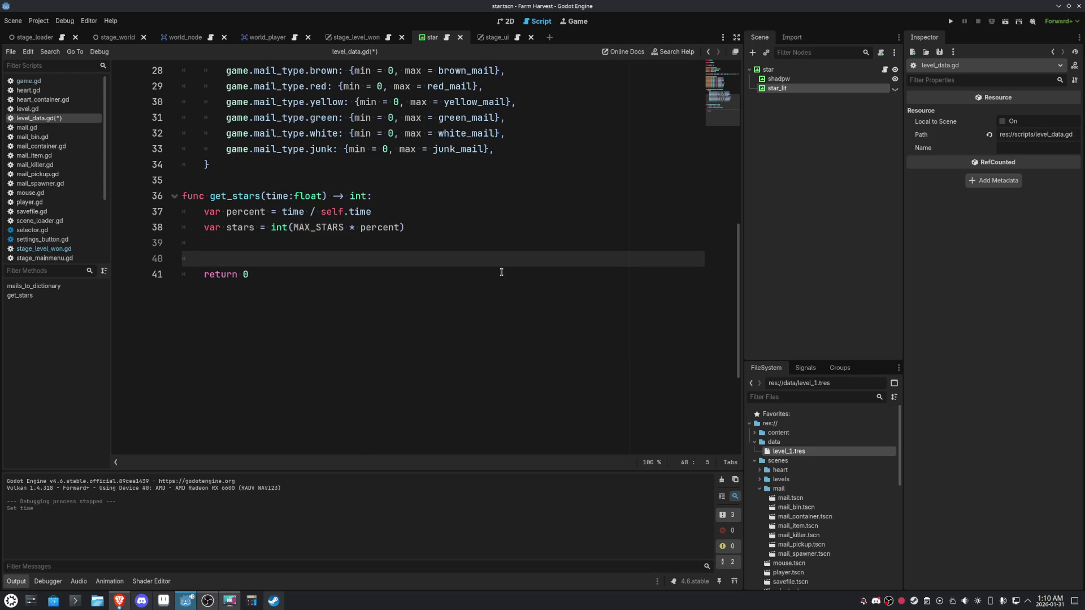
left_click(288, 228)
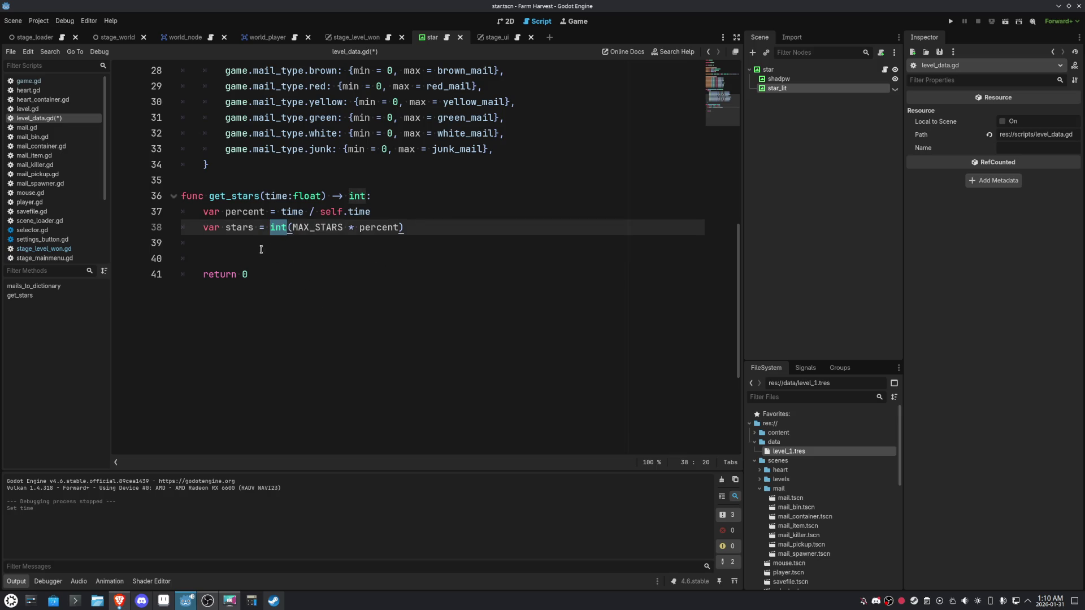
key("Left")
key("Left")
key("Left")
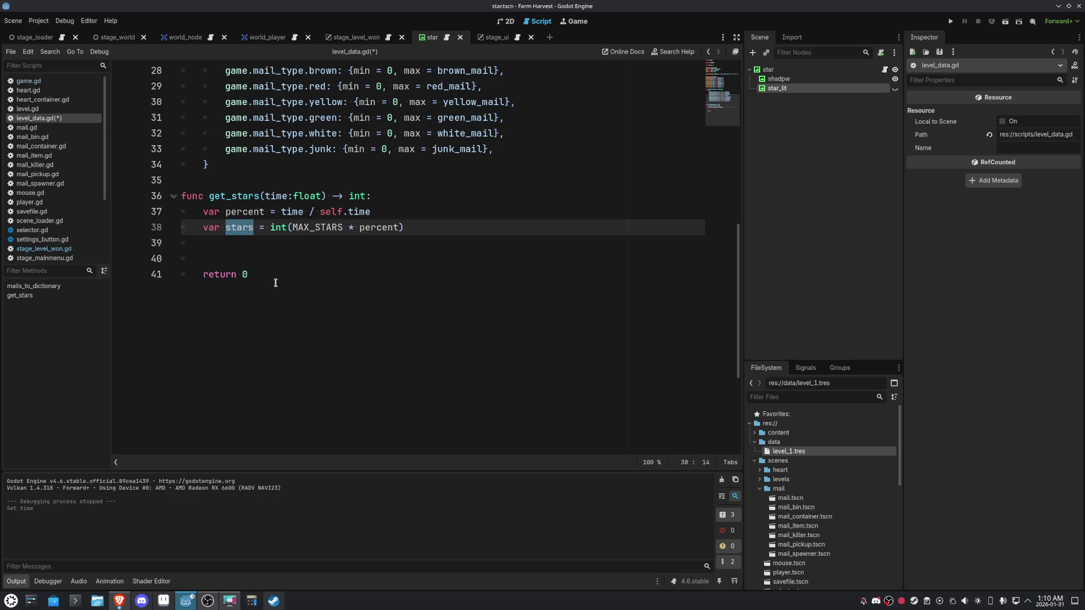
left_click(254, 276)
key("BackSpace")
type("stars")
left_click(277, 258)
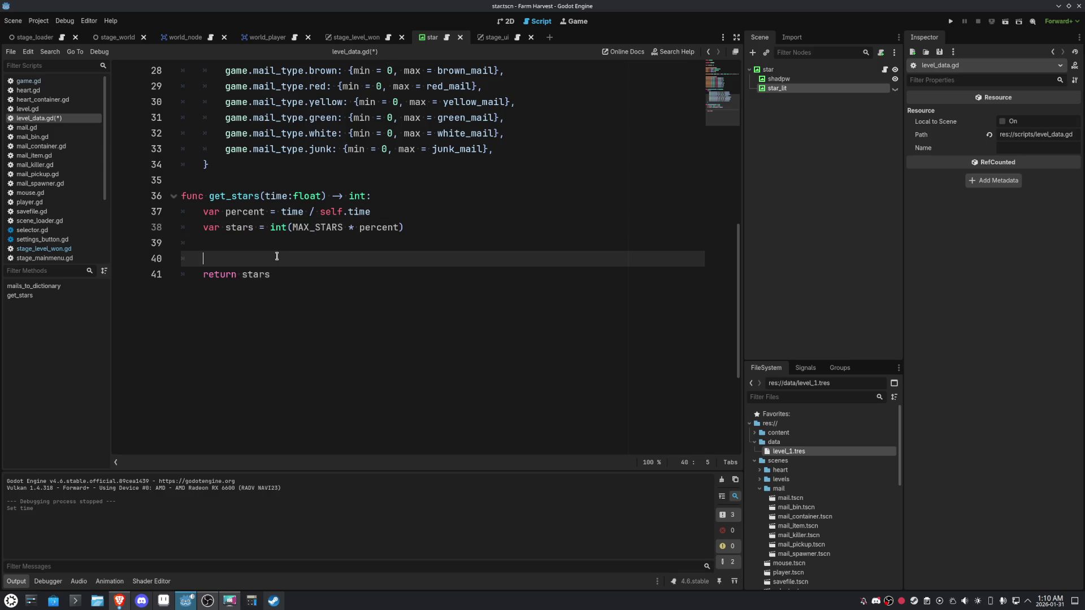
key("Delete")
left_click(386, 302)
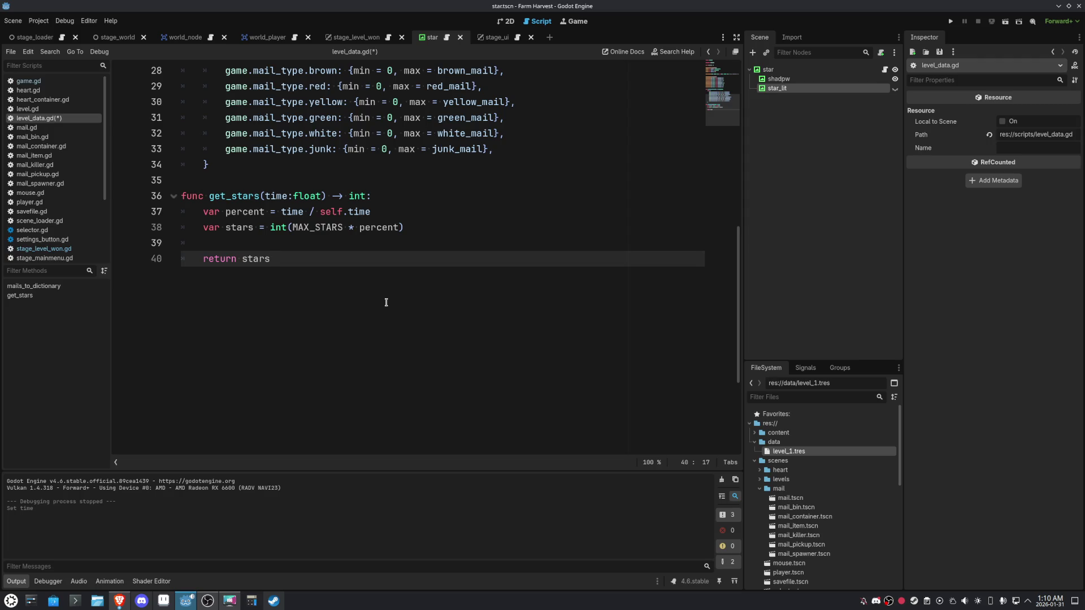
- Rename percent to percent_1 and start var percent_2 = 1f - ( on the next line
left_click(226, 213)
left_click(265, 211)
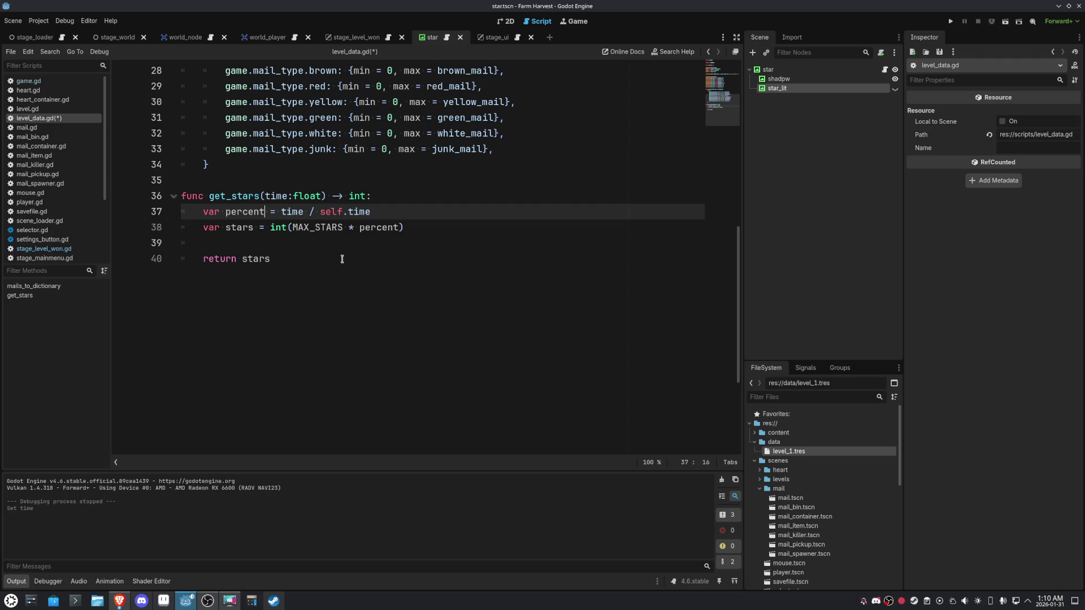
type("_1")
key("Return")
type("var percent_2 =")
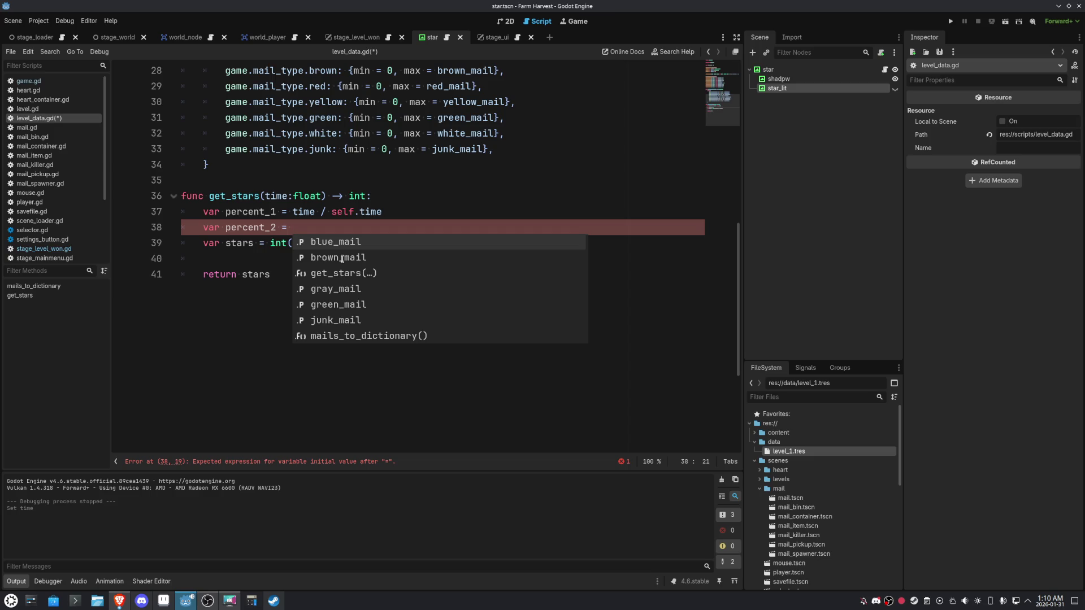
type("1f -")
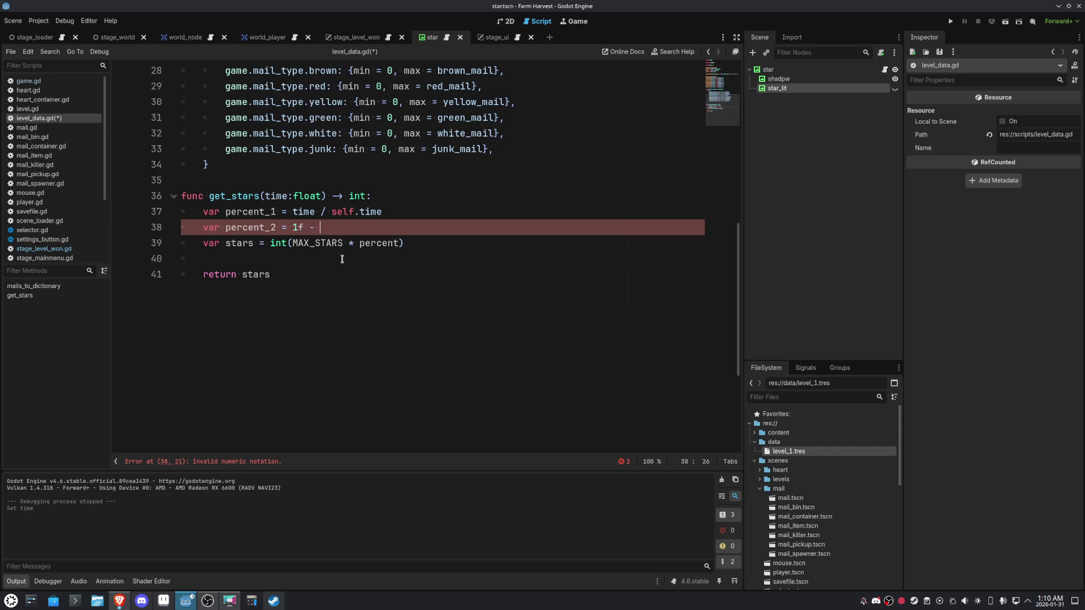
type("(")
- Complete percent_2 with game.save.player.health / game.save.player.max_health
left_click(323, 196)
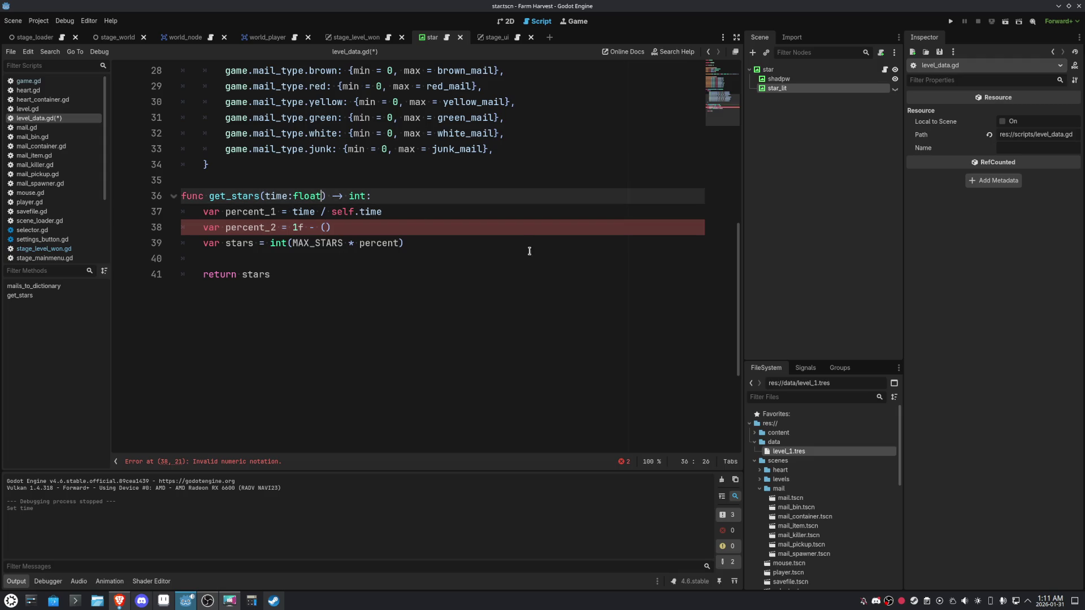
left_click(327, 227)
type("game.")
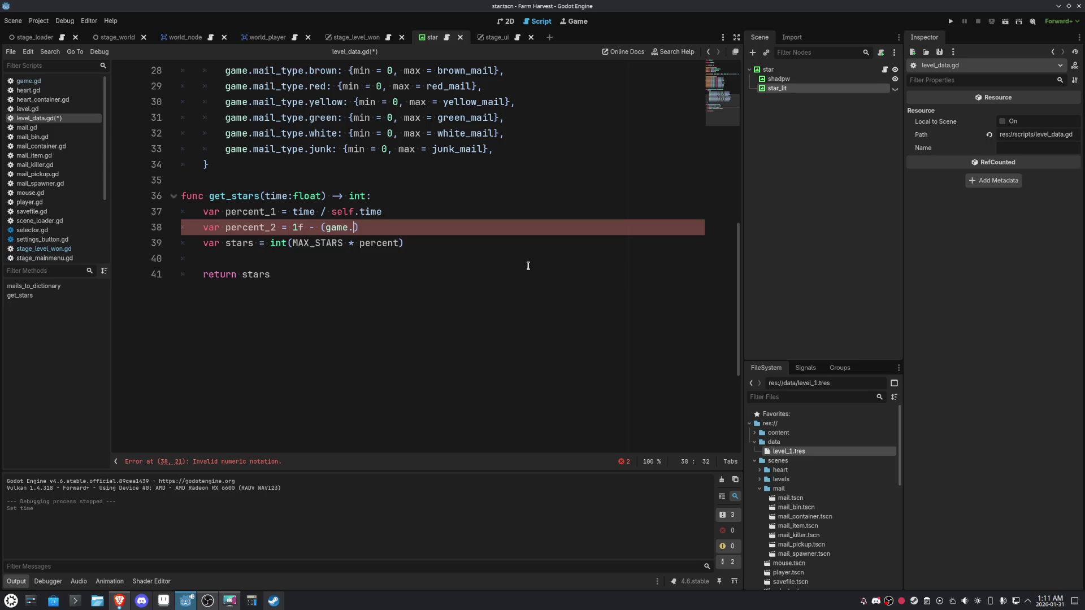
type("ame.s")
type("ave.player.hea")
type("lth")
key("BackSpace")
key("BackSpace")
key("BackSpace")
type("health ")
type("/ g")
type("ame.save.player.")
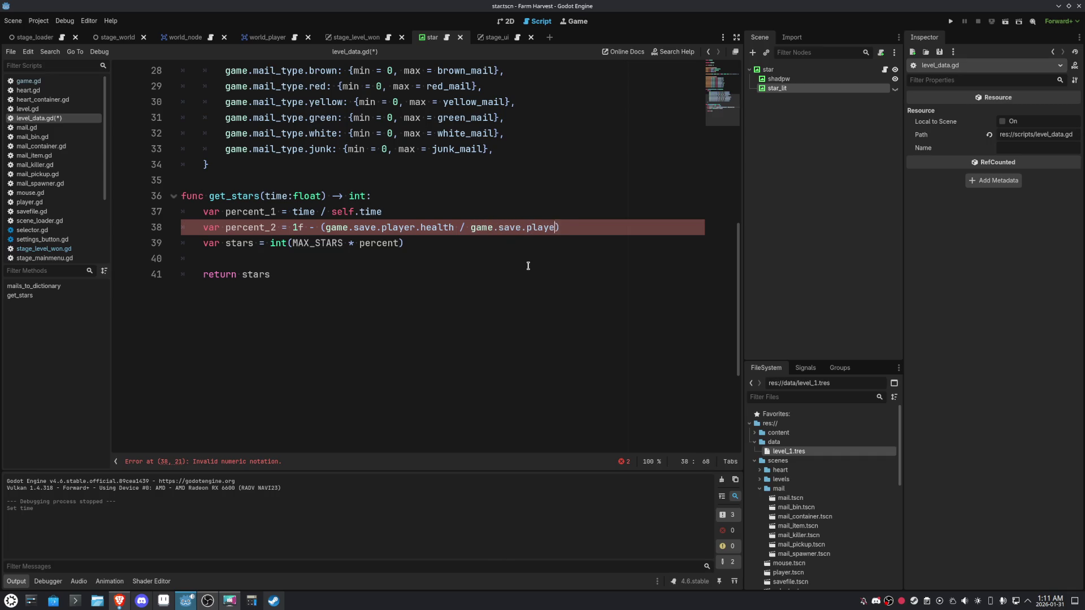
type("max_health")
key("Return")
- Add var final_percent = (percent_1 + percent_2) / 2.0 below percent_2
type("var fubak")
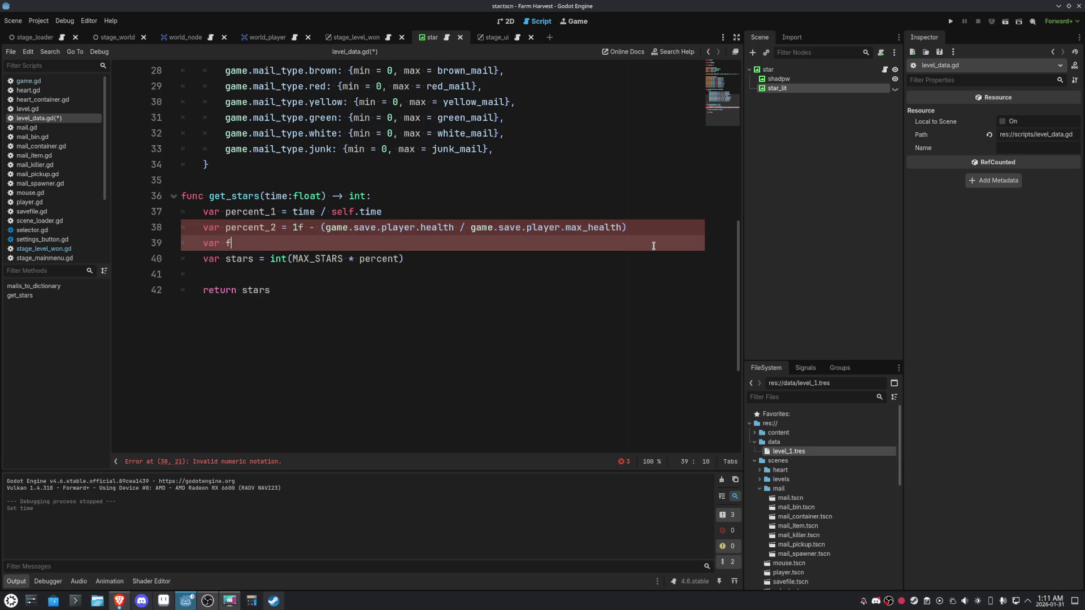
key("BackSpace")
key("BackSpace")
key("BackSpace")
type("in")
type("al_percent = ")
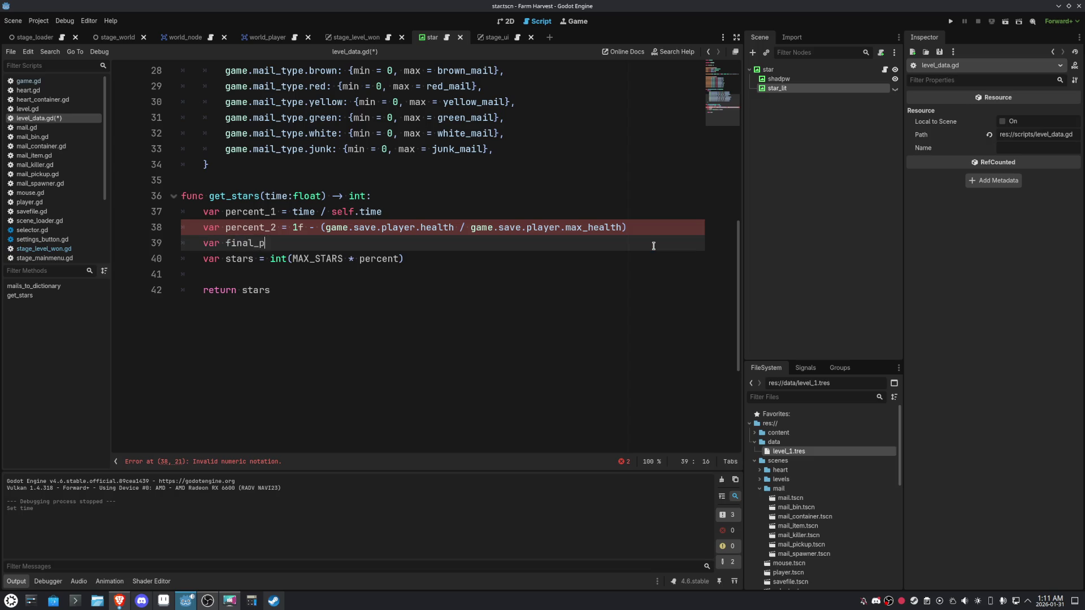
type("percent_1")
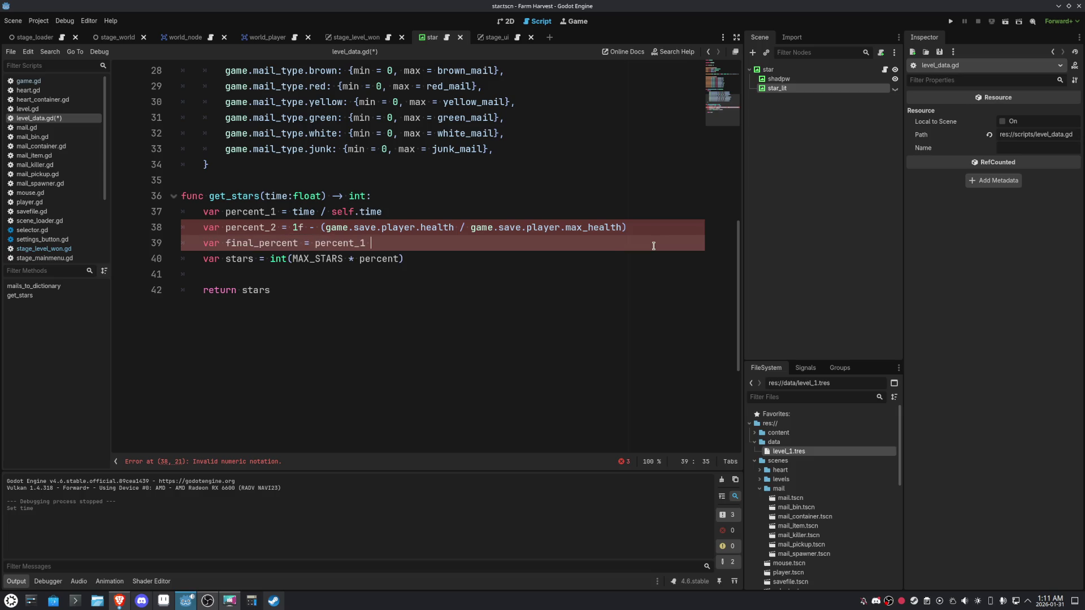
key("BackSpace")
key("BackSpace")
key("BackSpace")
type("(percent_1 + per")
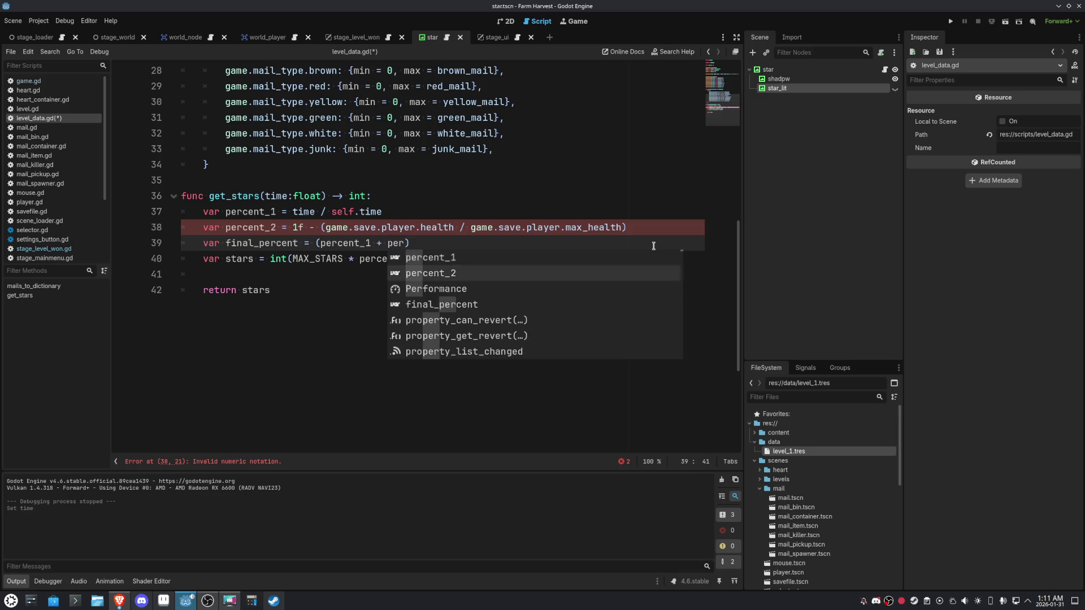
key("Return")
type(") / 2.")
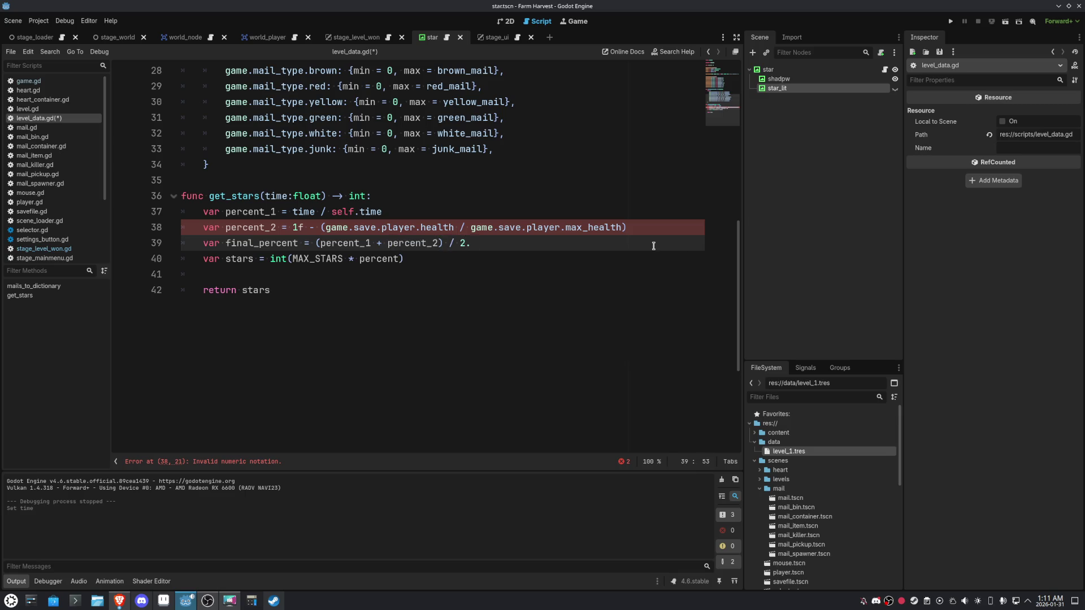
type("0")
key("Return")
- Use final_percent in the stars line and change 1f to 1.0 in percent_2
double_click(287, 243)
key("ctrl+c")
double_click(378, 275)
key("ctrl+v")
left_click(440, 345)
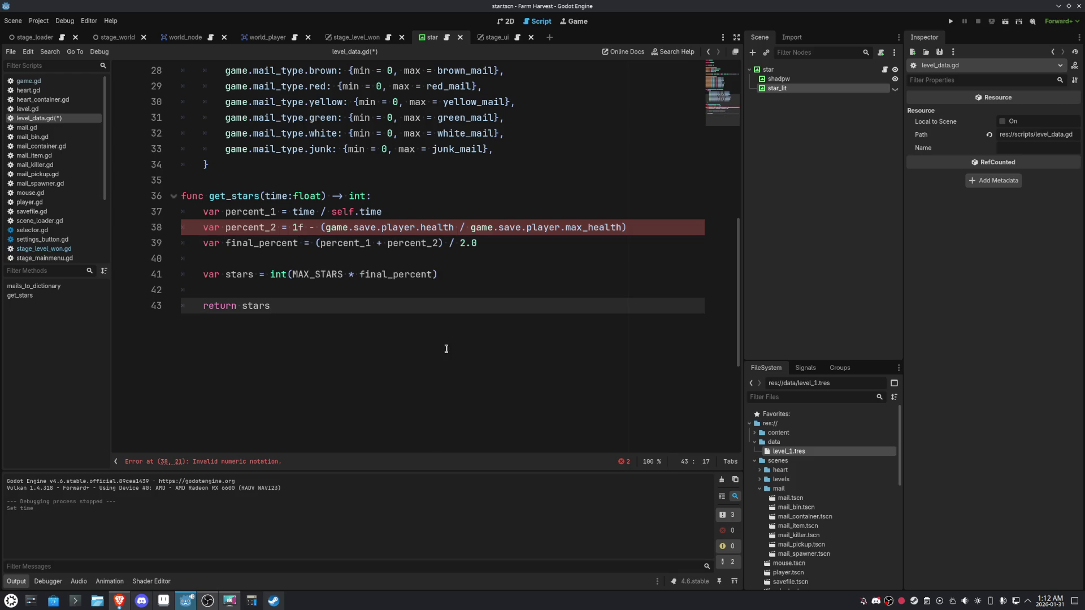
left_click(304, 227)
key("BackSpace")
type(".0")
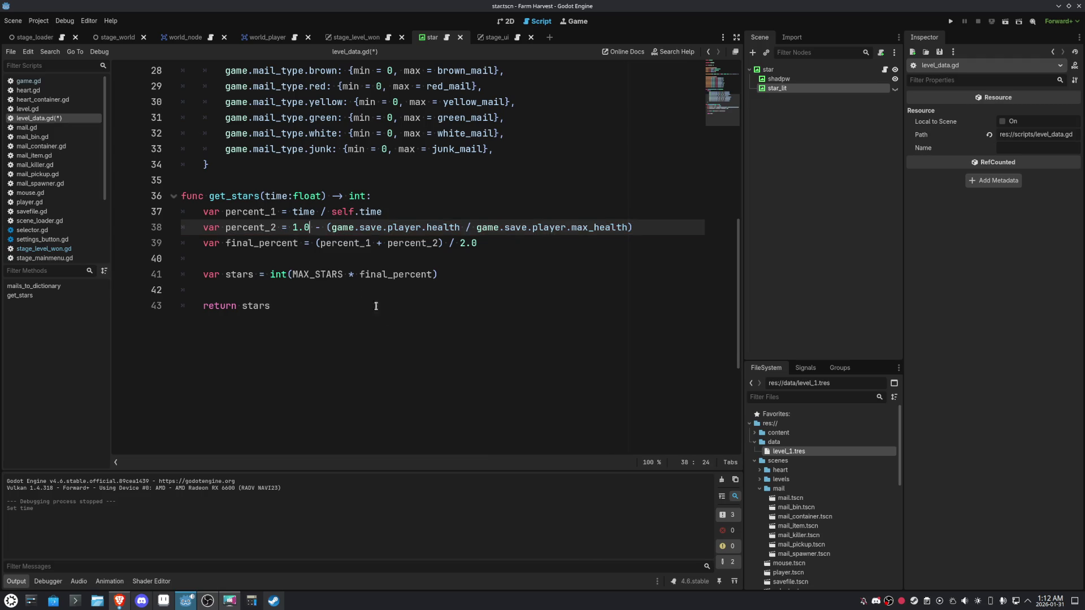
- Return int(MAX_STARS * final_percent) directly, delete the stars line, and save level_data.gd
left_click(493, 240)
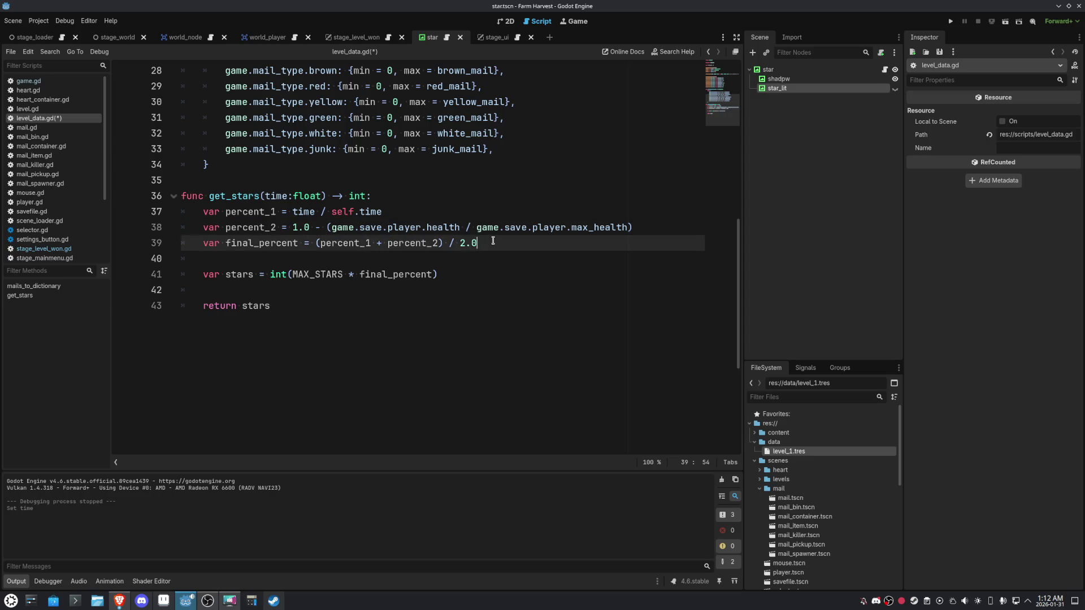
left_click(446, 277)
key("shift+Up")
key("shift+Up")
key("shift+Up")
key("shift+Home")
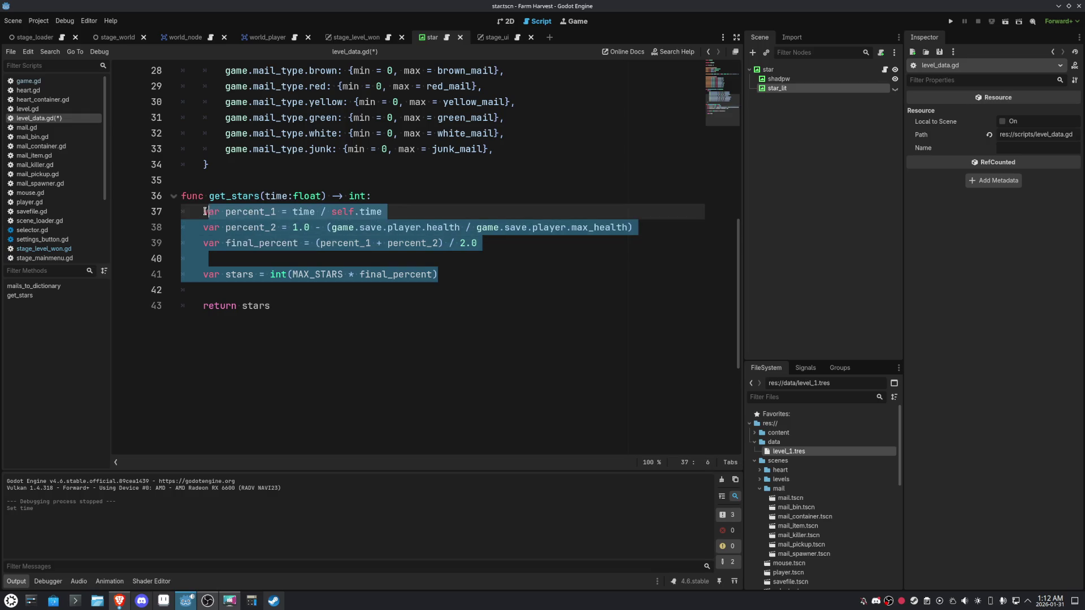
mouse_move(438, 274)
left_mouse_down()
mouse_move(256, 275)
mouse_move(270, 274)
left_mouse_up()
key("ctrl+c")
double_click(256, 306)
key("ctrl+v")
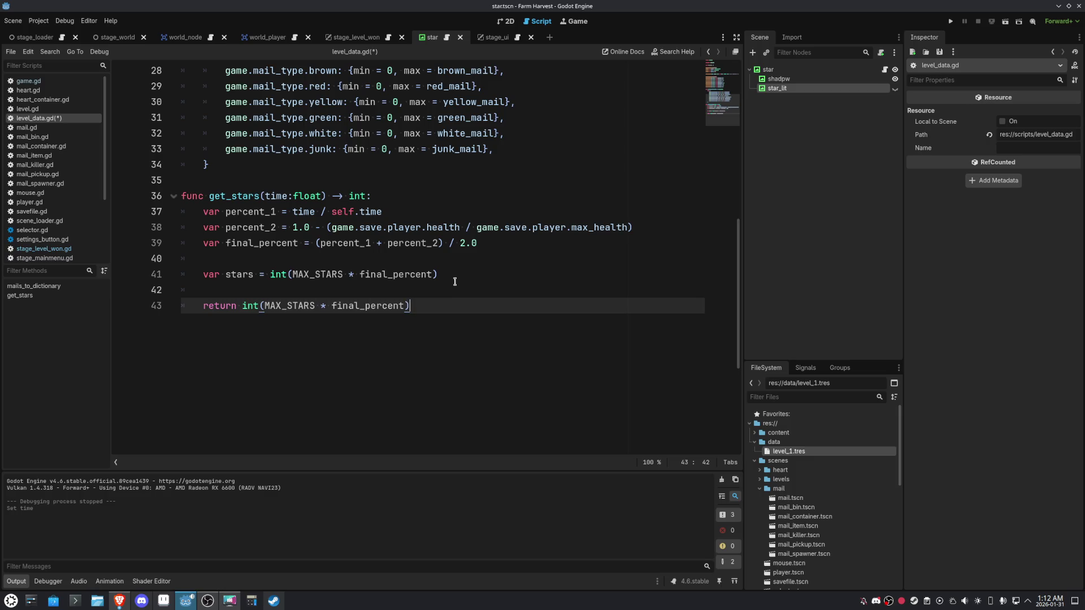
key("Up")
key("Up")
key("End")
key("shift+Up")
key("shift+Home")
key("BackSpace")
key("BackSpace")
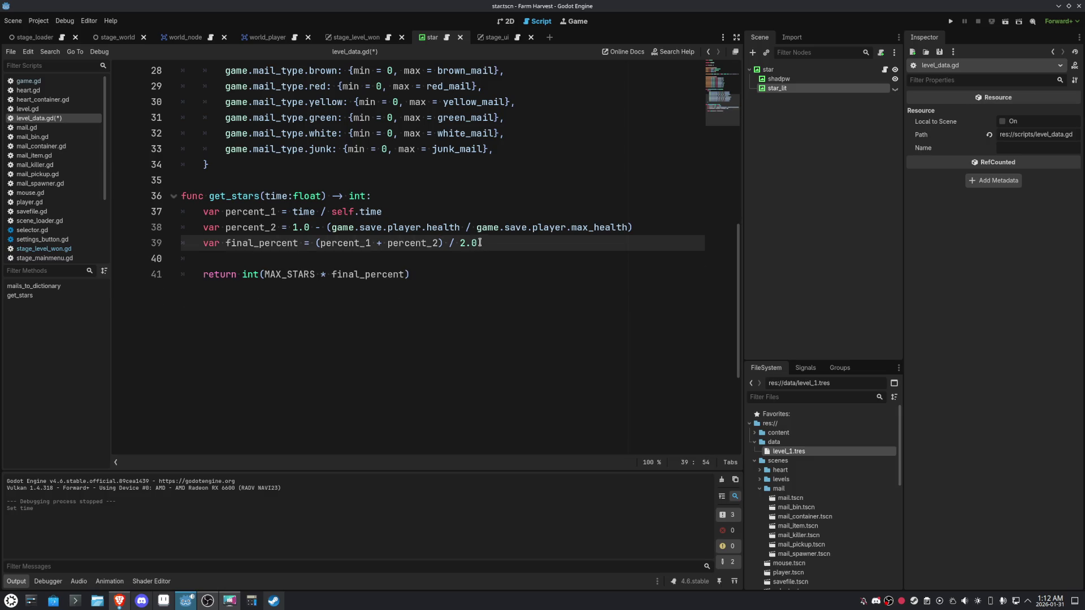
left_click_drag(478, 243, 197, 214)
key("ctrl+s")
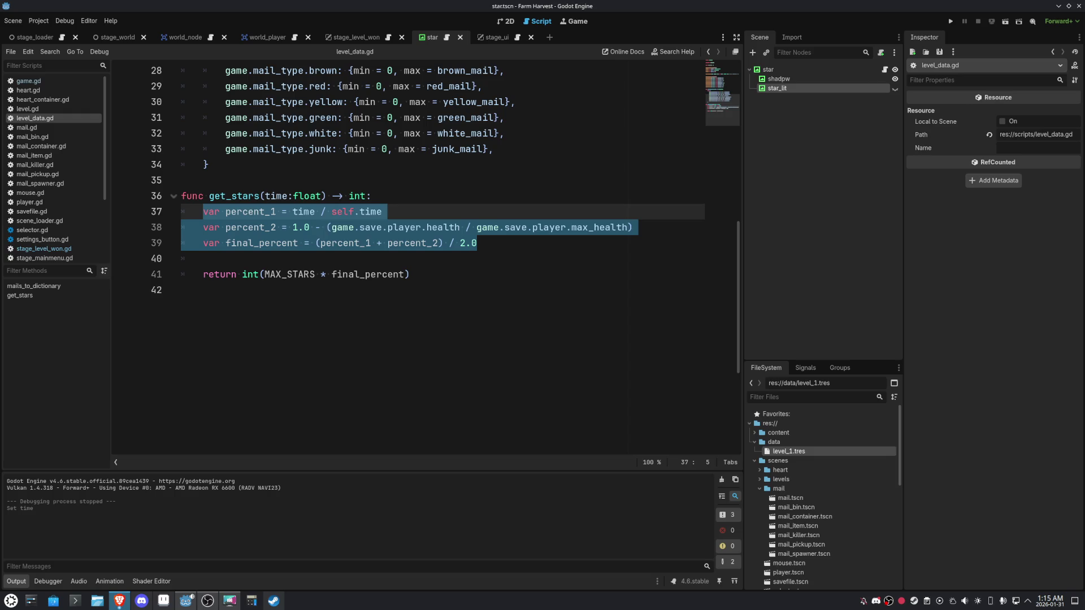
- On line 38, strip the '1.0 - (' prefix and its trailing ')' from percent_2
left_click(332, 227)
left_click_drag(331, 227, 270, 227)
key("shift+Right")
key("shift+Right")
key("shift+Right")
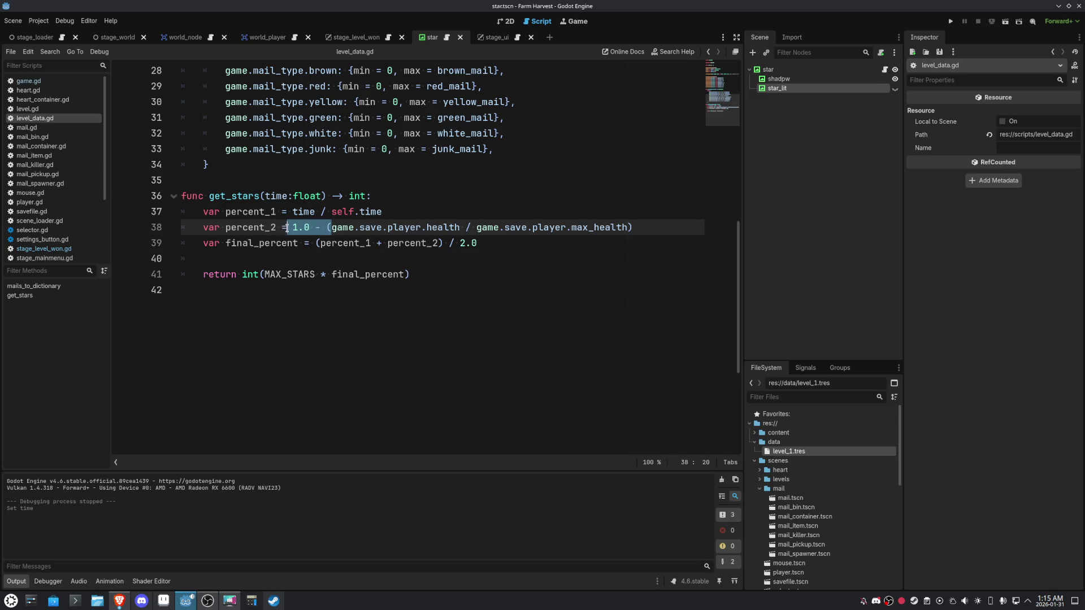
key("BackSpace")
left_click(600, 228)
key("BackSpace")
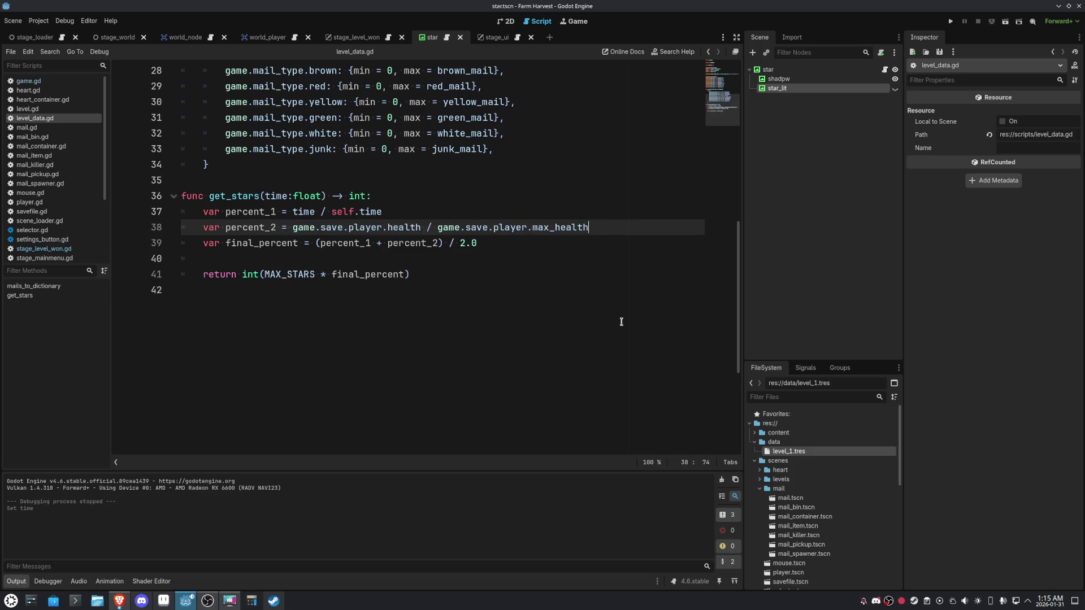
left_click(621, 321)
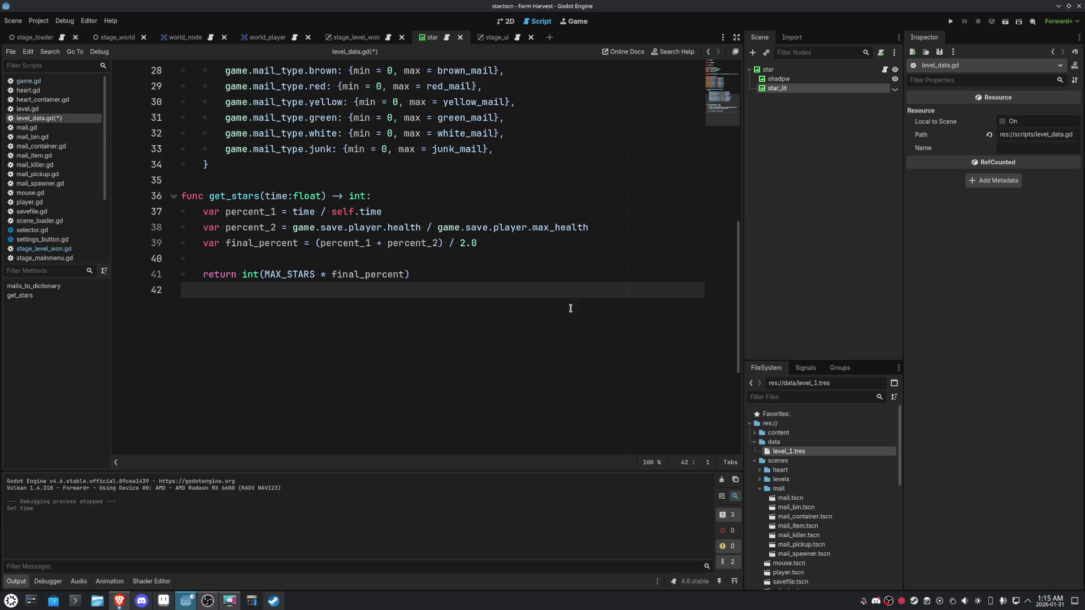
- Wrap game.save.player.health in float(), after checking game.gd's save data fields
left_click(405, 229)
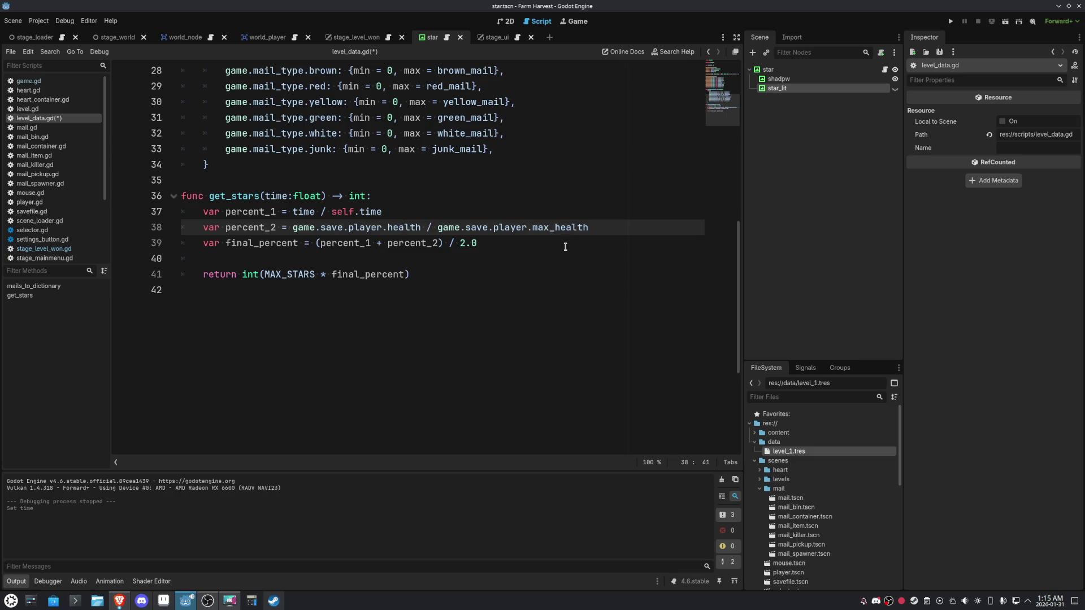
left_click(41, 85)
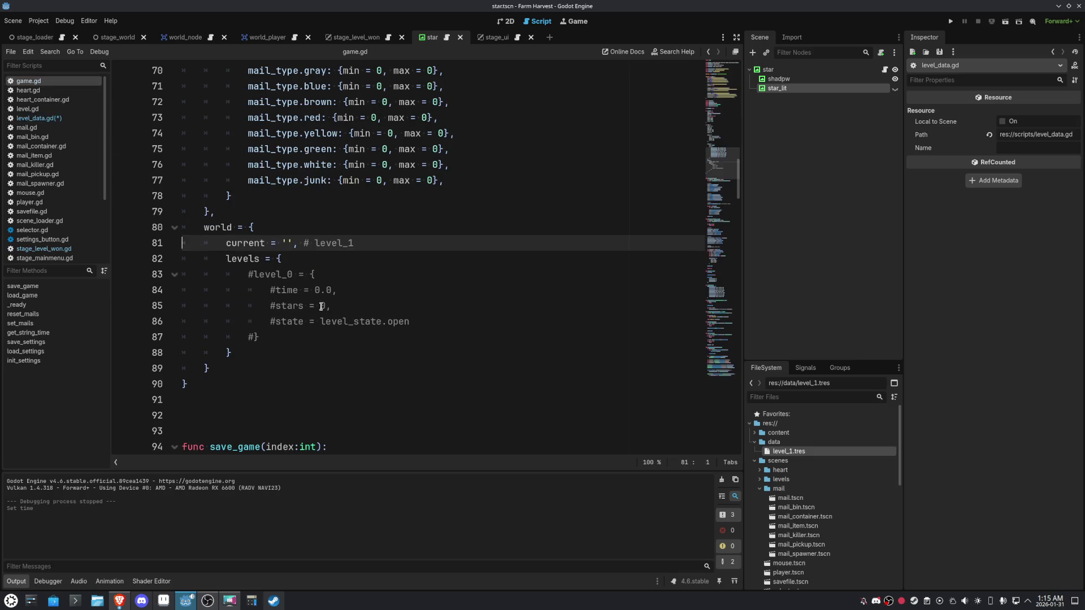
scroll(321, 307, "up", 8)
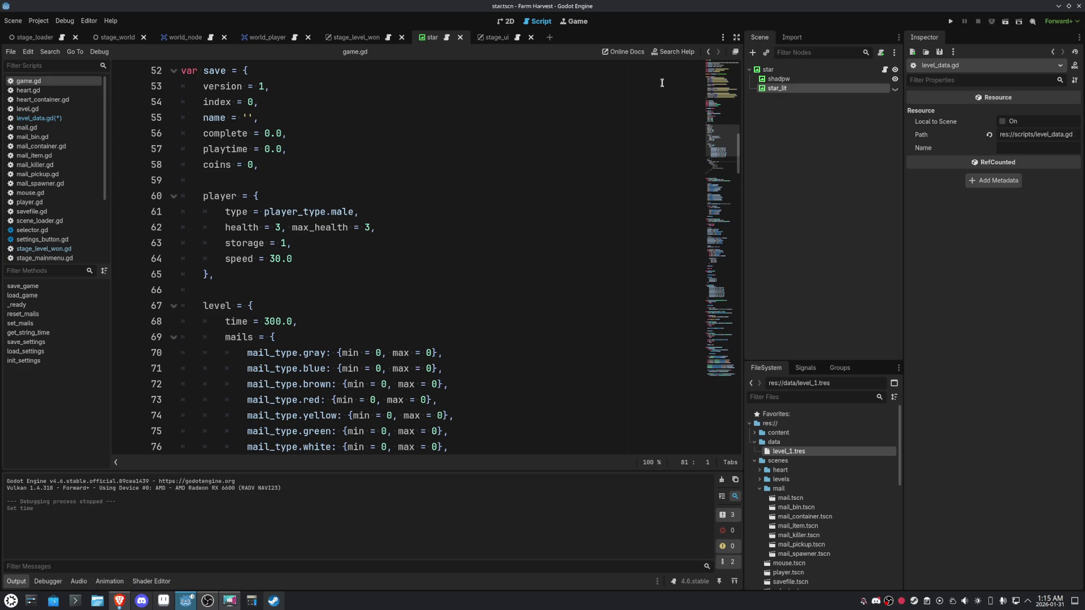
left_click(708, 52)
left_click_drag(292, 227, 421, 227)
key("ctrl+c")
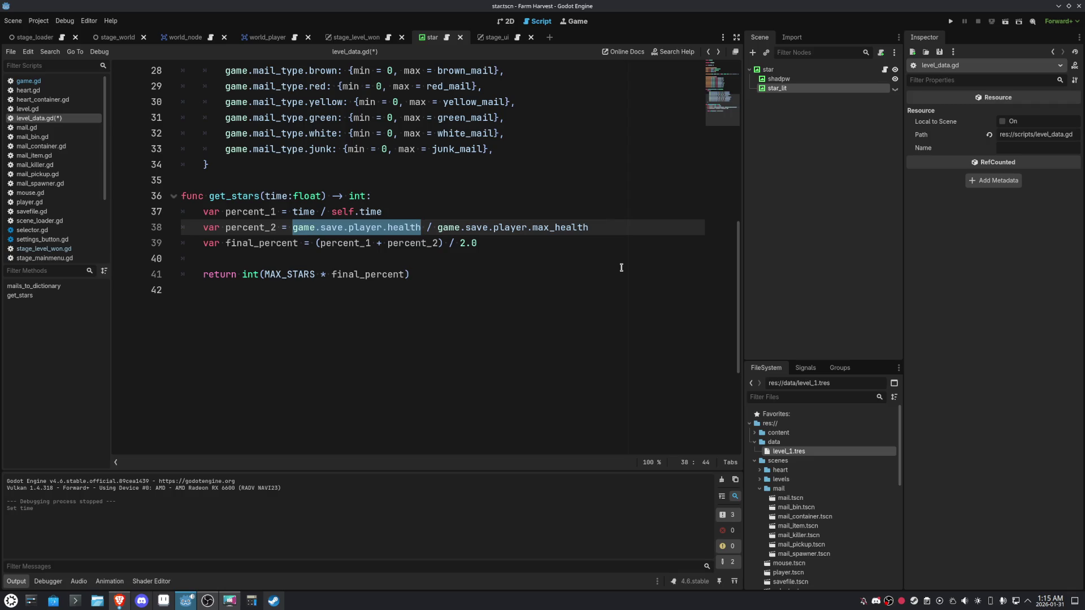
type("float(")
key("ctrl+v")
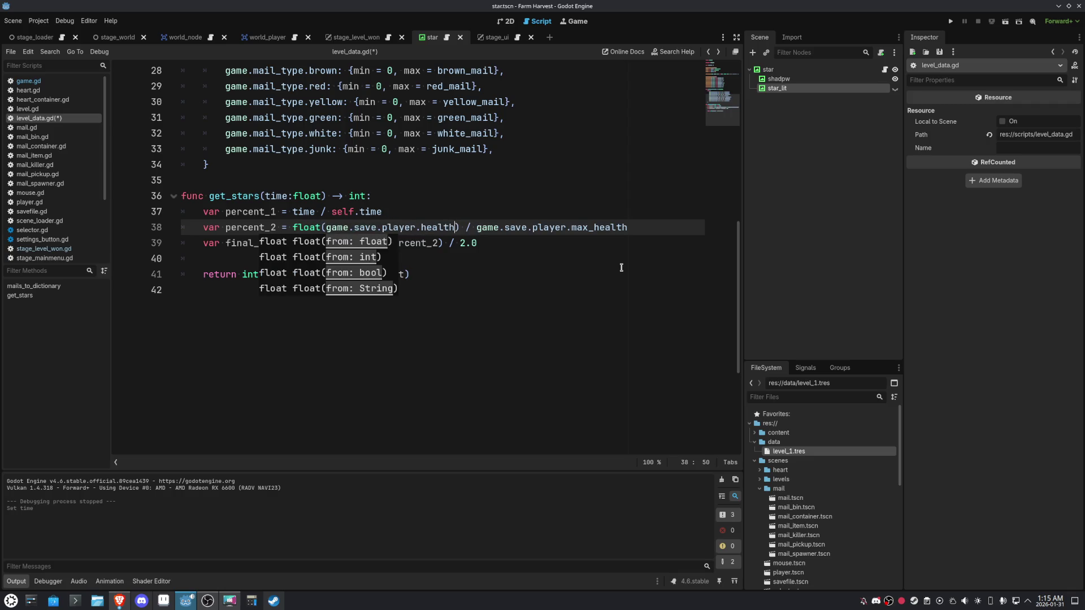
- Wrap game.save.player.max_health in float() as well
left_click_drag(627, 227, 479, 227)
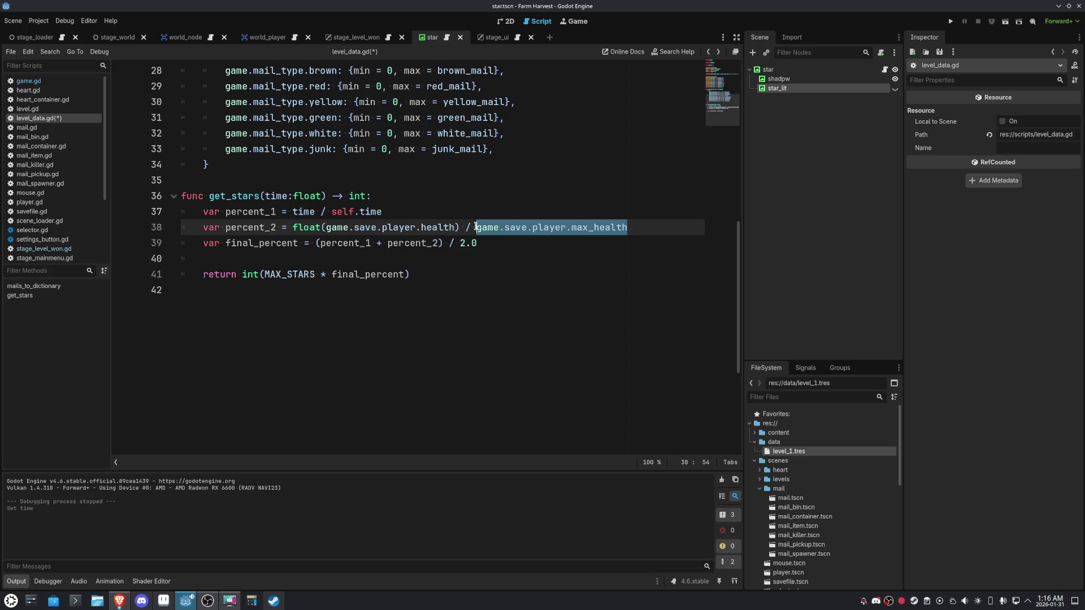
key("ctrl+x")
type("float(")
key("ctrl+v")
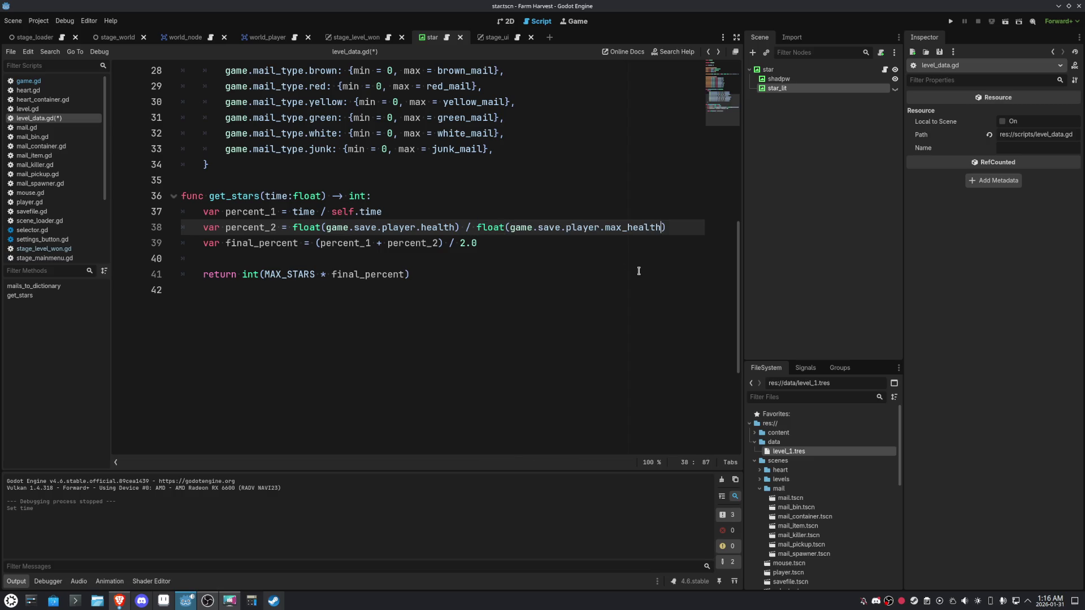
left_click(609, 311)
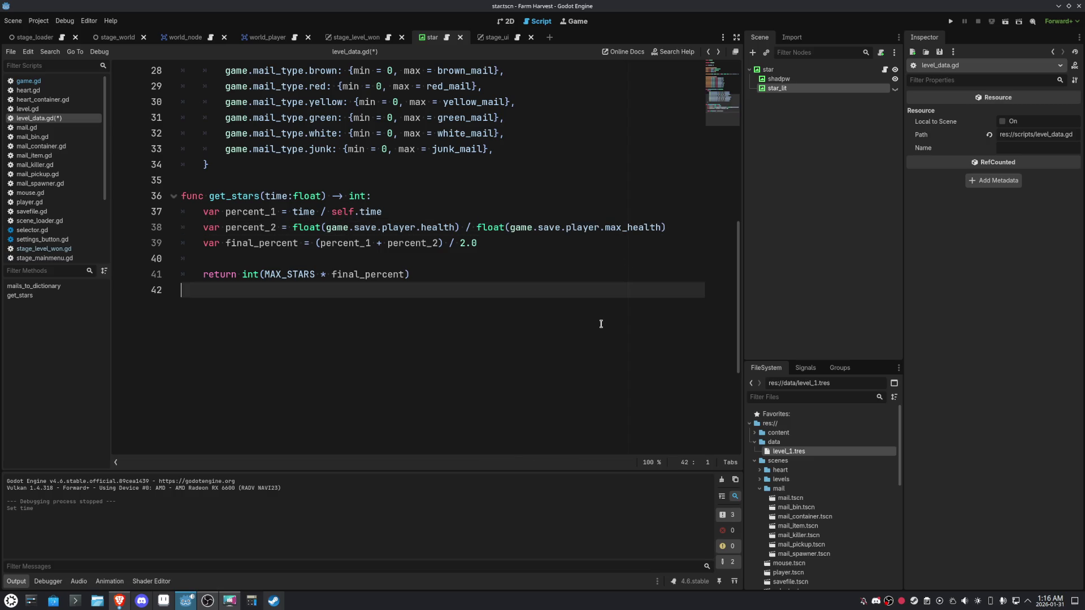
left_click(303, 212)
double_click(371, 212)
left_click(485, 278)
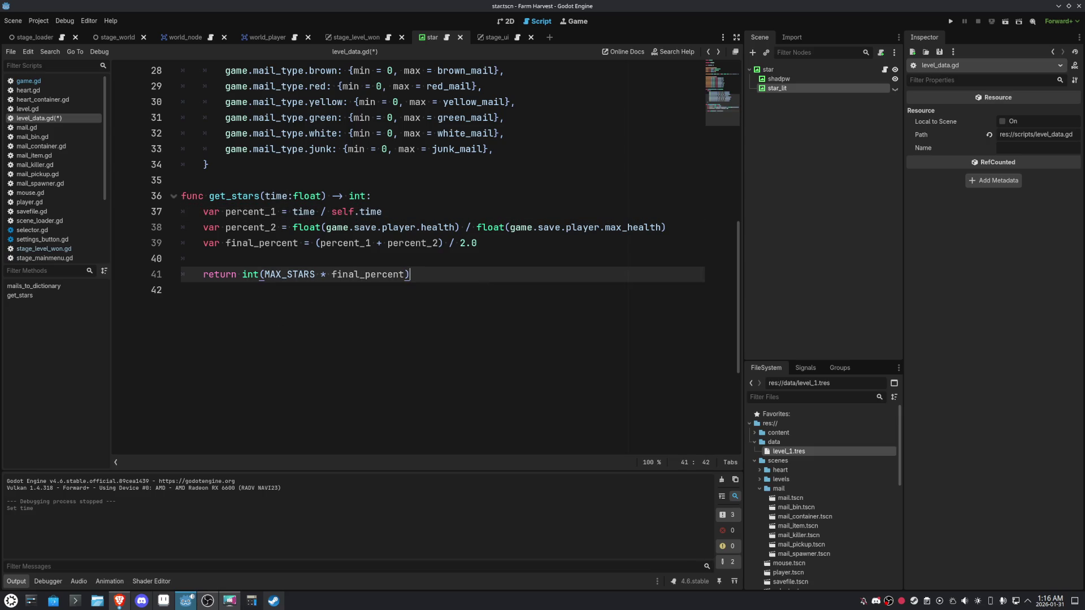
left_click(418, 258)
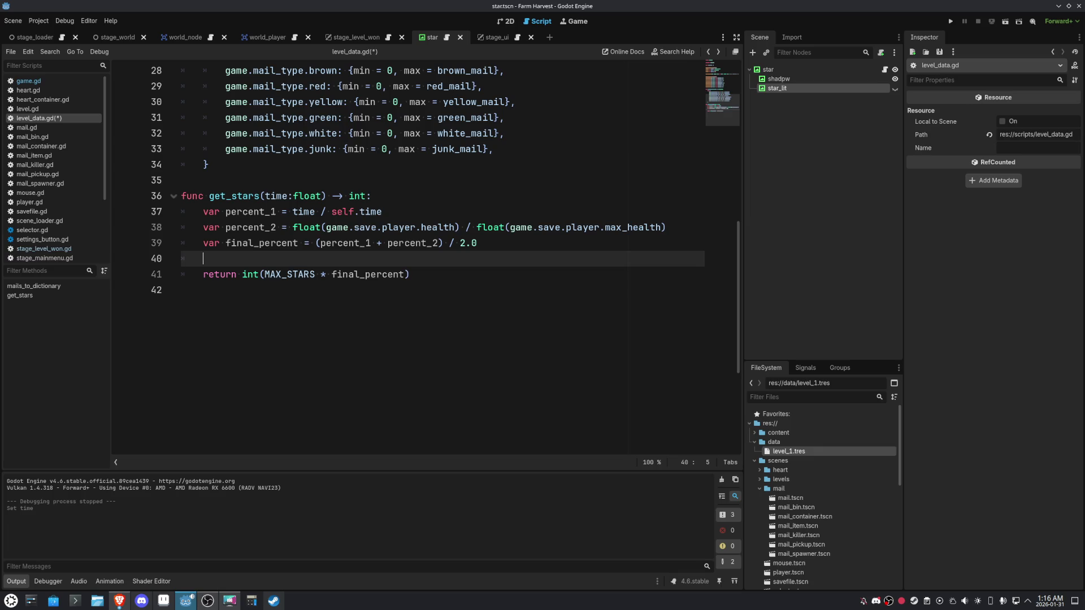
- Save level_data.gd and rework get_stars to invert the time ratio and clamp final_percent to 0.0–1.0
key("ctrl+s")
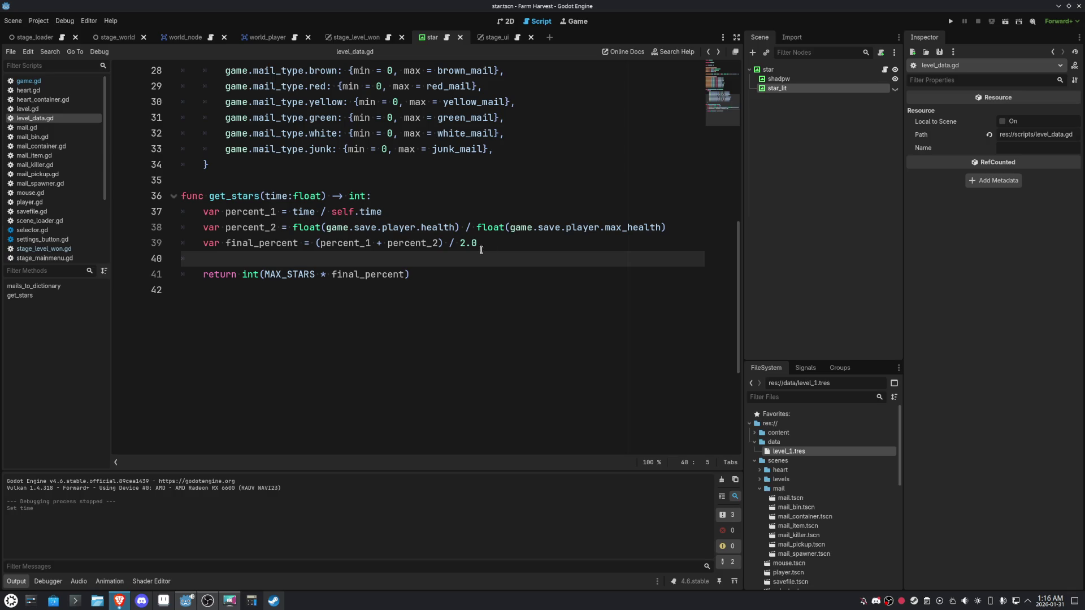
left_click_drag(451, 277, 128, 193)
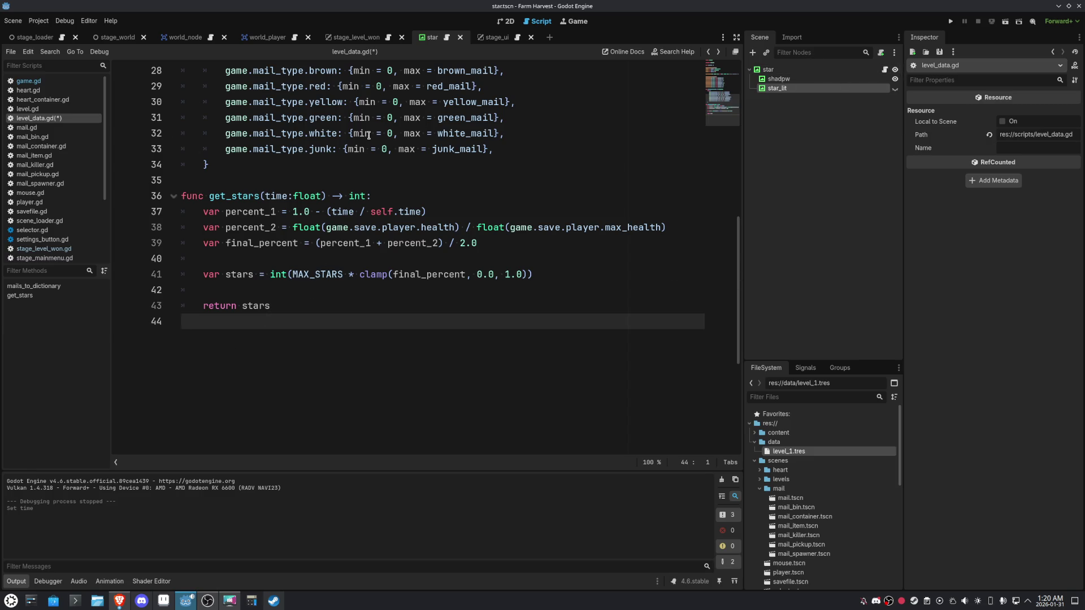
left_click(356, 38)
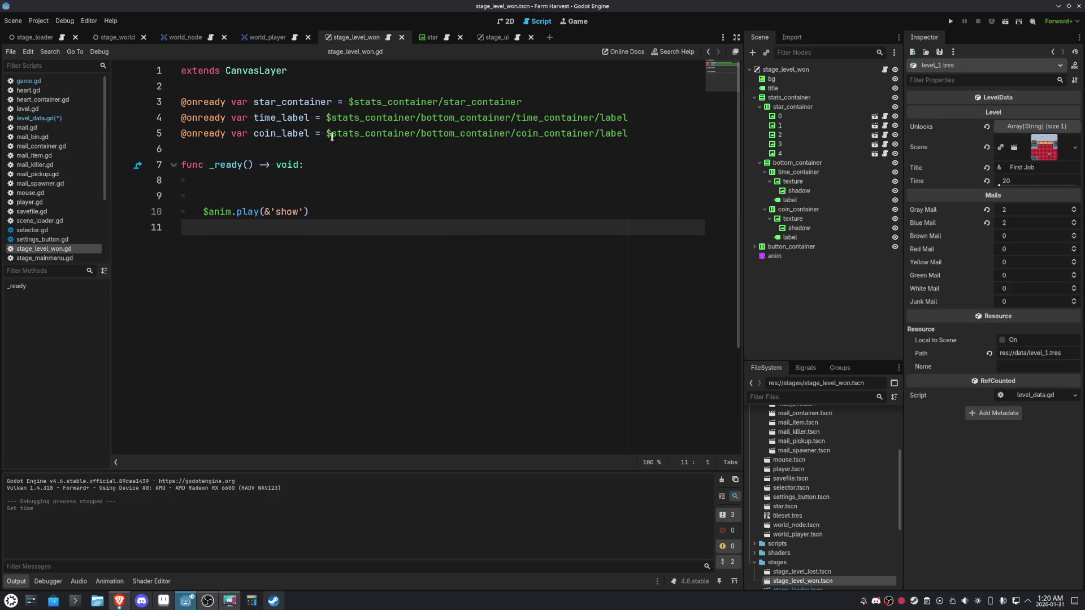
- In _ready, add a time_label.text = game.get_string_time(...) line
left_click(271, 119)
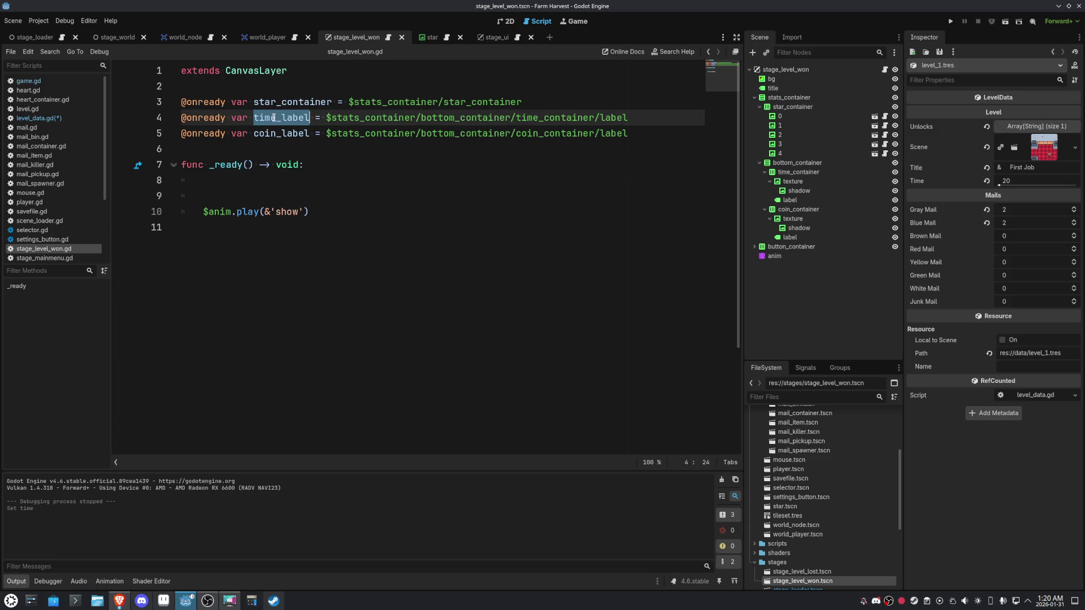
left_click(248, 165)
left_click(380, 182)
type("time_label.text")
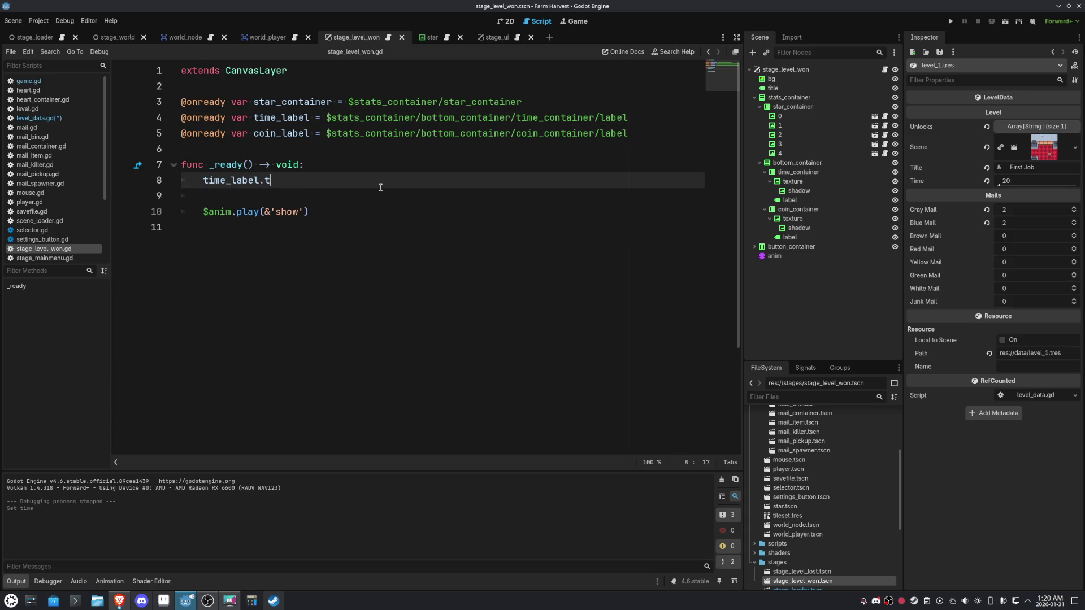
type(" = game.")
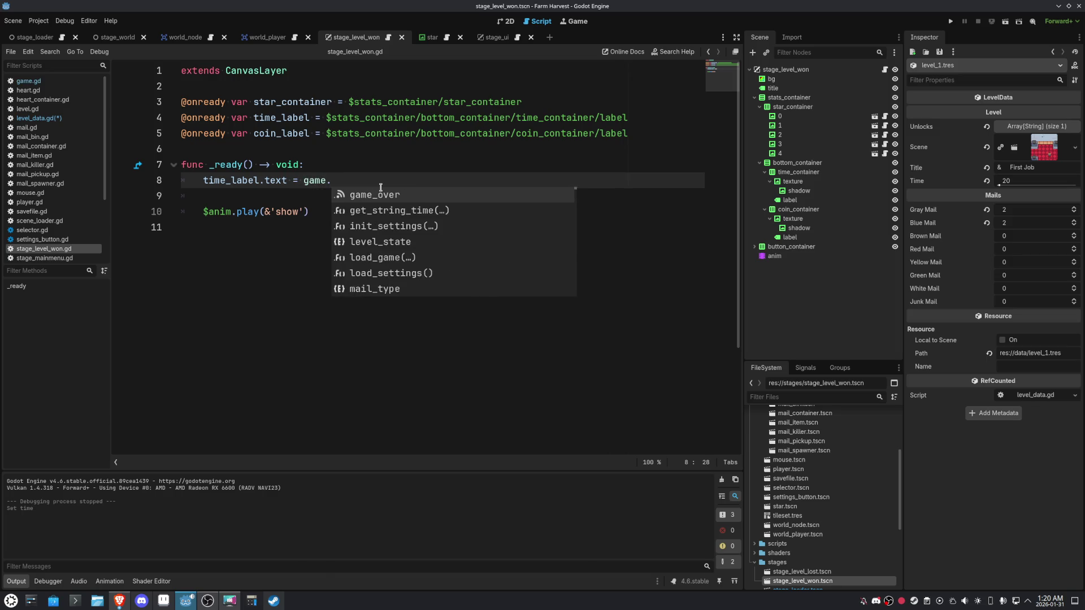
type("get")
key("Return")
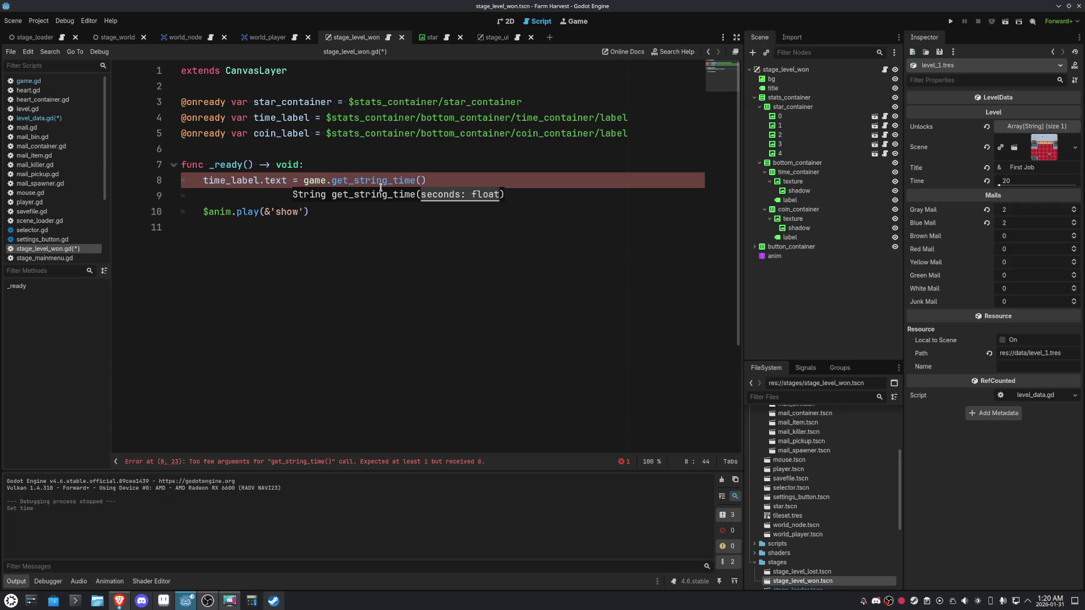
- Above _ready, declare an onready level_data variable set to game.save.level
key("Up")
key("Up")
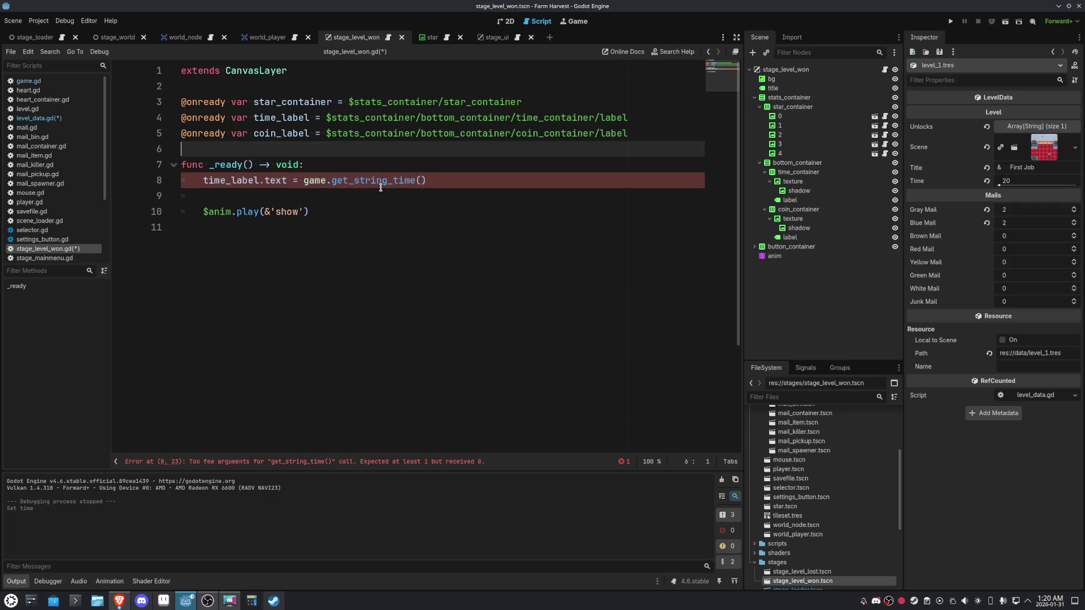
key("Return")
key("Return")
key("Up")
type("@onreadt v")
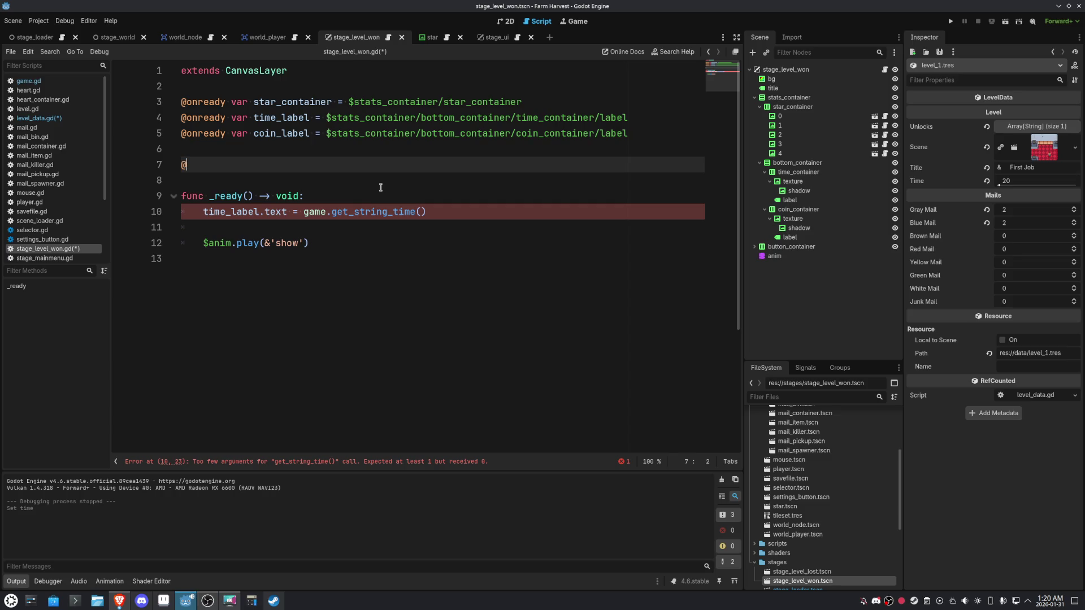
type("ar level_dat")
type("a = game")
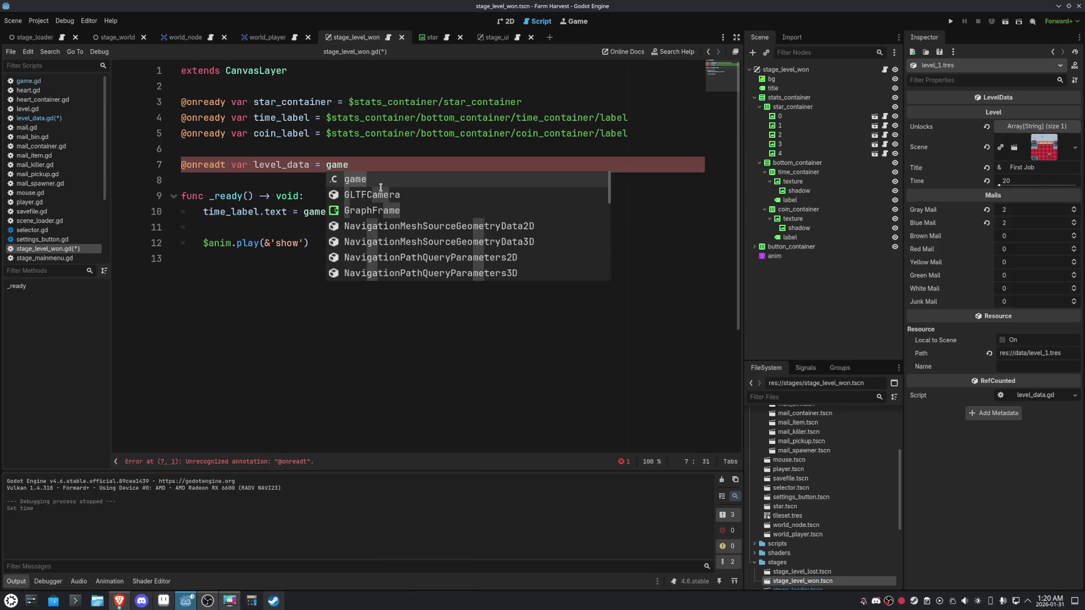
type(".save")
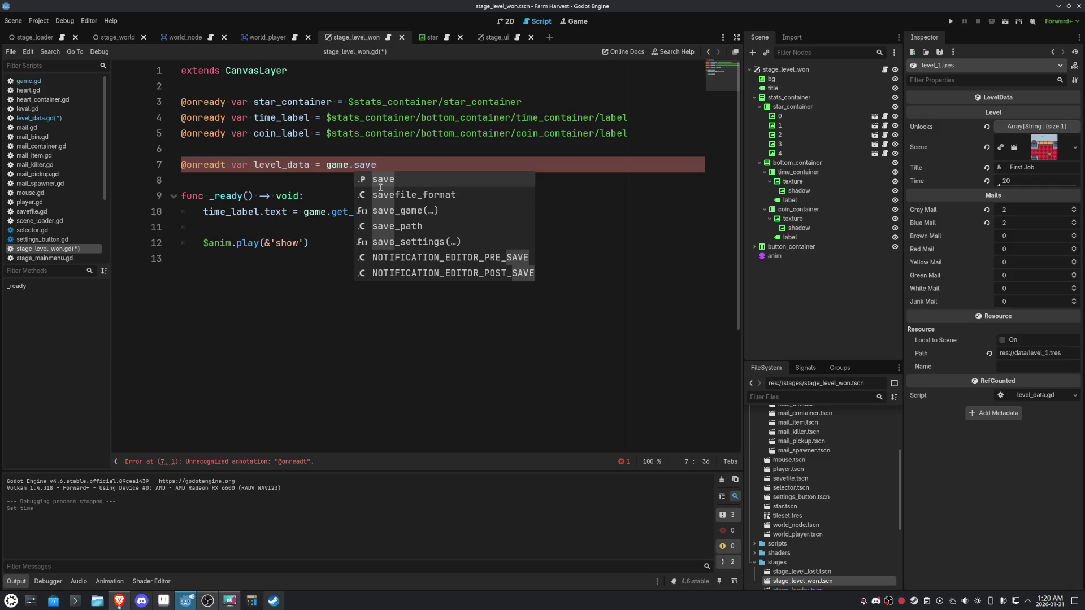
type(".")
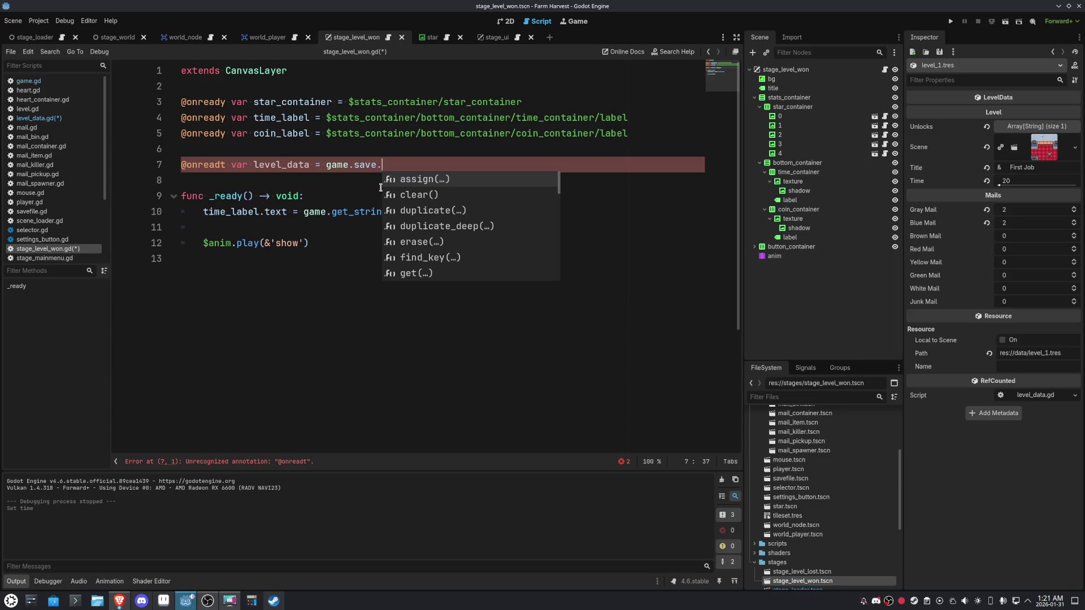
type("level")
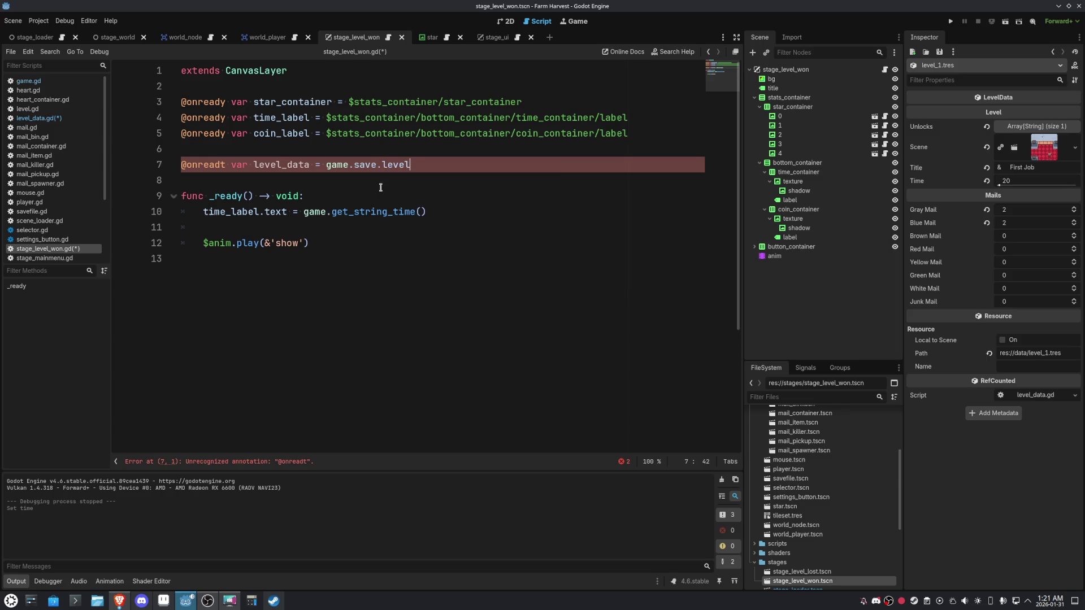
- Pass level_data.time to get_string_time, replacing game.save.level with level_data
key("Down")
key("Down")
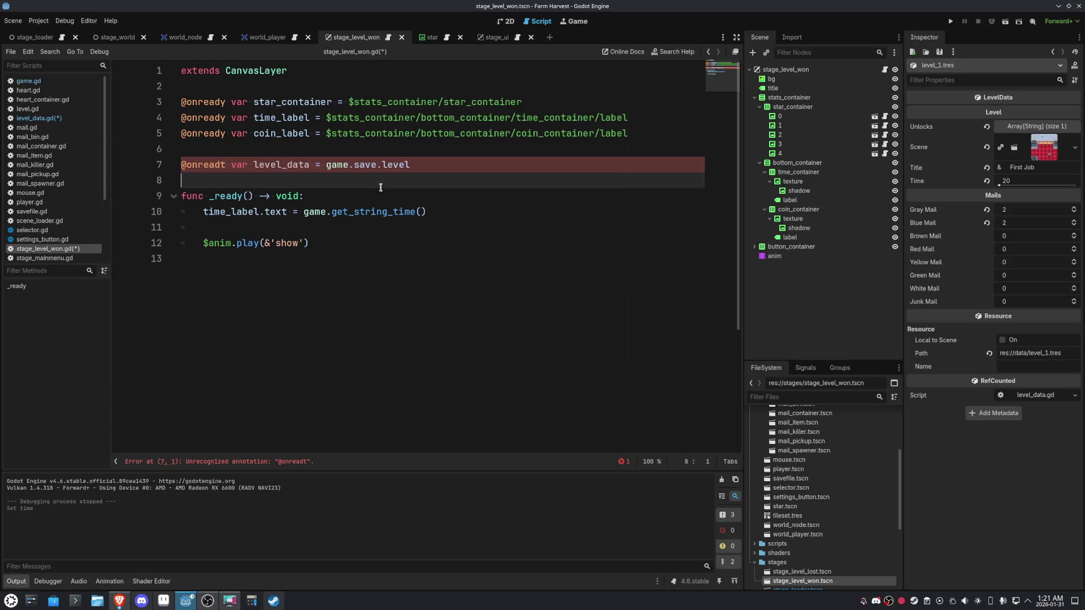
key("Down")
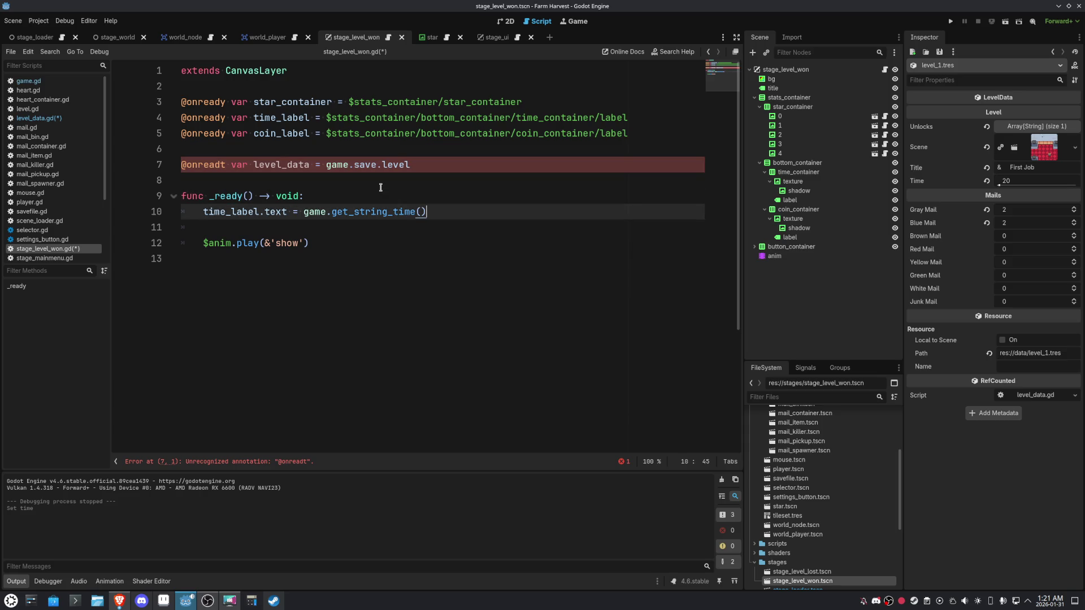
type("game.save.leve")
type("l.time")
left_click(274, 162)
double_click(274, 162)
key("ctrl+c")
left_click_drag(505, 212, 423, 214)
key("ctrl+v")
left_click(441, 272)
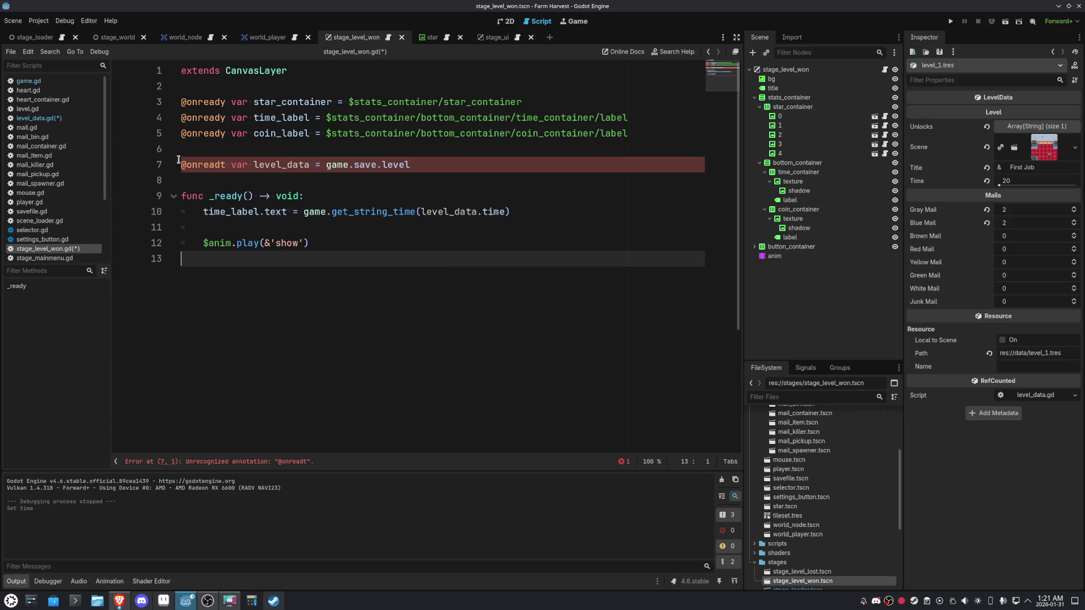
- In game.gd, change the default level time on line 68 from 300.0 to 0.0
left_click(61, 82)
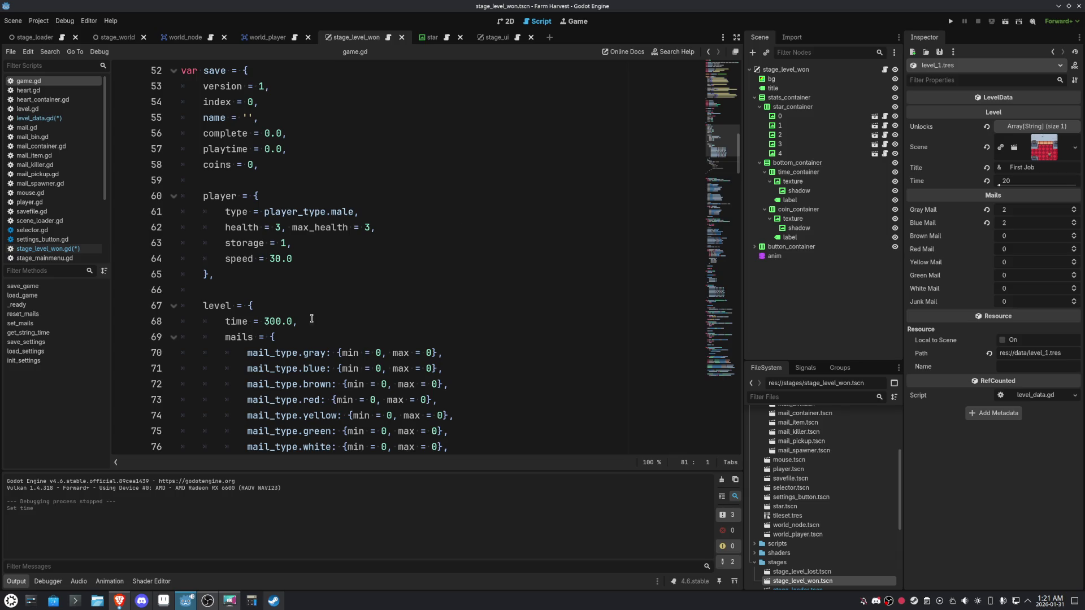
left_click_drag(293, 322, 264, 323)
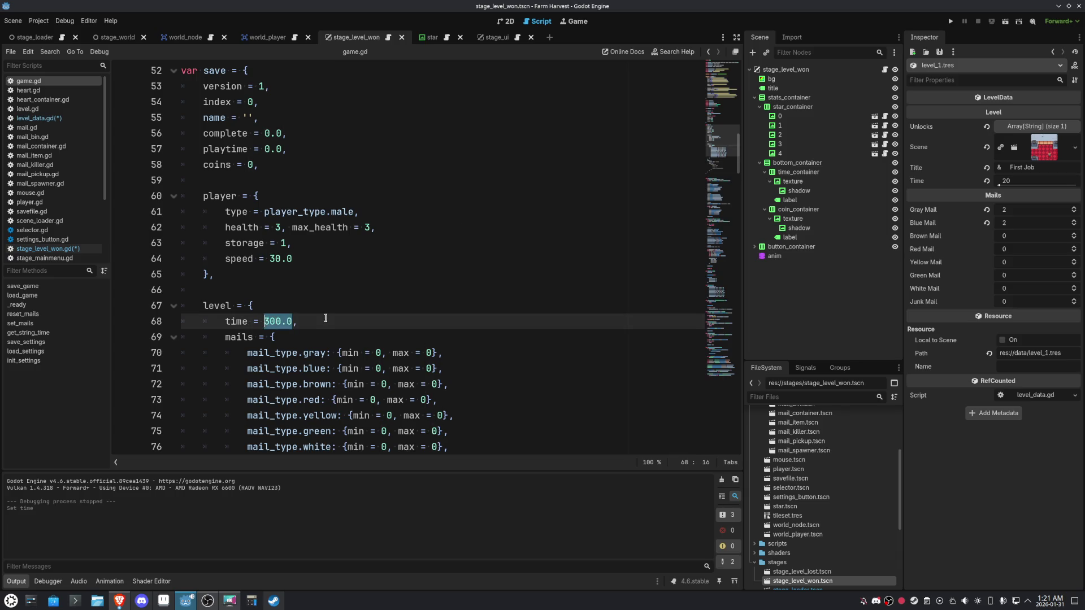
type("0.0")
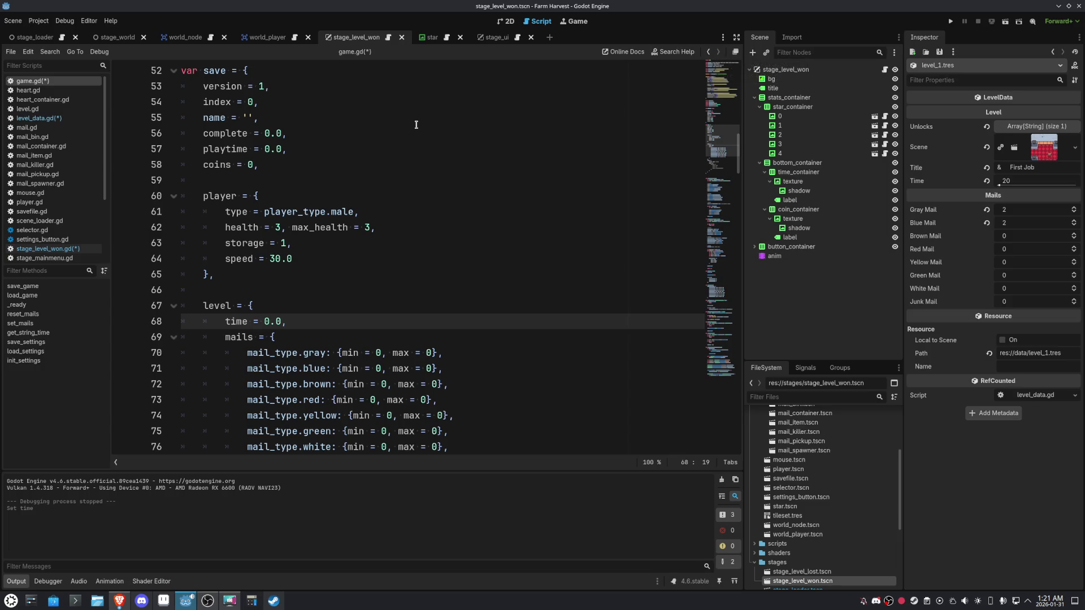
- Check the stage_ui scene and game.gd world data, then return to the stage_level_won script
left_click(479, 40)
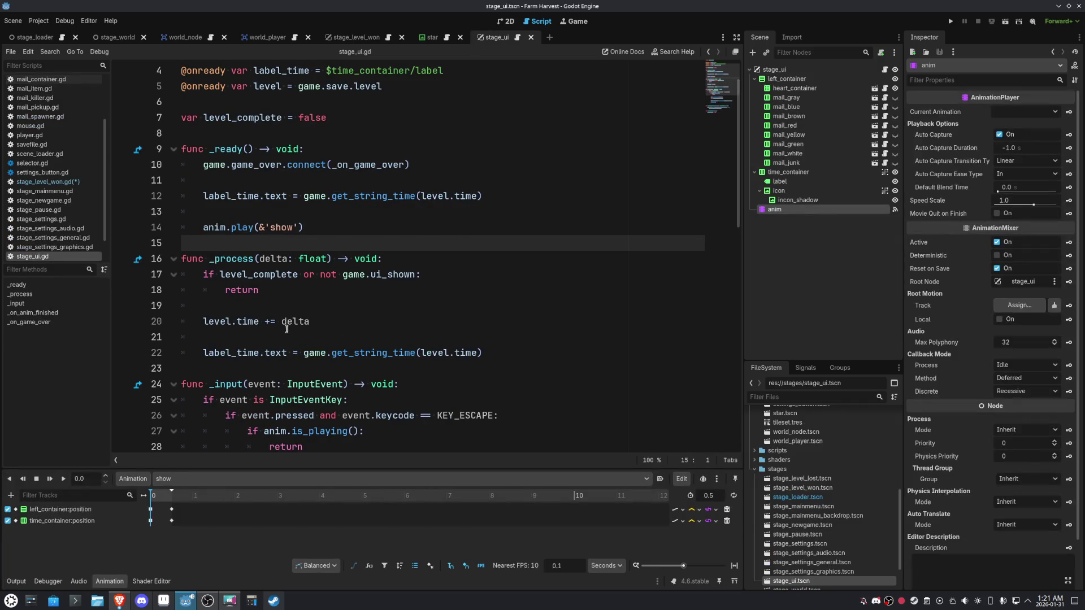
left_click(708, 52)
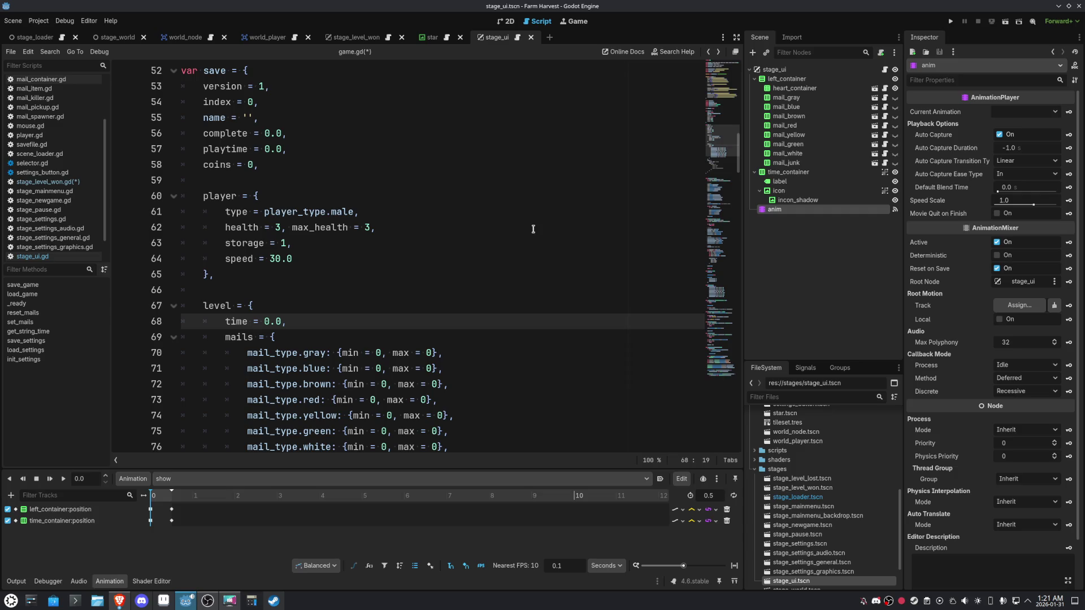
left_click(708, 51)
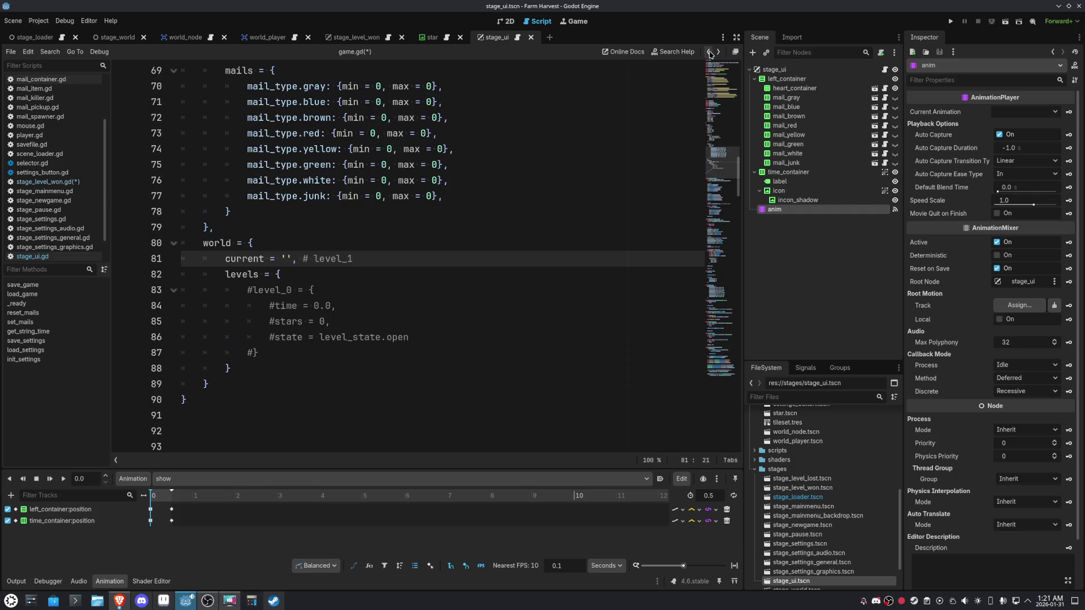
left_click(356, 36)
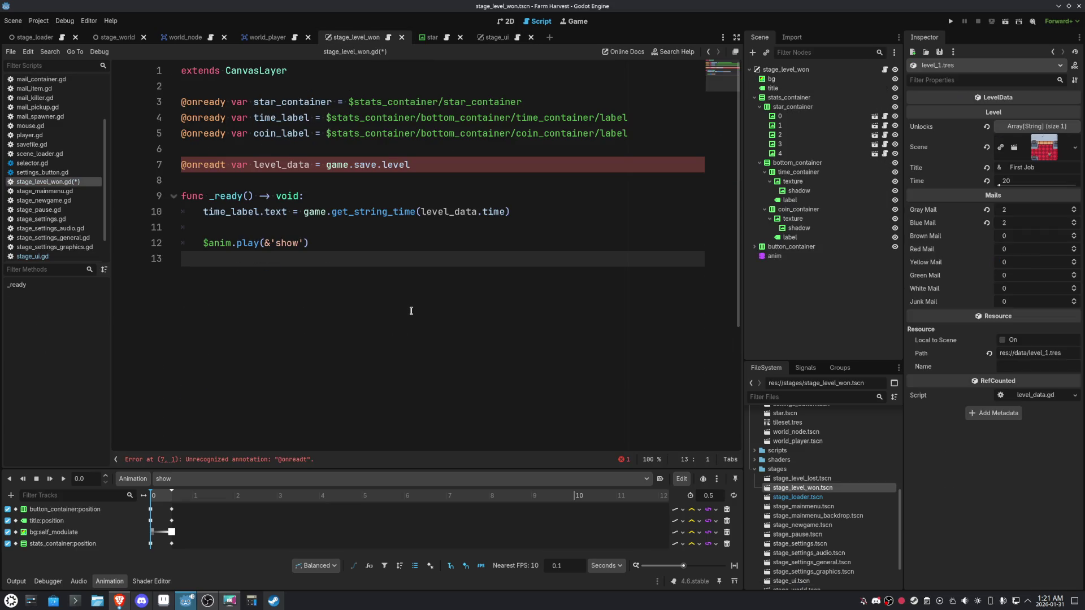
left_click(231, 164)
key("BackSpace")
type("y")
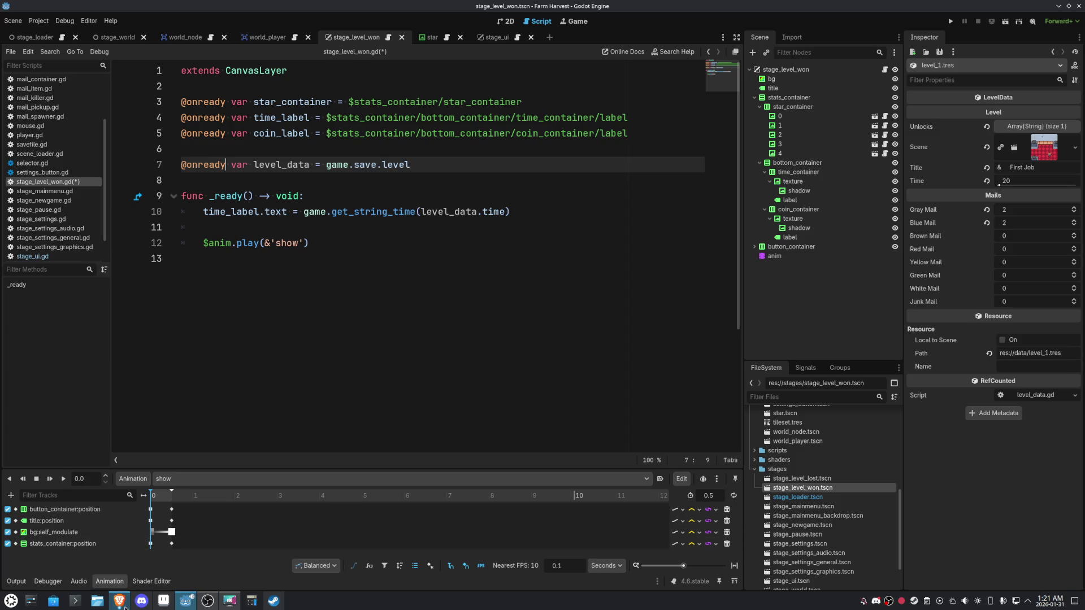
key("ctrl+s")
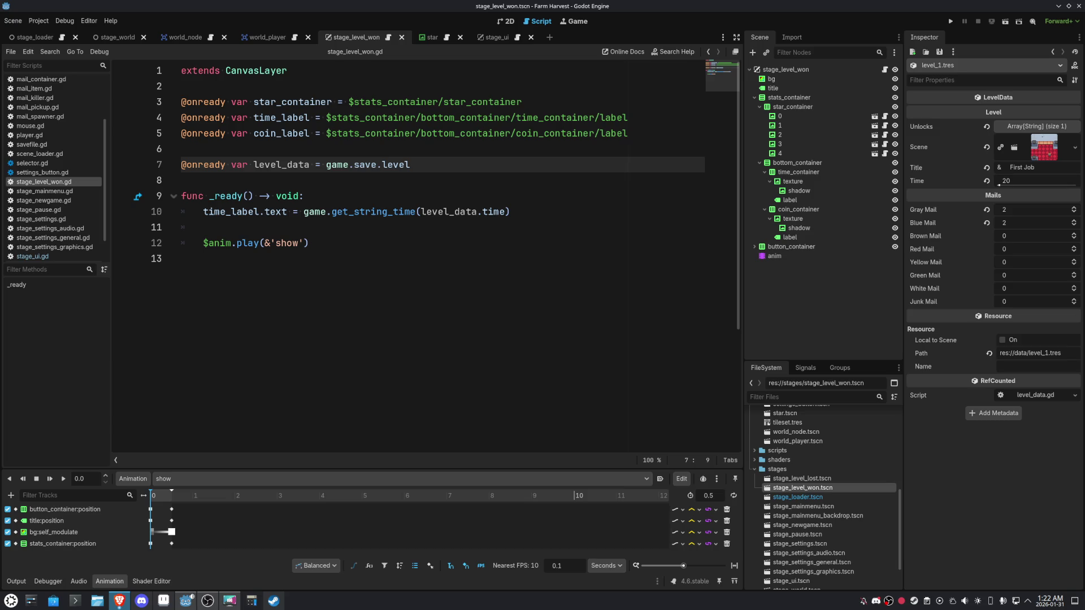
left_click(336, 231)
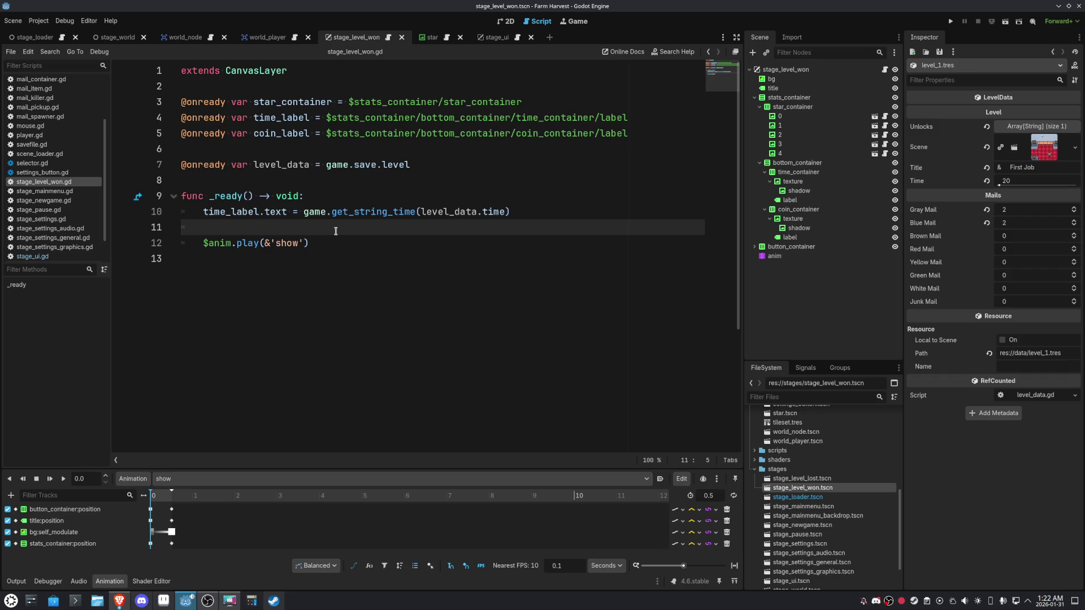
left_click(777, 108)
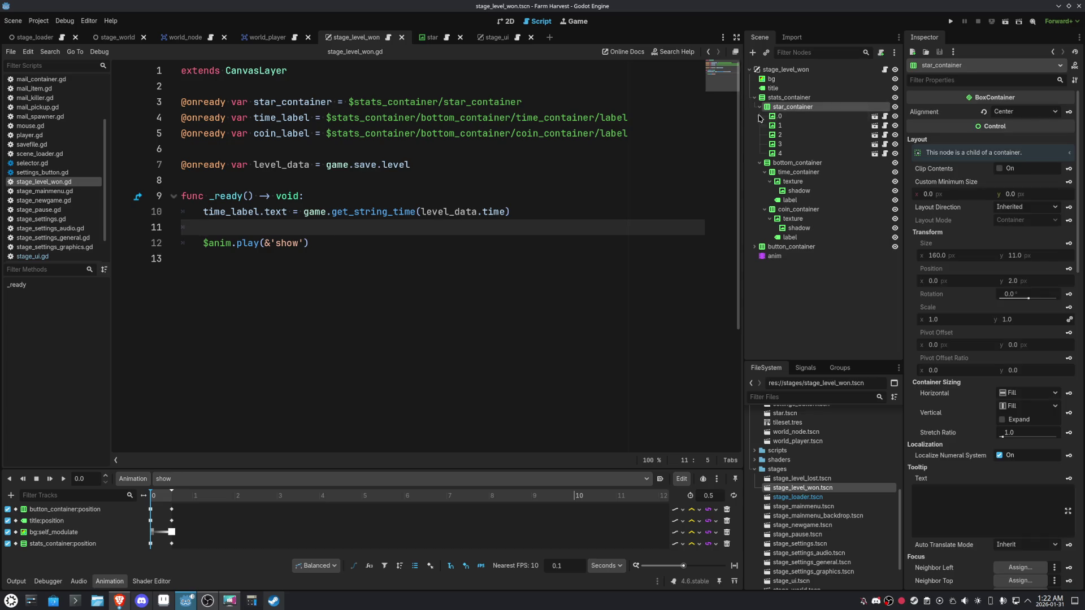
- Below _ready, add an empty func update_stars(): with a pass body
left_click(272, 268)
key("Return")
type("func upda")
type("te_")
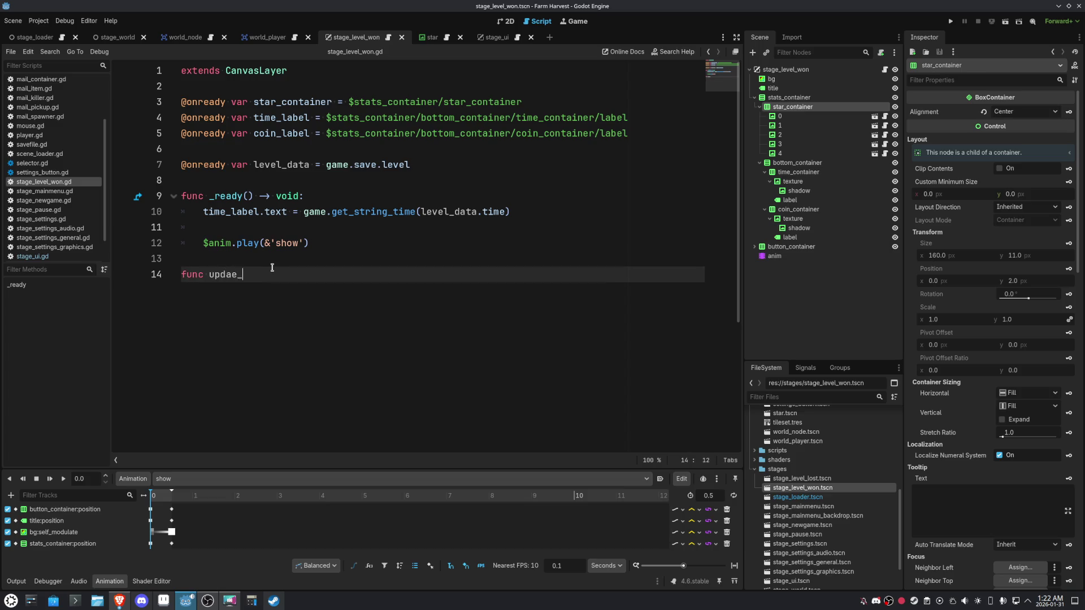
type("stars():")
key("Return")
key("Return")
key("Return")
type("pass")
- Add a for loop over range(star_container.get_child_count()) with a pass body
key("Up")
key("Up")
type("for chi")
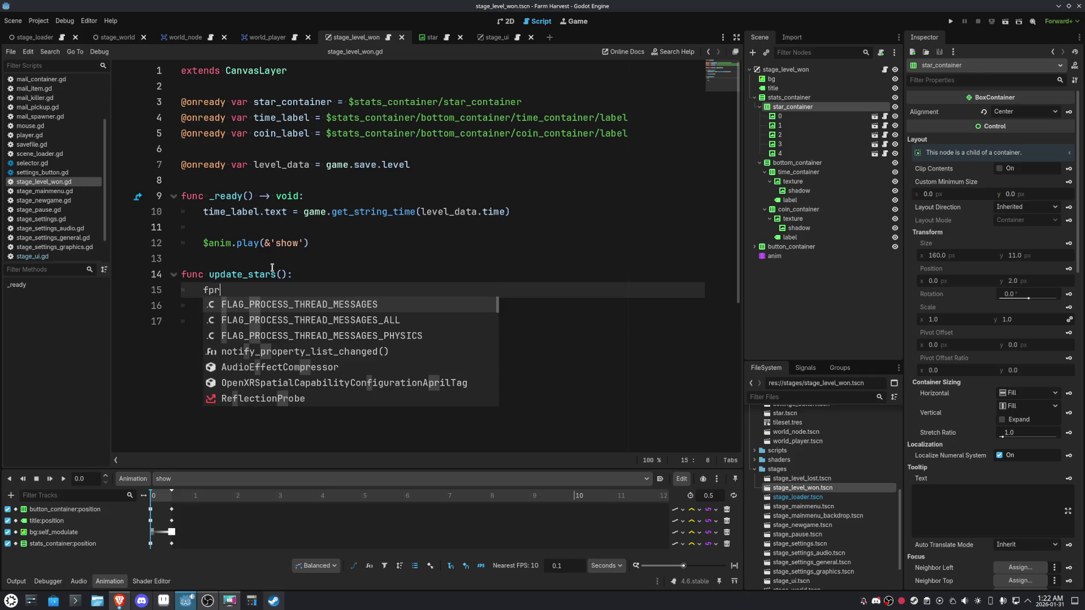
type("ld in ")
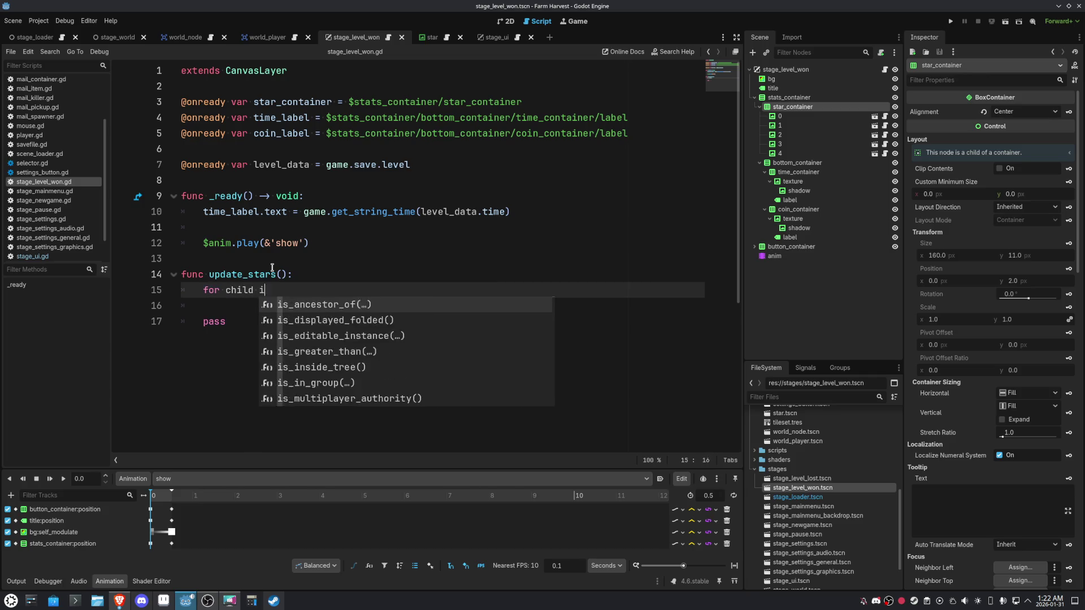
type("star_container.get_ch")
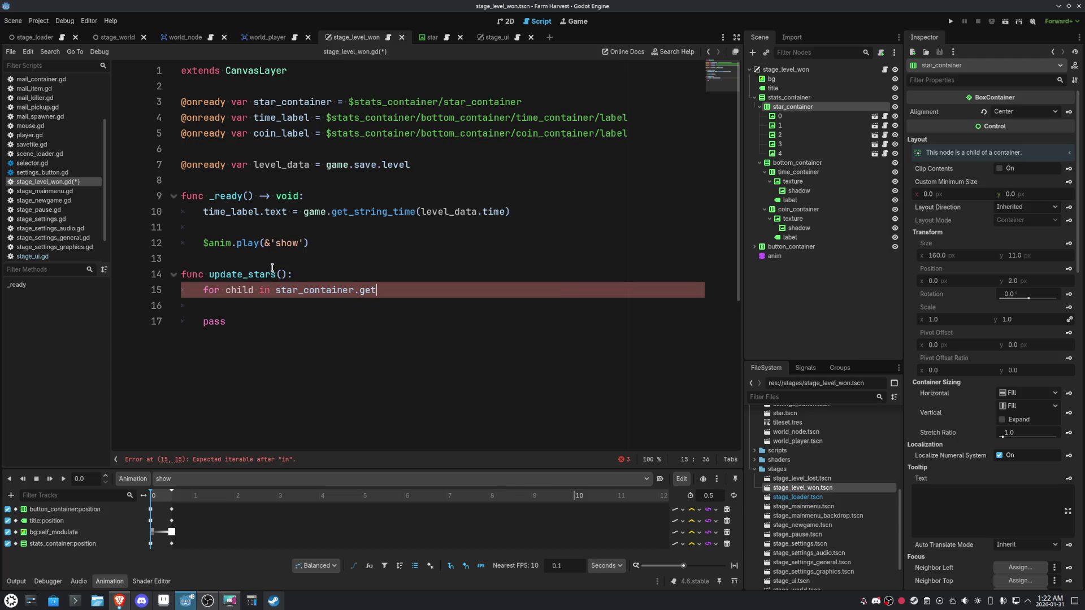
key("Down")
key("Down")
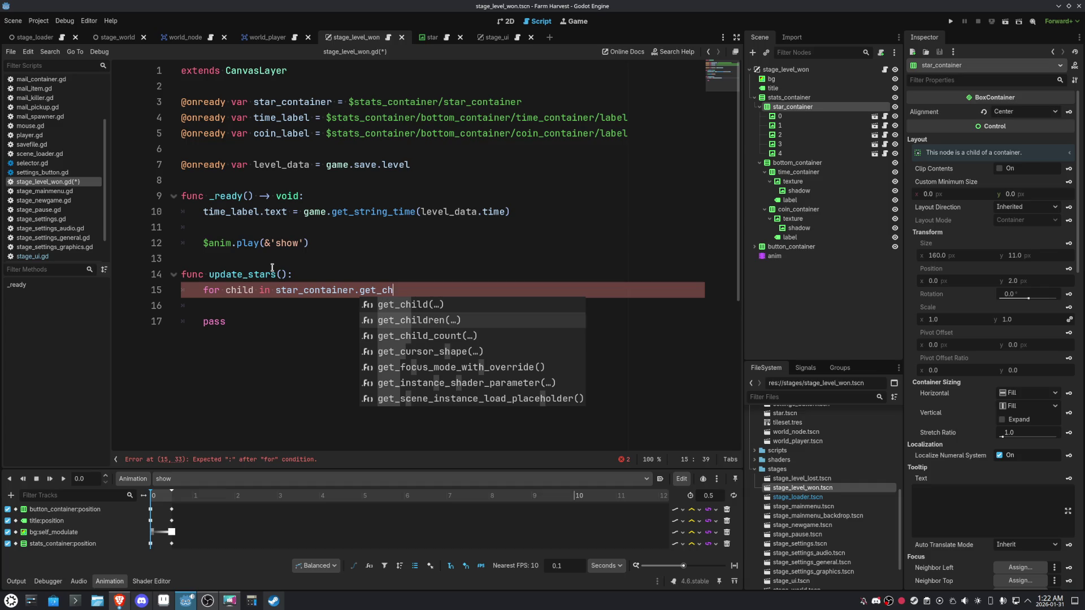
key("Return")
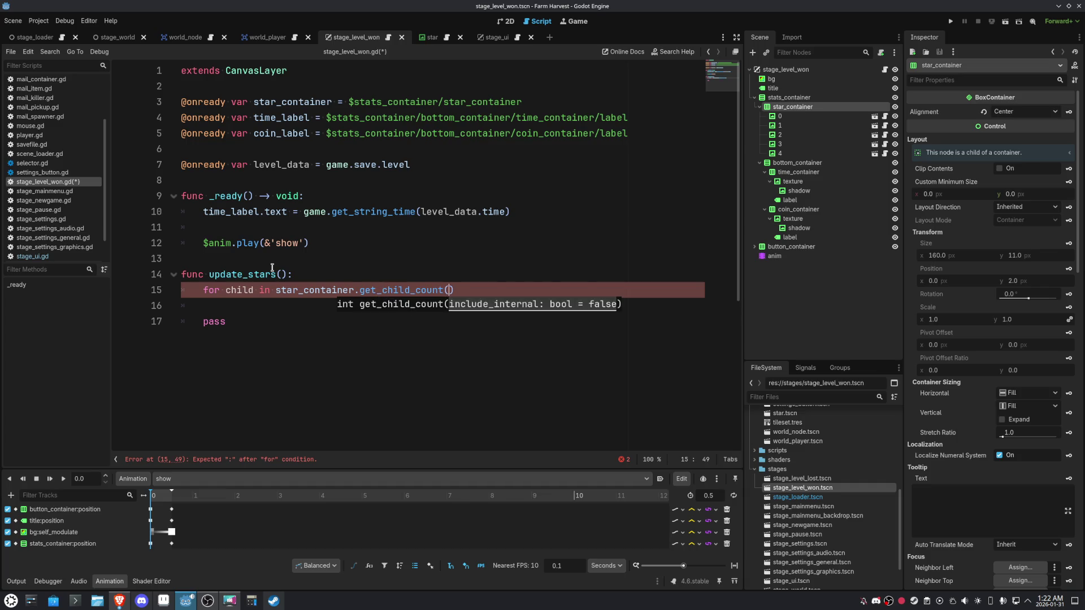
key("End")
key("ctrl+shift+Left")
key("ctrl+shift+Left")
key("ctrl+shift+Left")
key("ctrl+shift+Right")
key("ctrl+shift+Right")
key("ctrl+c")
key("ctrl+shift+Left")
key("BackSpace")
type("range(")
key("ctrl+v")
key("End")
type(":")
key("Return")
key("Return")
key("Return")
type("pass")
- Rename the loop variable to index and add var child = star_container.get_child(index)
key("Up")
key("Up")
key("Up")
key("ctrl+shift+Right")
key("BackSpace")
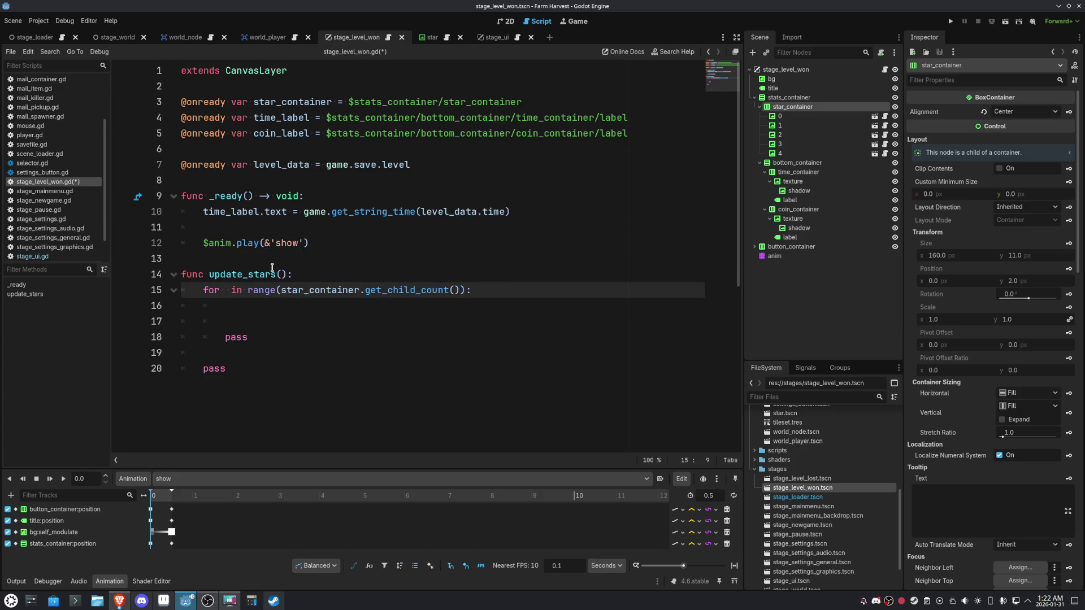
type("index")
key("Down")
type("var ch")
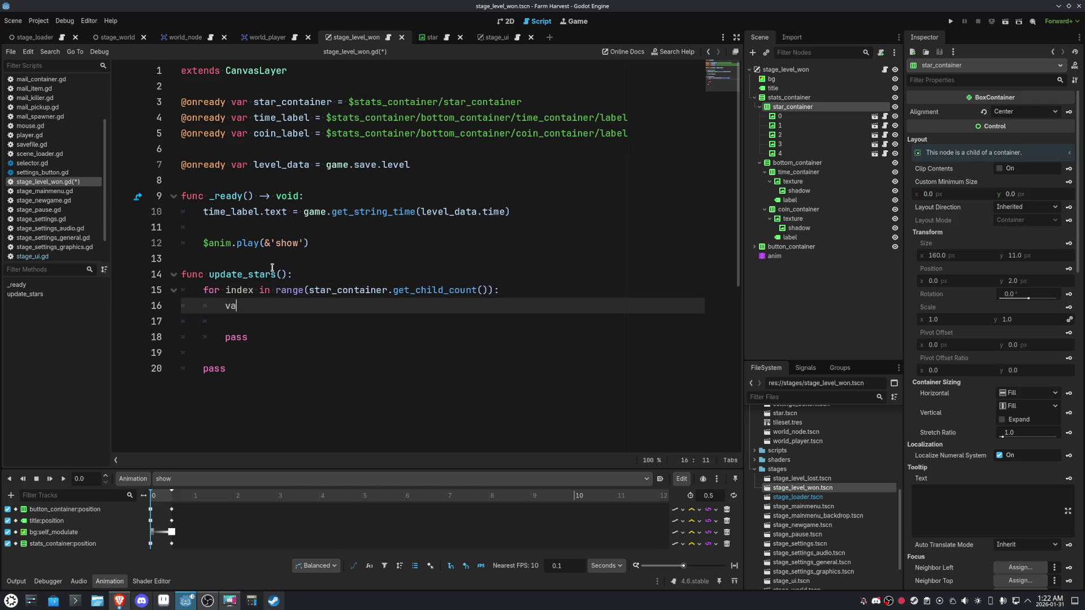
type("ild = ")
type("star")
key("Return")
type(".get_c")
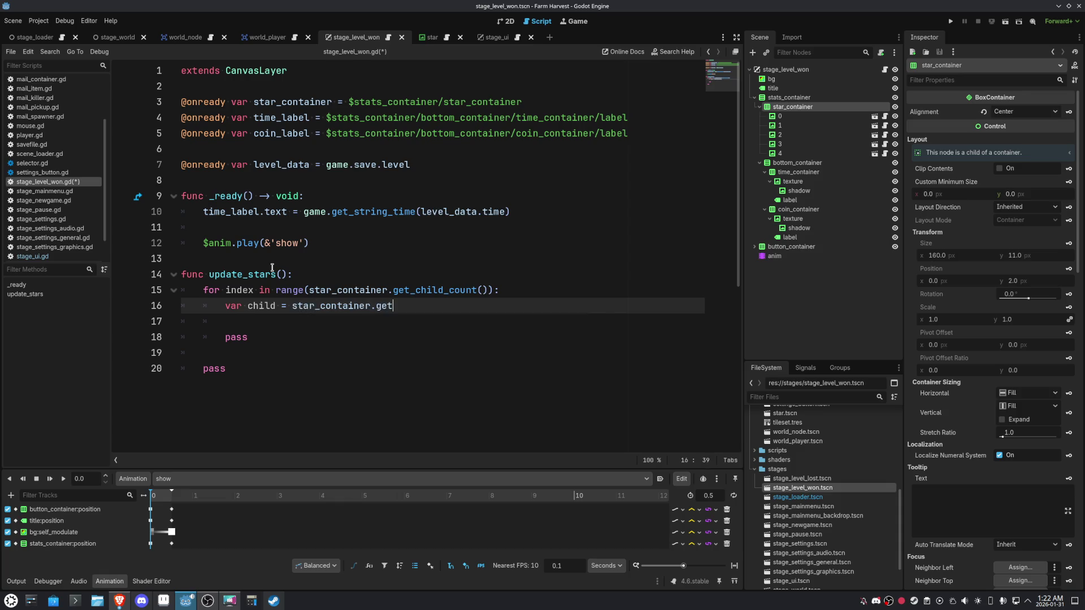
type("hild")
key("Return")
type("child")
key("ctrl+BackSpace")
type("omdex")
key("BackSpace")
key("BackSpace")
key("BackSpace")
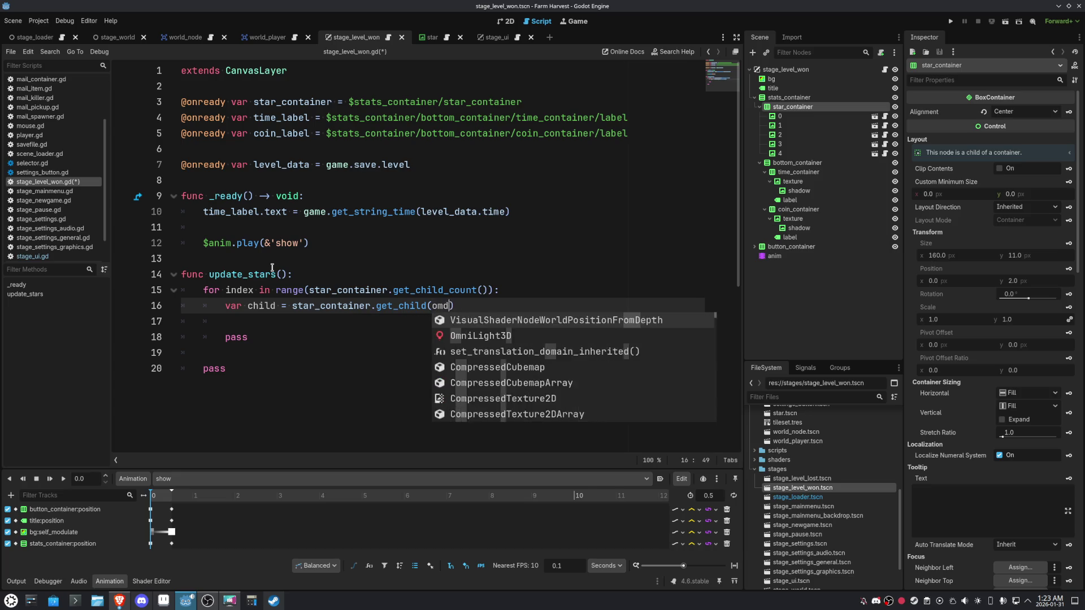
type("index")
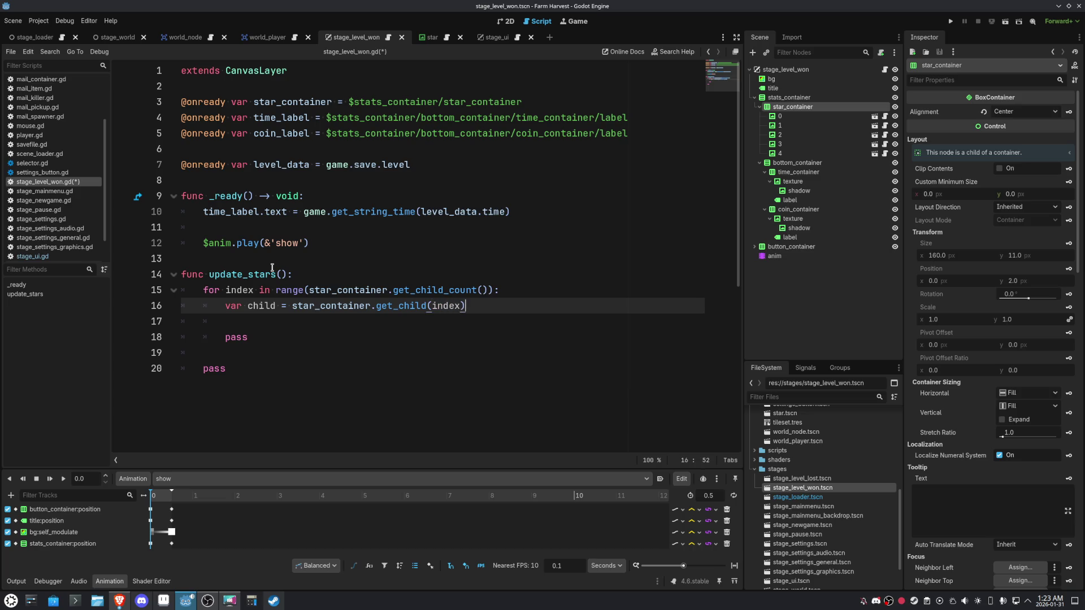
- Add an unfinished child.on = line and a var count = line at the top of update_stars
key("Down")
key("Return")
type("child.vi")
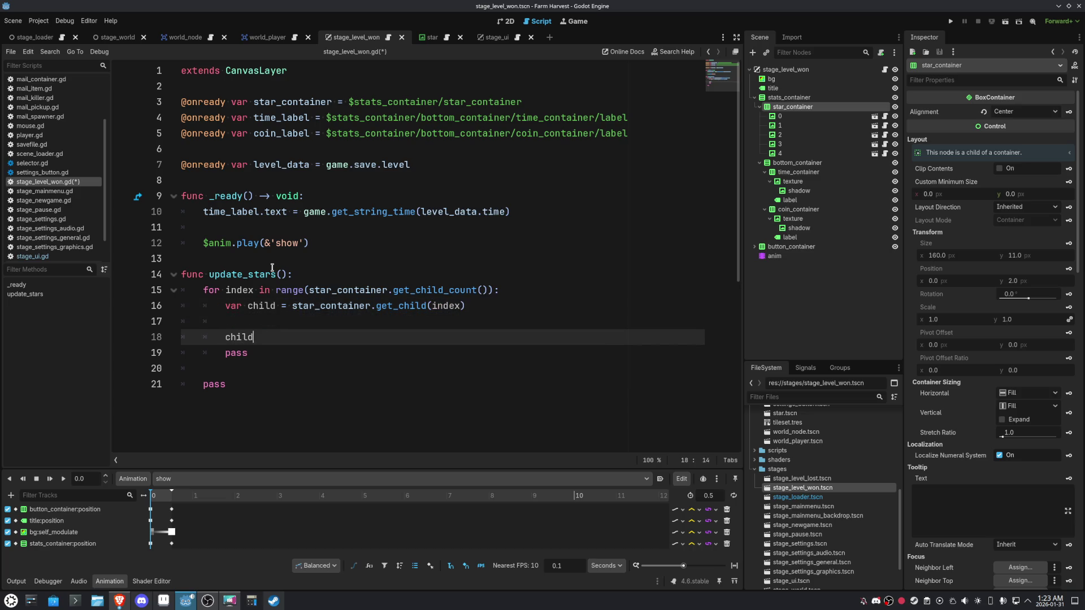
key("BackSpace")
key("BackSpace")
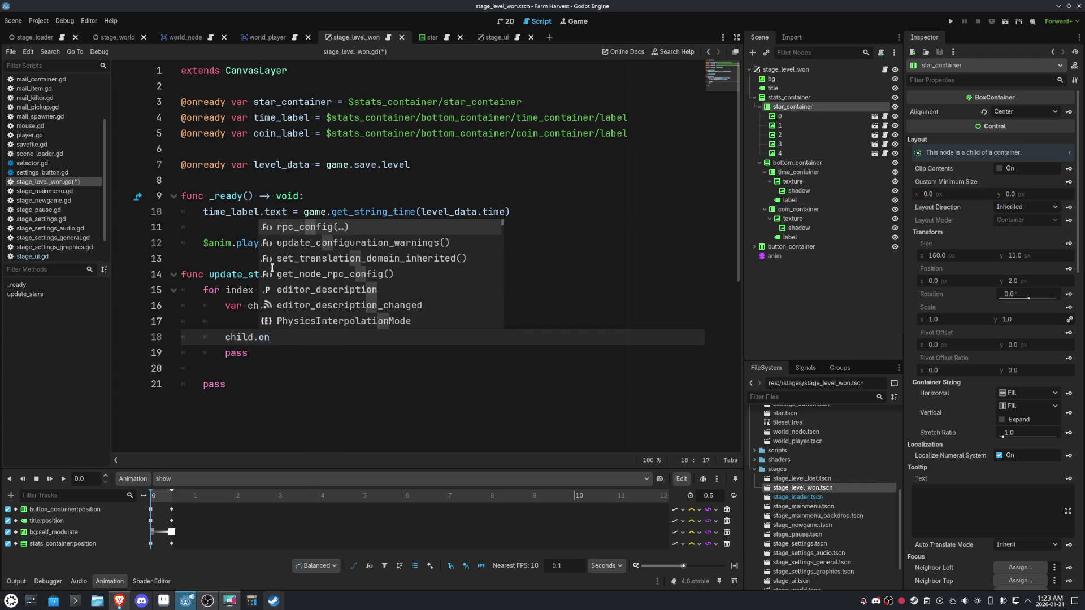
type("on =")
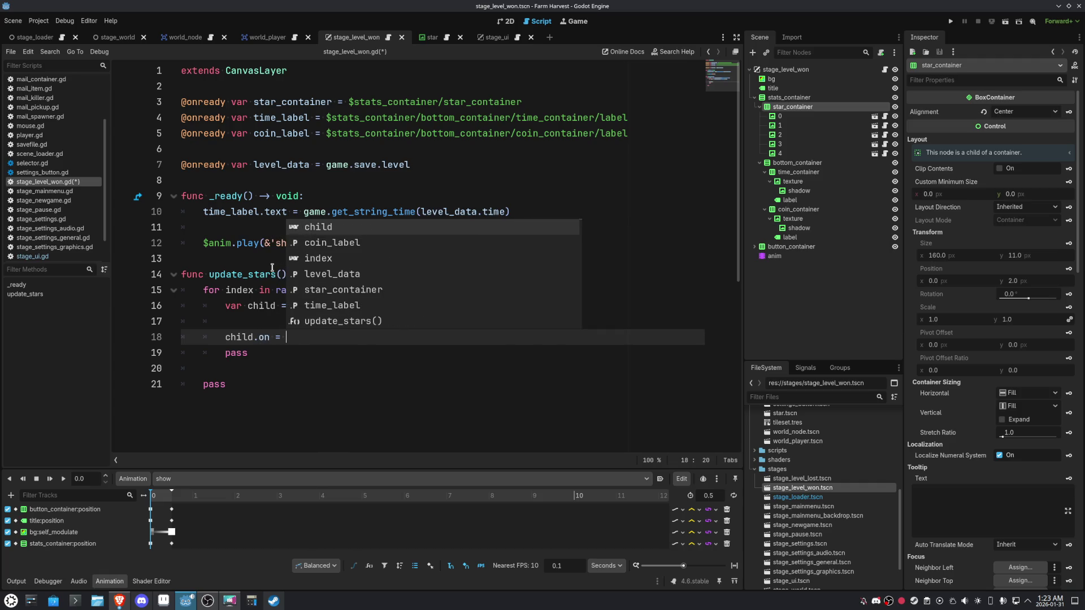
key("Escape")
key("Up")
key("Up")
key("Up")
key("End")
key("Return")
type("var st")
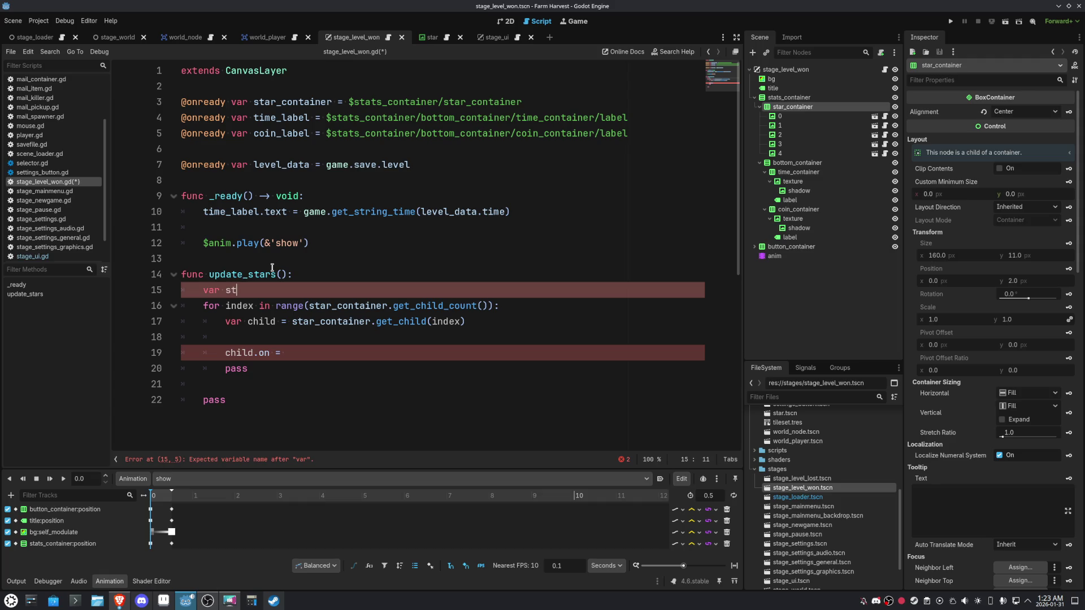
key("BackSpace")
key("BackSpace")
type("count =")
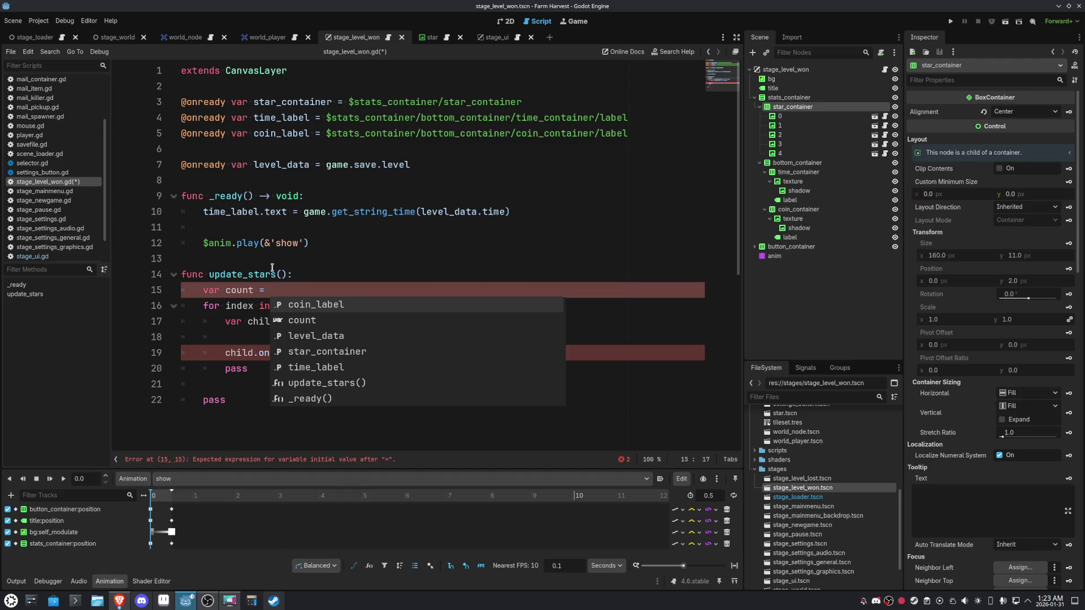
scroll(43, 114, "up", 3)
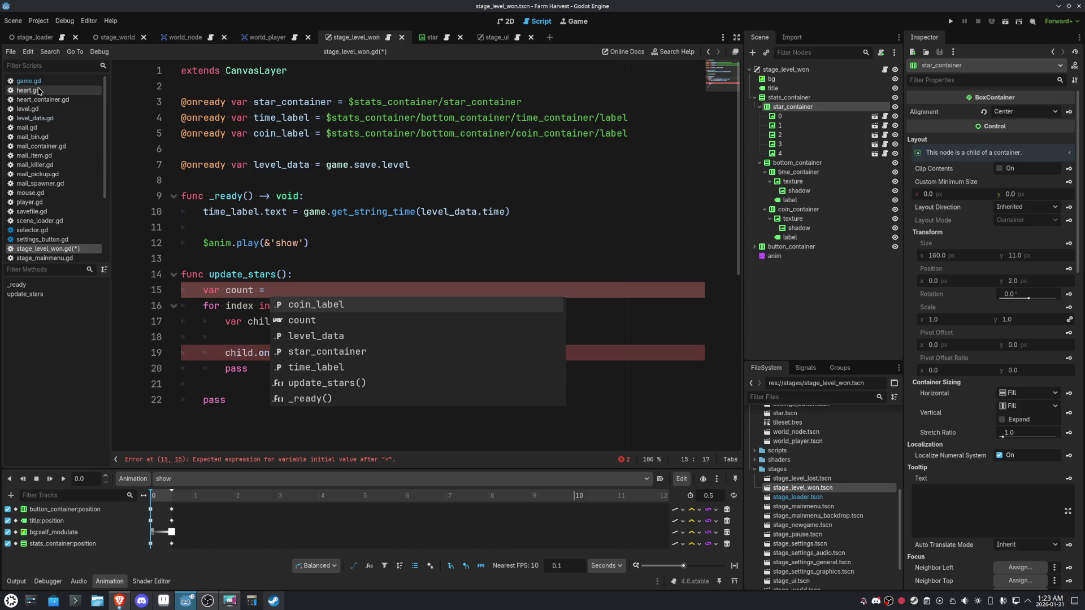
- Inspect game.gd's world data current level field and the stages definitions
left_click(42, 82)
mouse_move(719, 72)
left_mouse_down()
mouse_move(715, 272)
mouse_move(739, 161)
left_mouse_up()
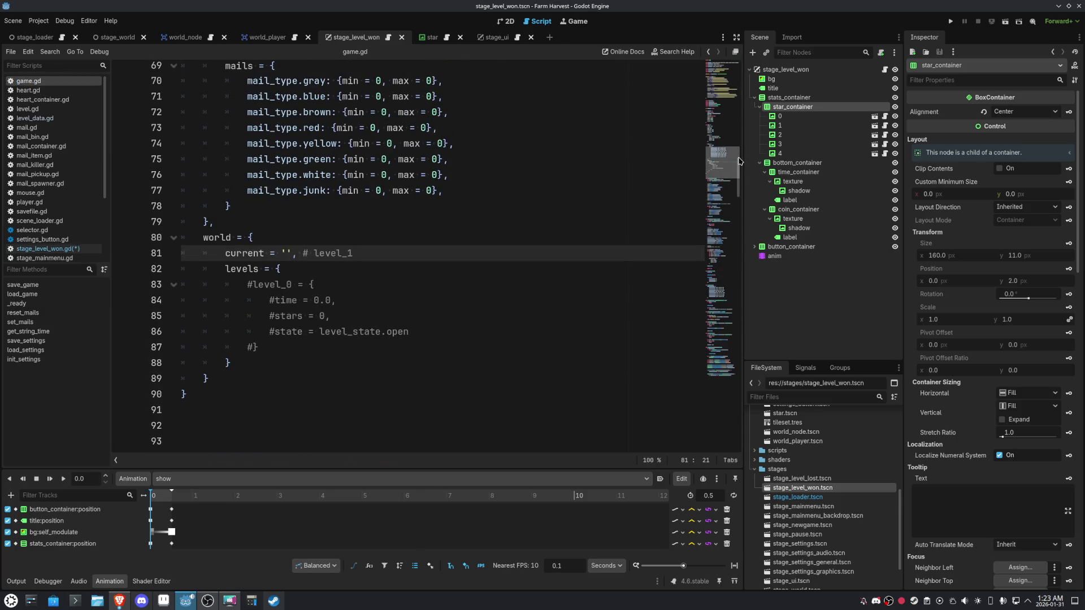
double_click(246, 253)
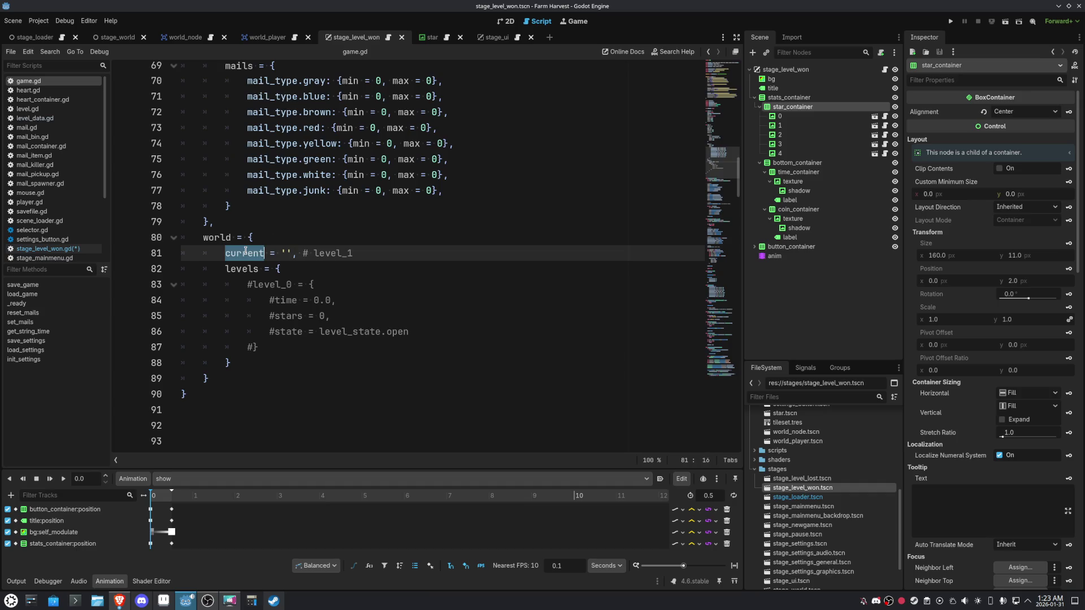
double_click(333, 252)
left_click(726, 95)
scroll(725, 95, "up", 4)
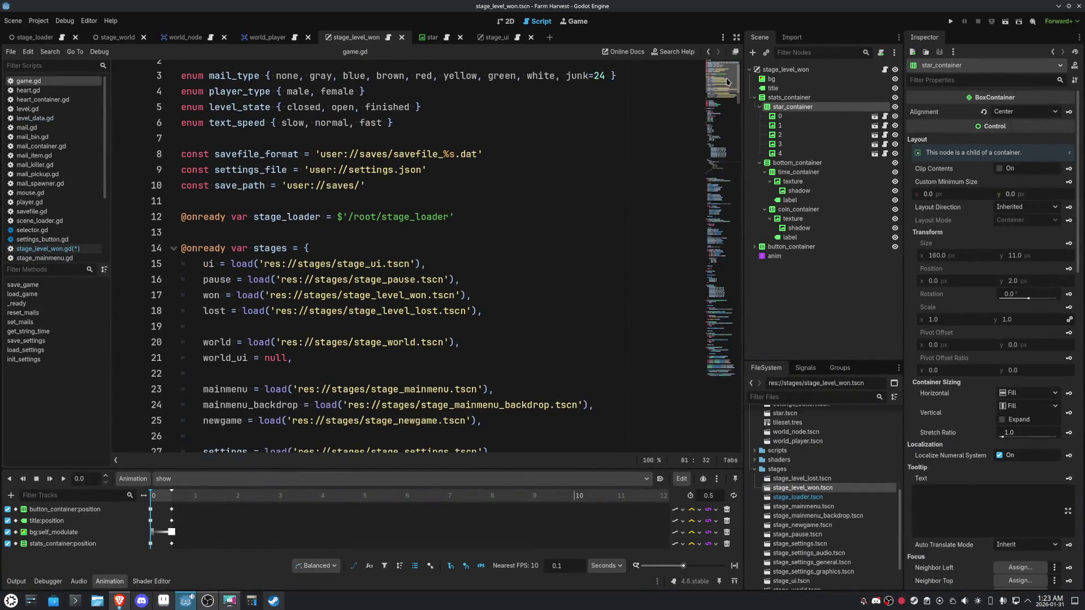
left_click(366, 234)
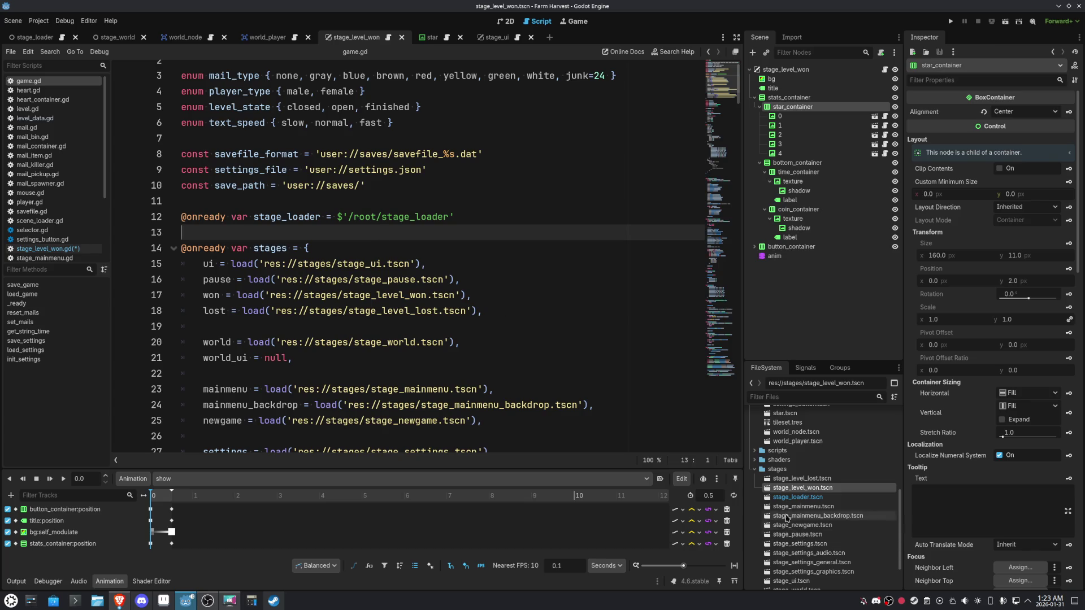
scroll(780, 499, "up", 5)
- Show the res://data/ folder holding level_1.tres and go back to stage_level_won.gd
left_click(777, 444)
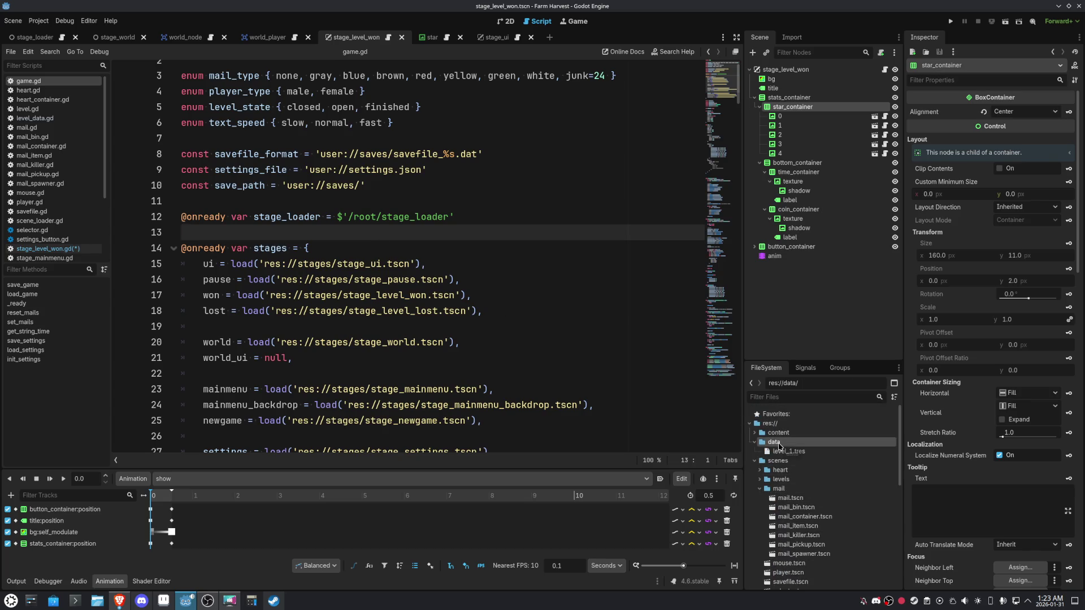
left_click(710, 55)
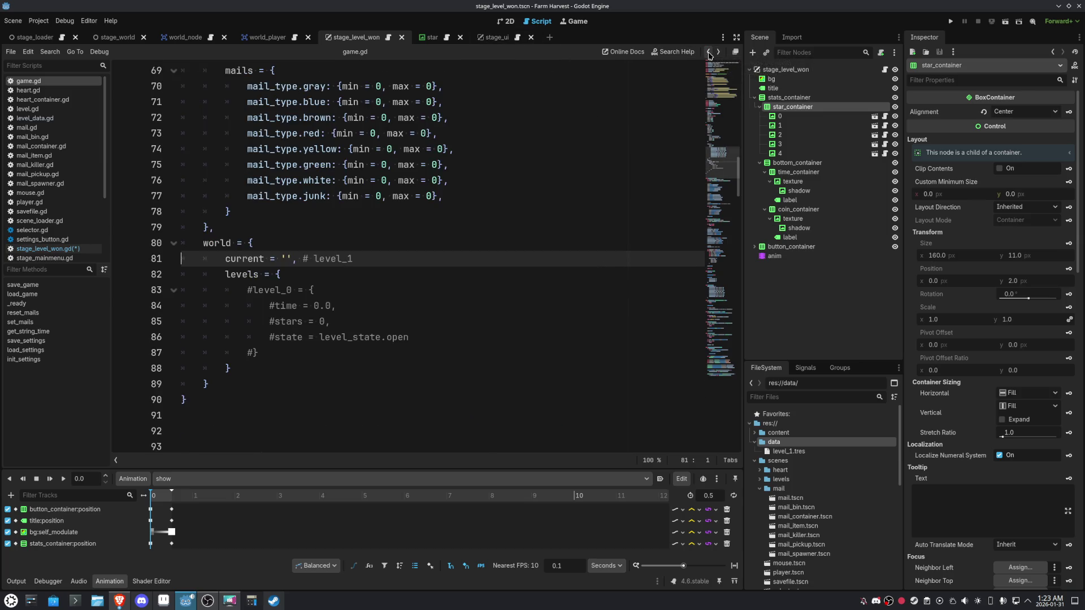
left_click(710, 55)
left_click(281, 292)
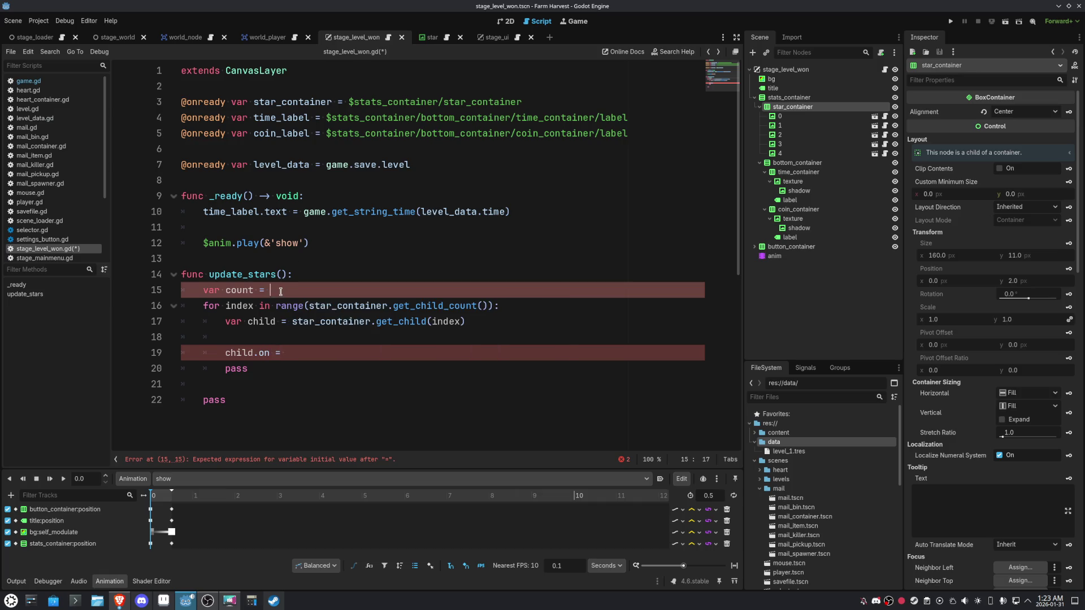
left_click(446, 165)
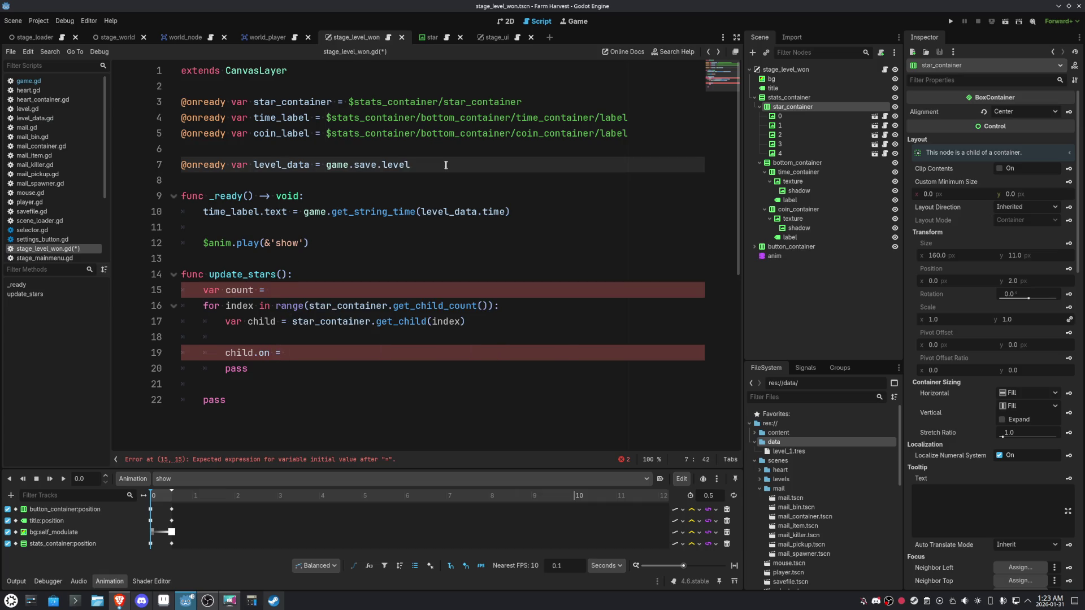
key("Return")
type("@onready var level = ")
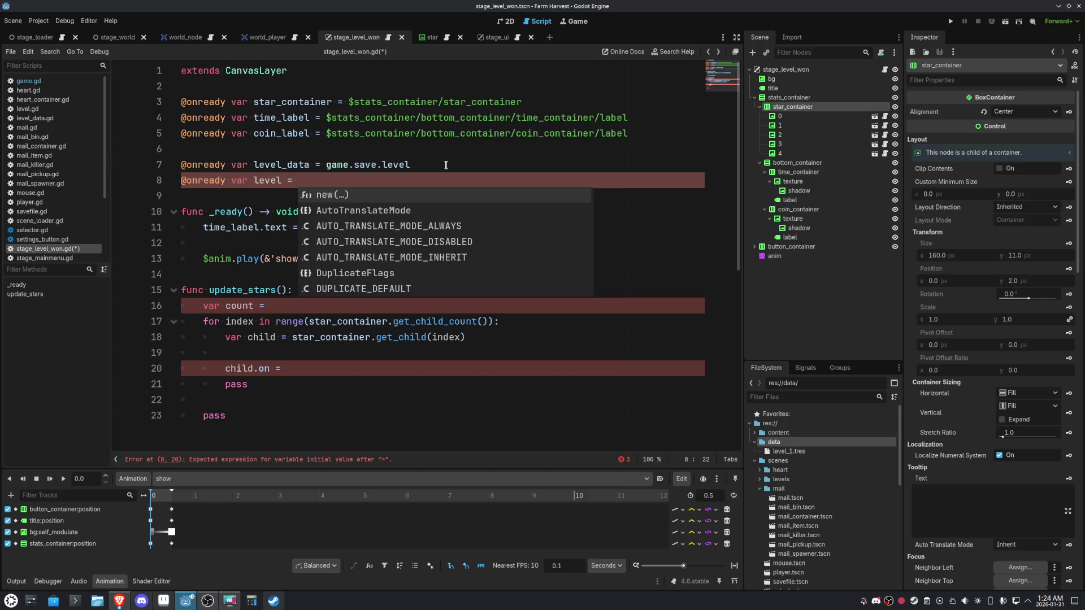
type("le")
key("BackSpace")
key("BackSpace")
type("load(")
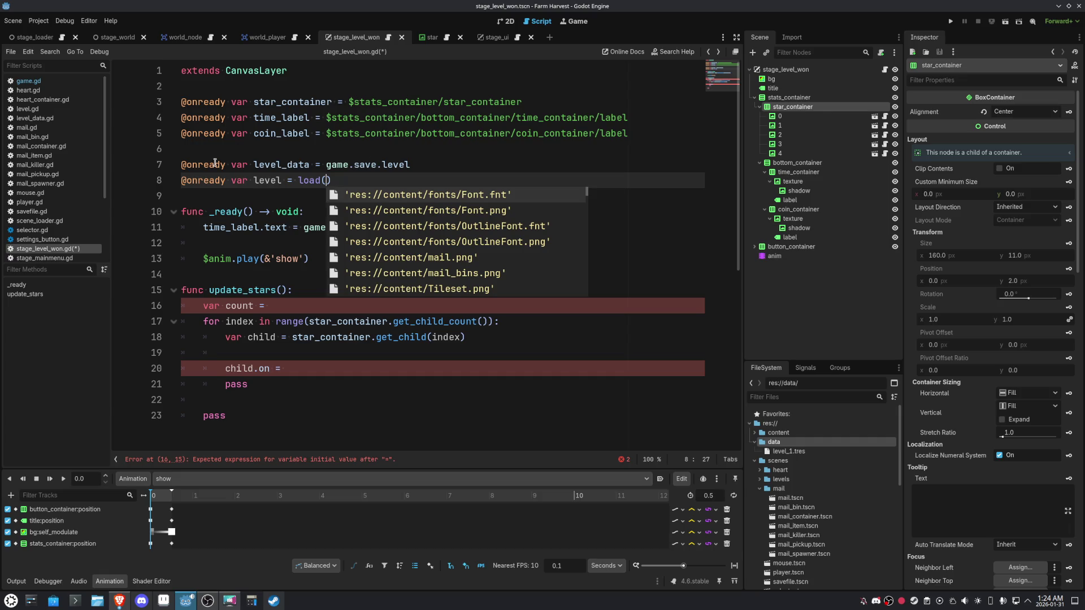
double_click(205, 180)
double_click(229, 213)
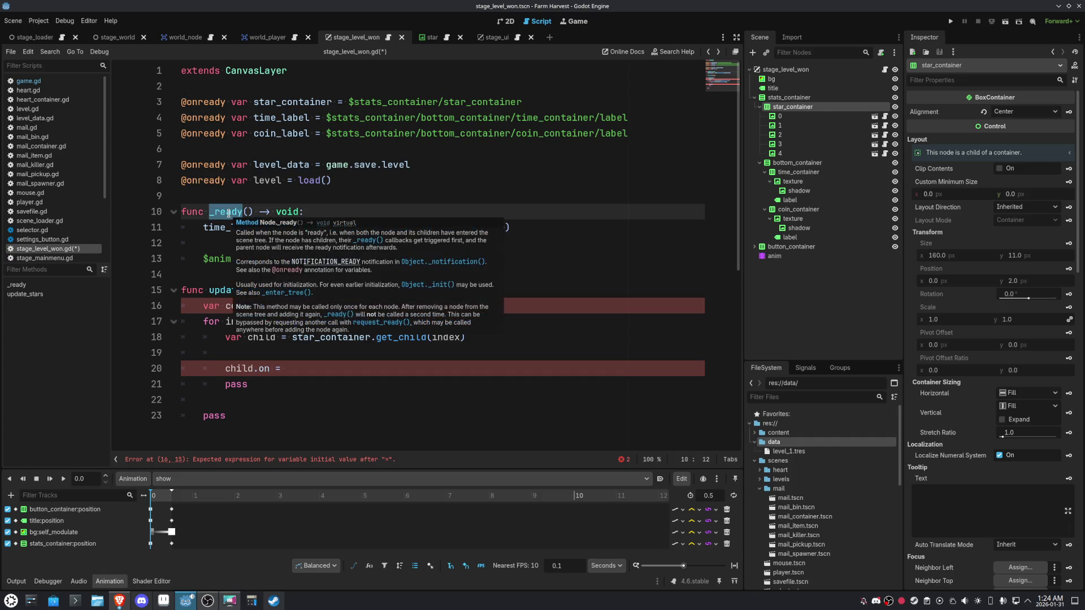
left_click(328, 180)
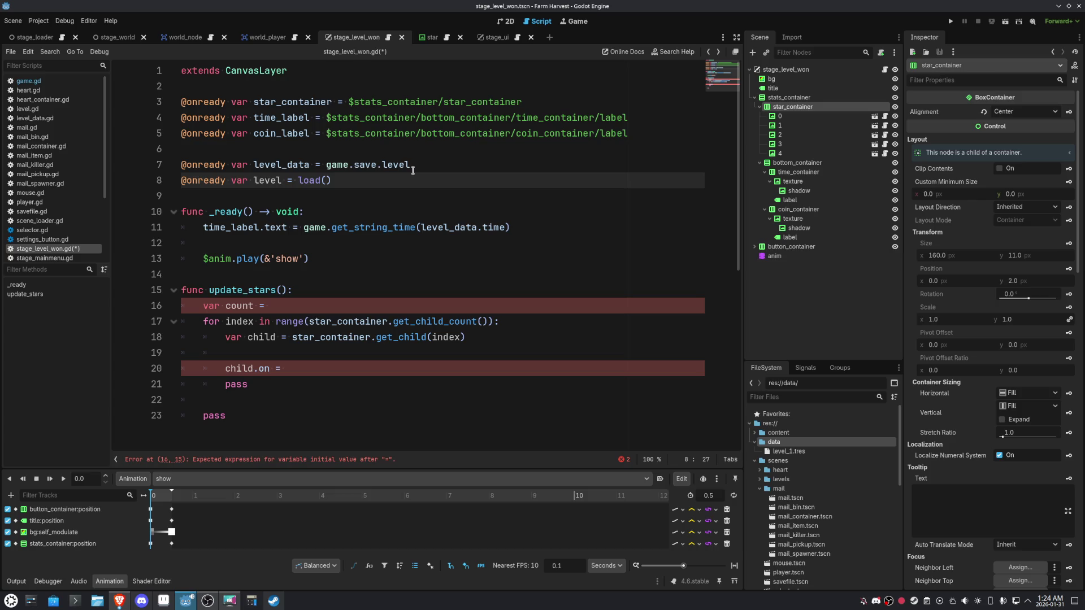
- Copy the game.save.level expression from line 7
double_click(261, 168)
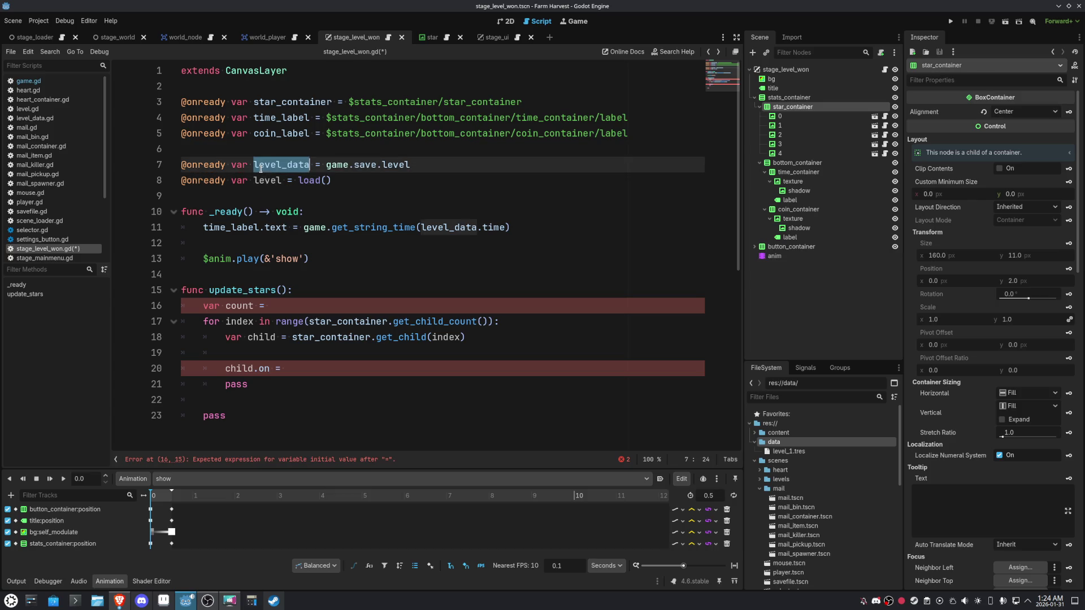
left_click(325, 165)
key("shift+End")
key("ctrl+c")
key("ctrl+s")
key("super+v")
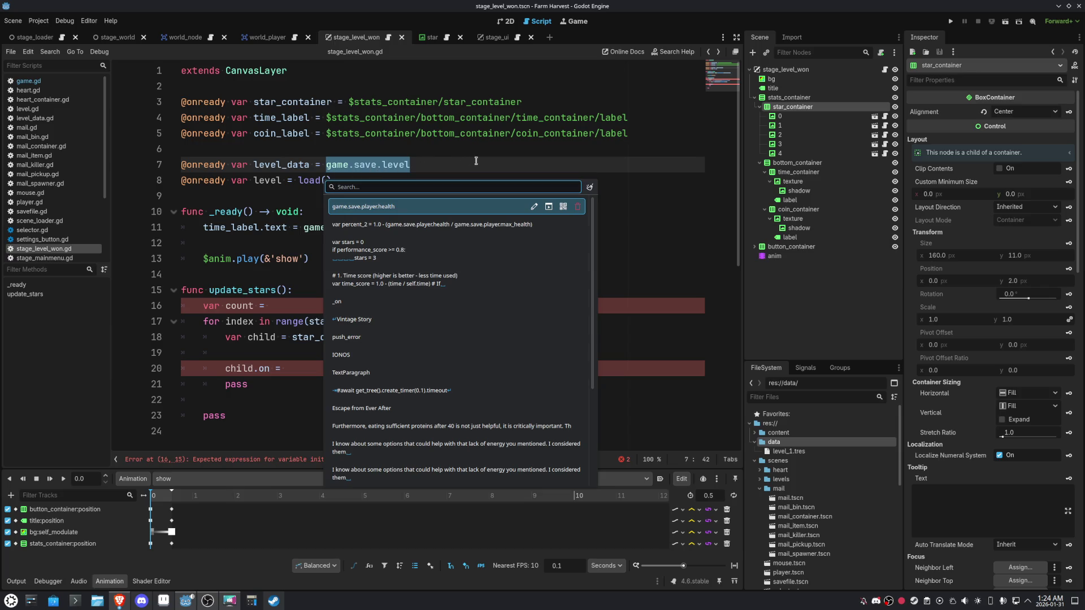
key("Escape")
left_click_drag(413, 165, 326, 166)
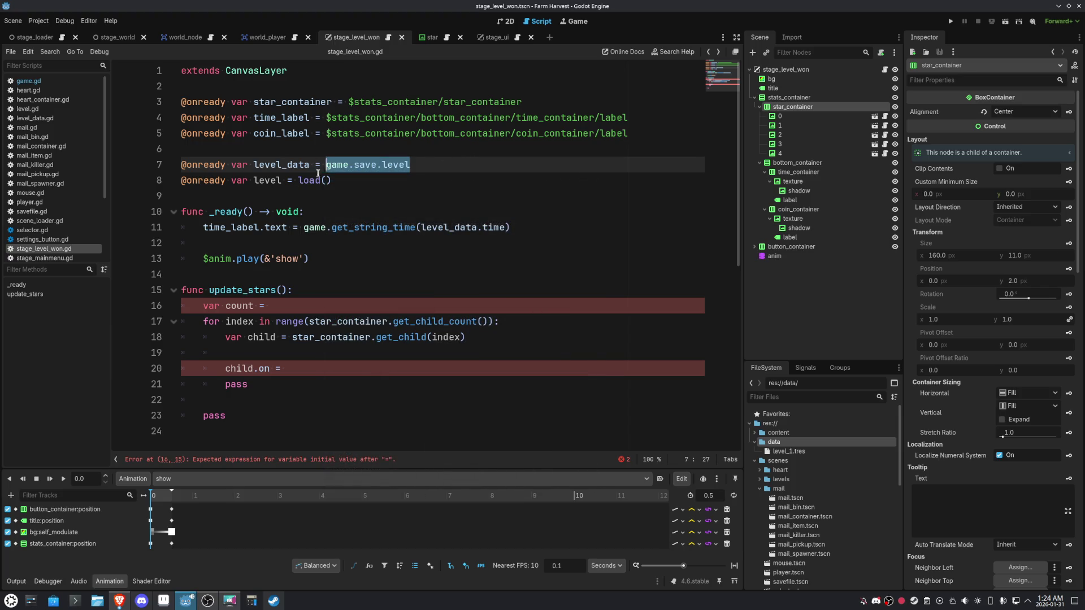
- Complete line 8 as load('%s.tres' % game.save.level) and save the script
left_click(325, 181)
key("Left")
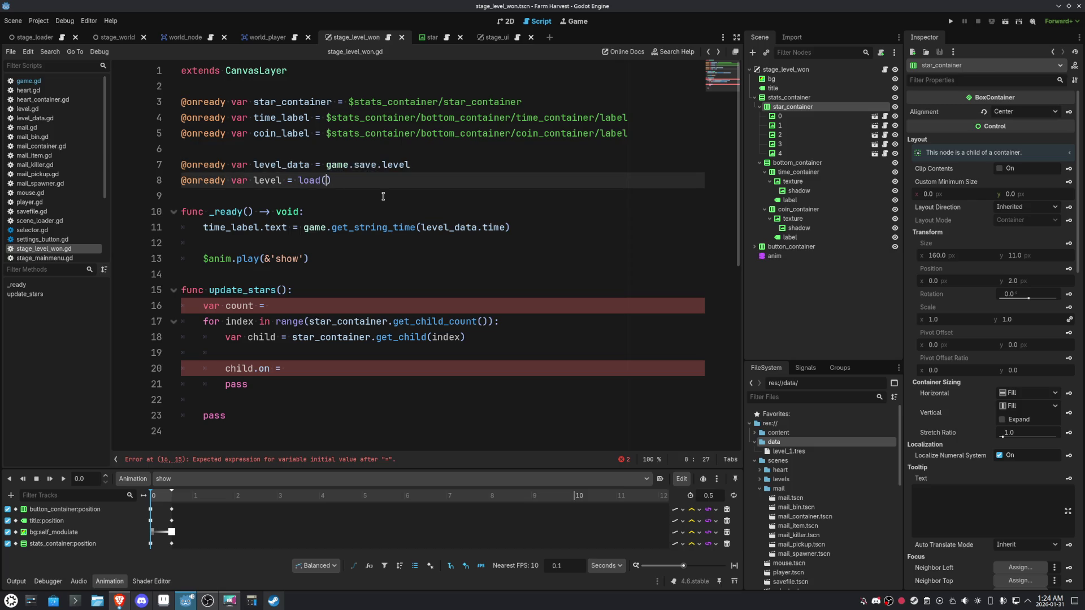
type("'")
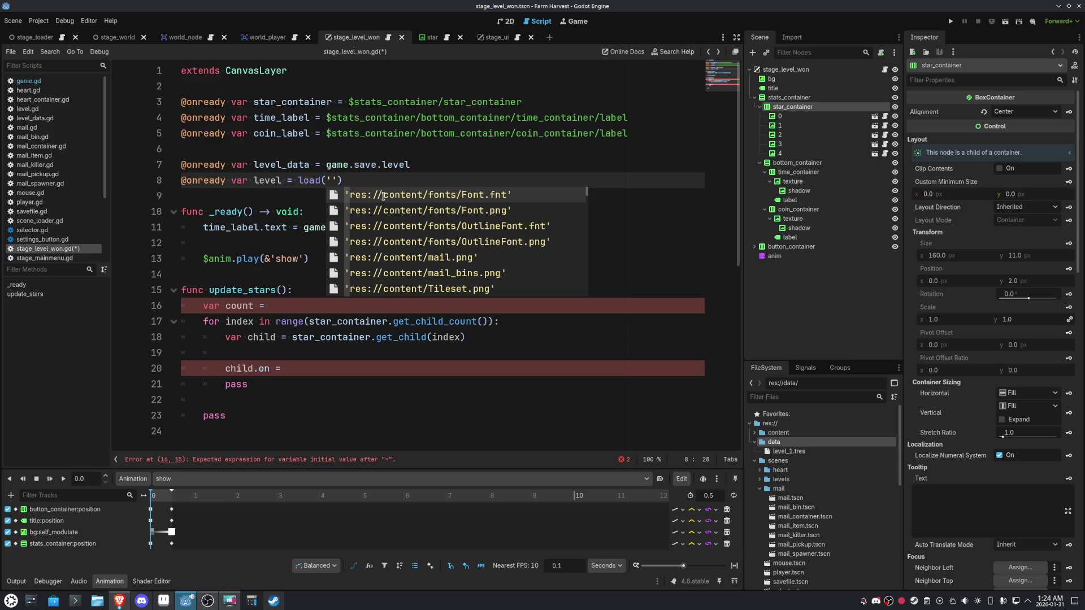
type("game.save.level")
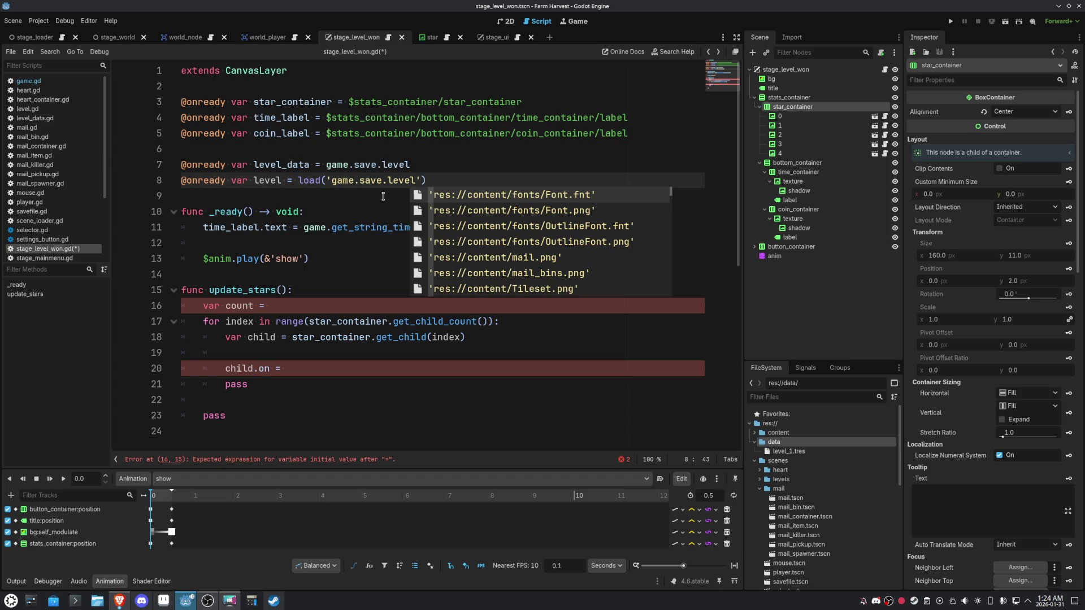
key("ctrl+z")
type("%s.r")
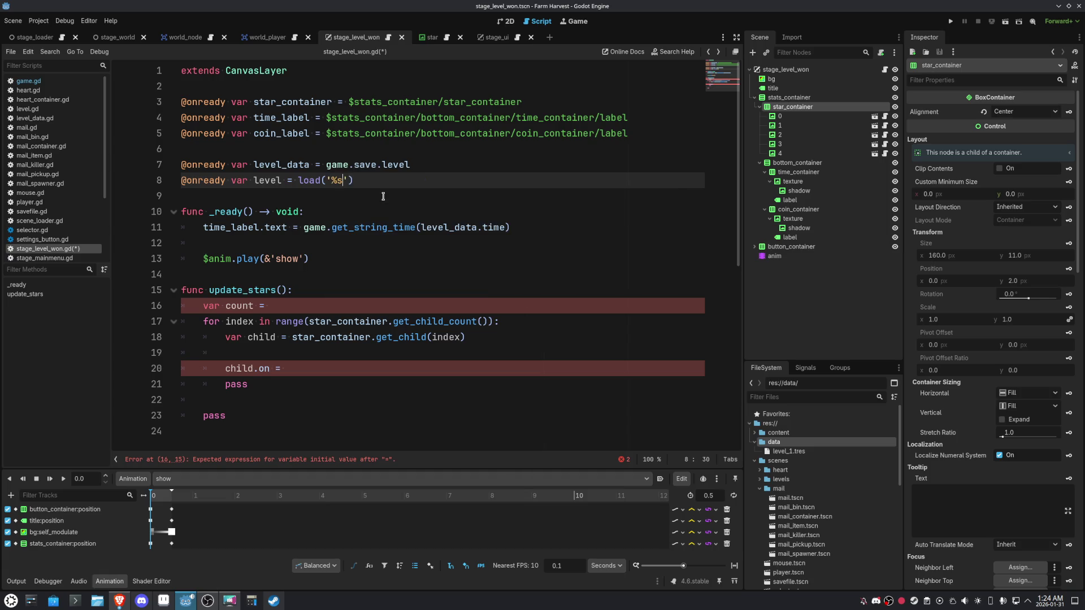
key("BackSpace")
type("tres' ")
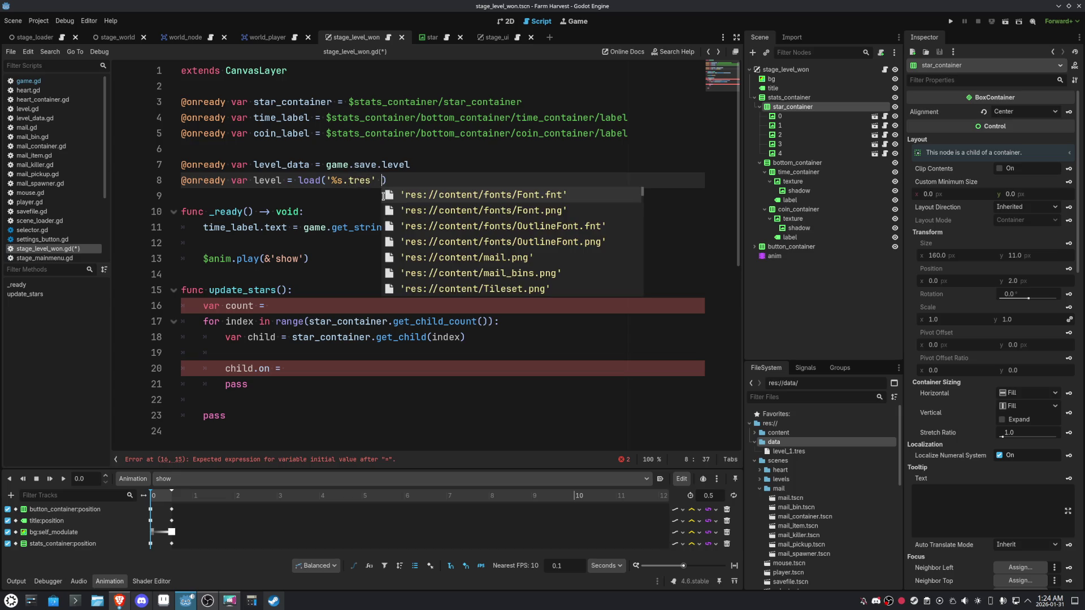
type("%")
key("ctrl+v")
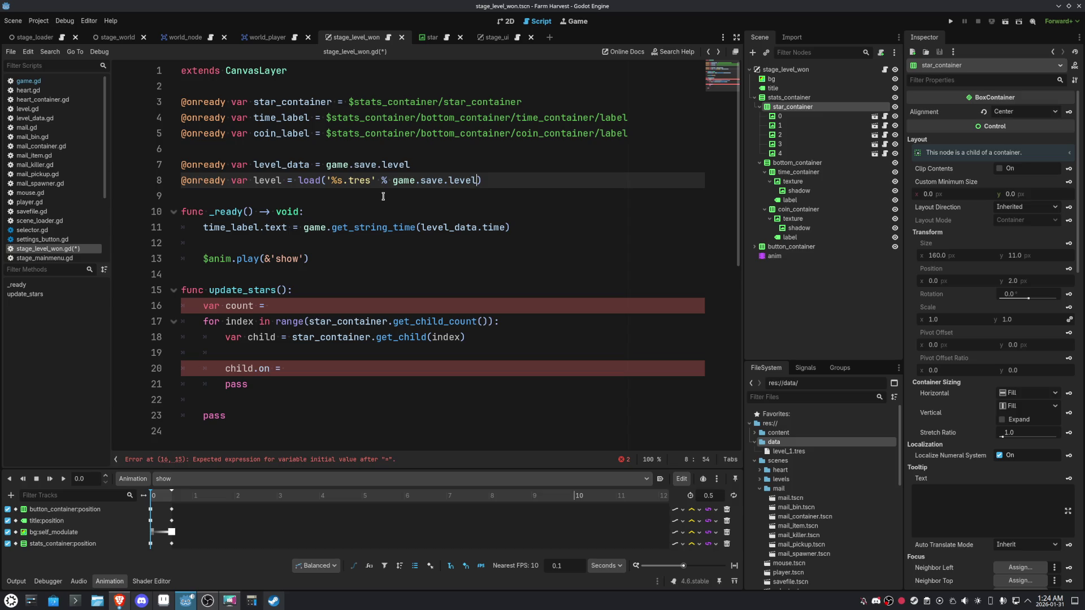
left_click(383, 196)
key("ctrl+s")
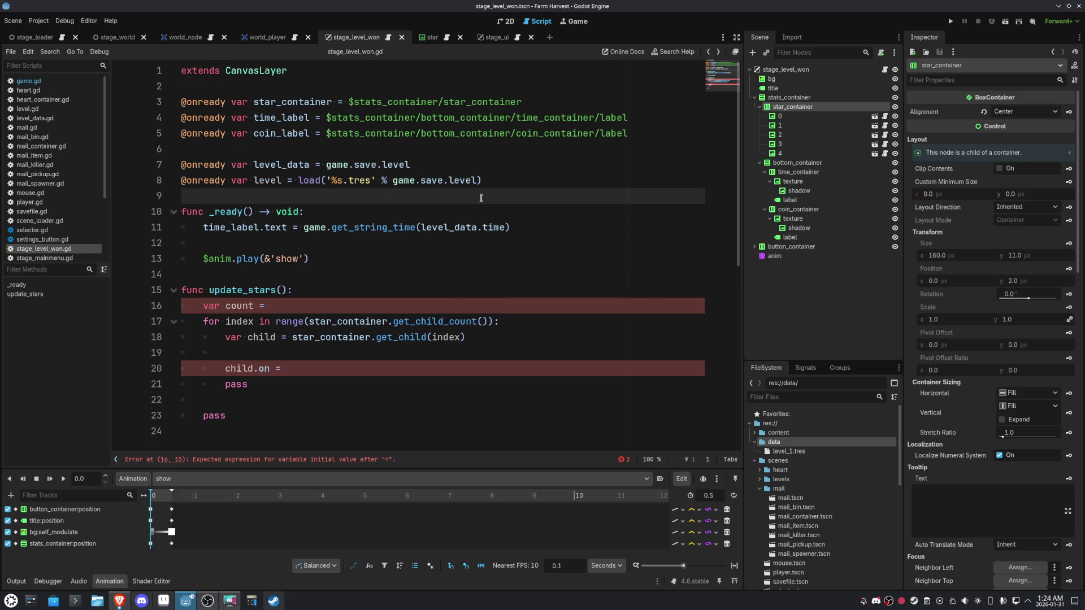
double_click(268, 181)
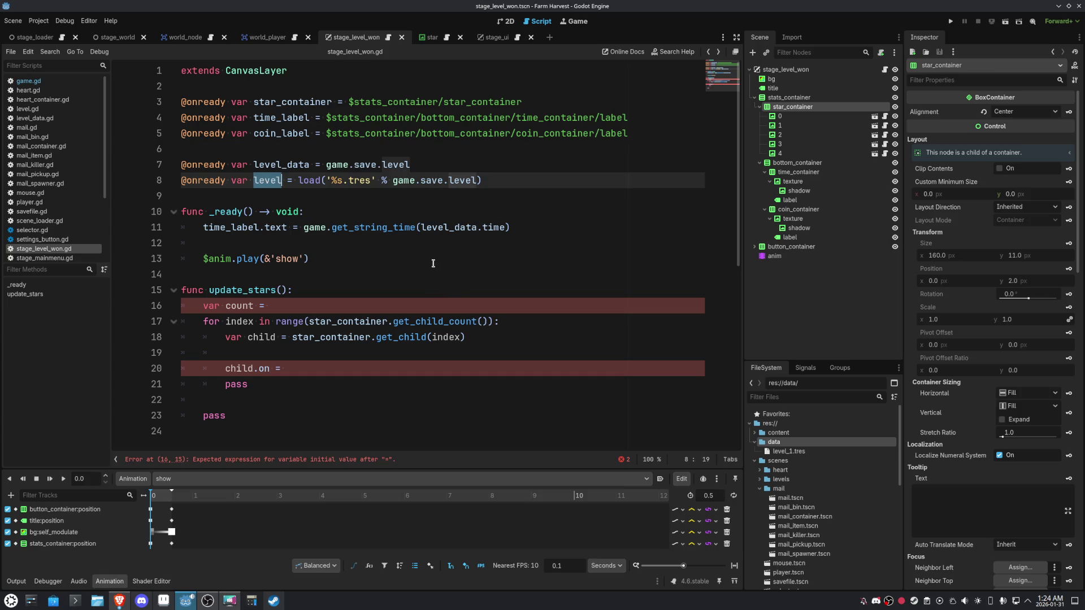
- Begin var count = level.get on line 16 and type the level variable as LevelData
left_click(333, 376)
left_click(362, 313)
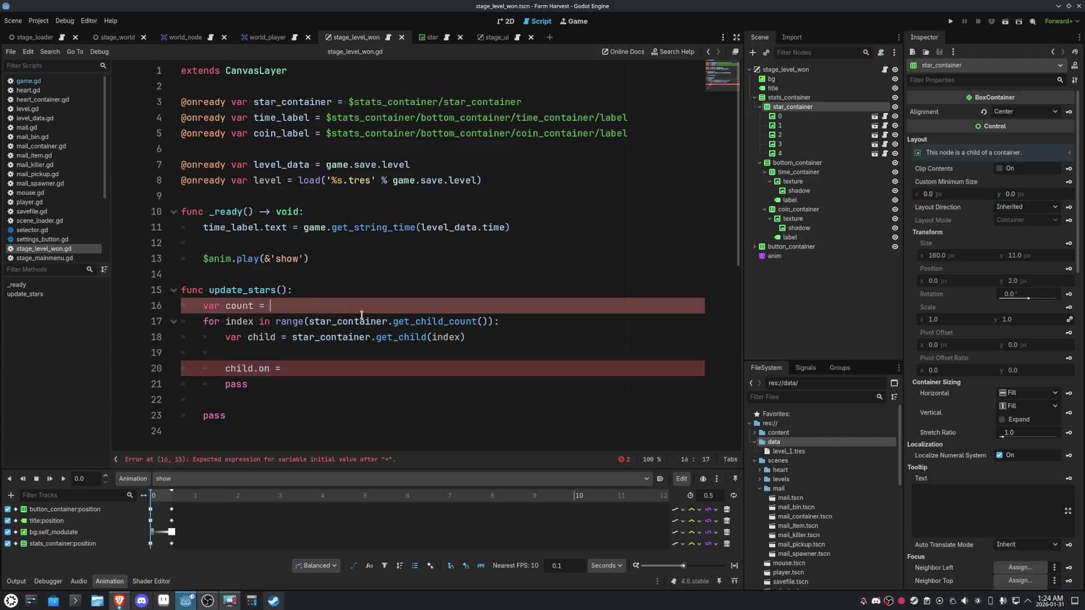
type("level.get")
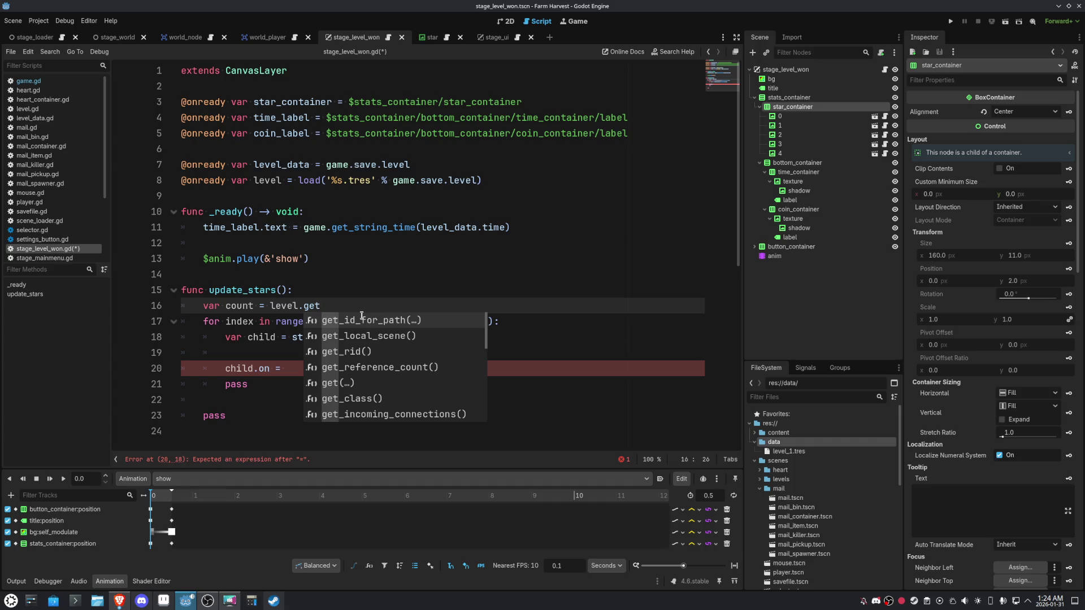
left_click(290, 180)
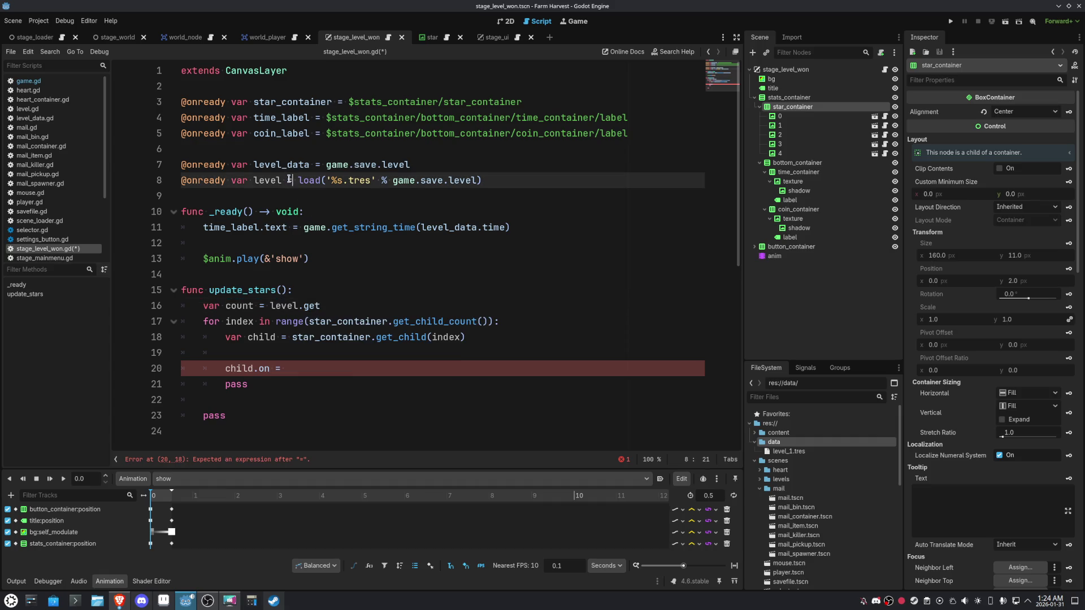
type(": LEvelD")
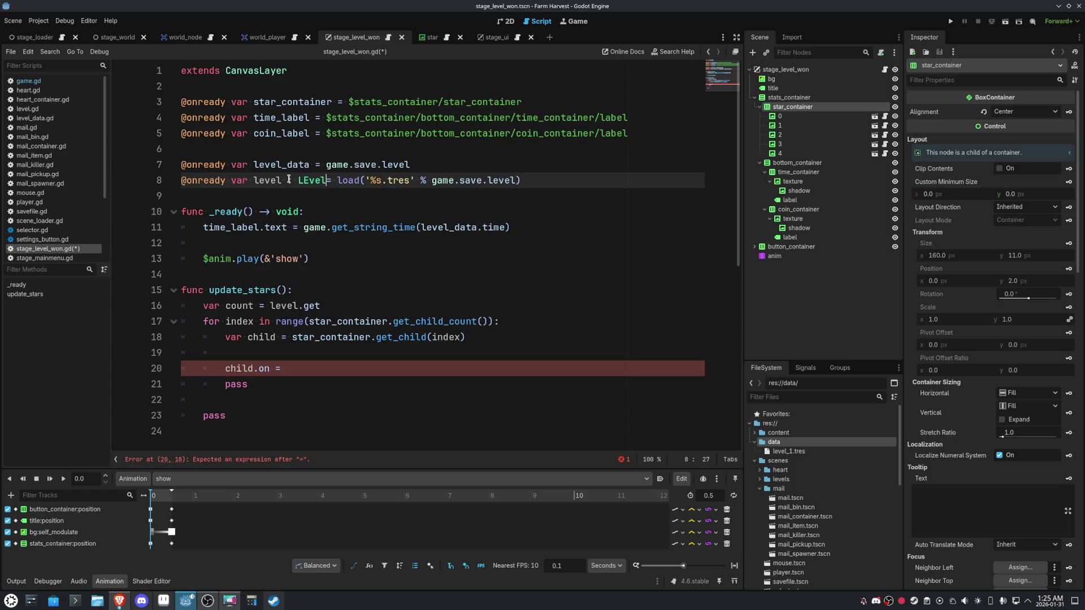
type("a")
key("Return")
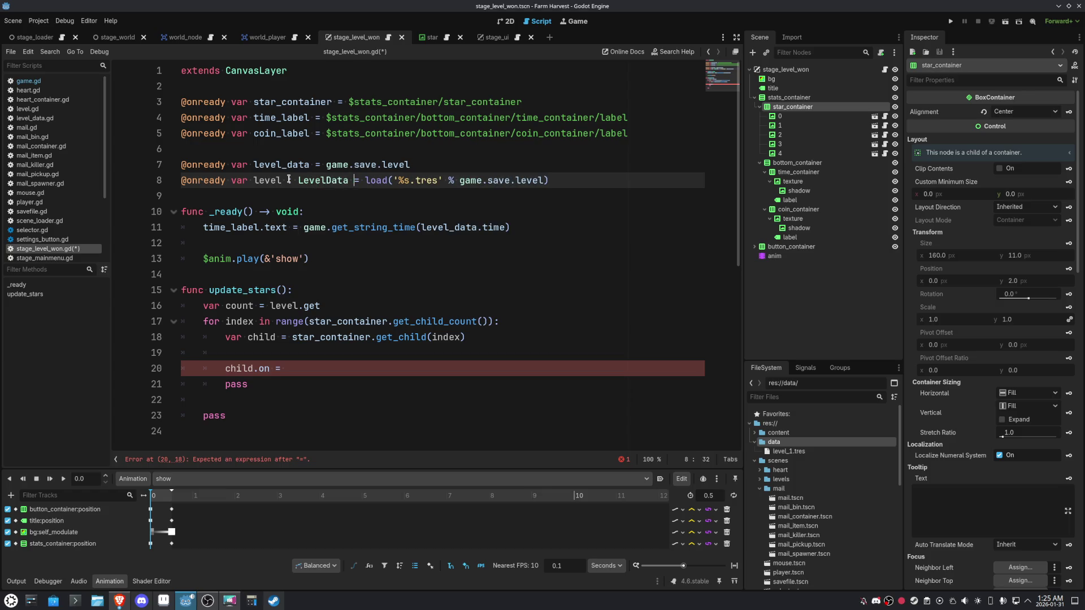
left_click(389, 256)
double_click(267, 181)
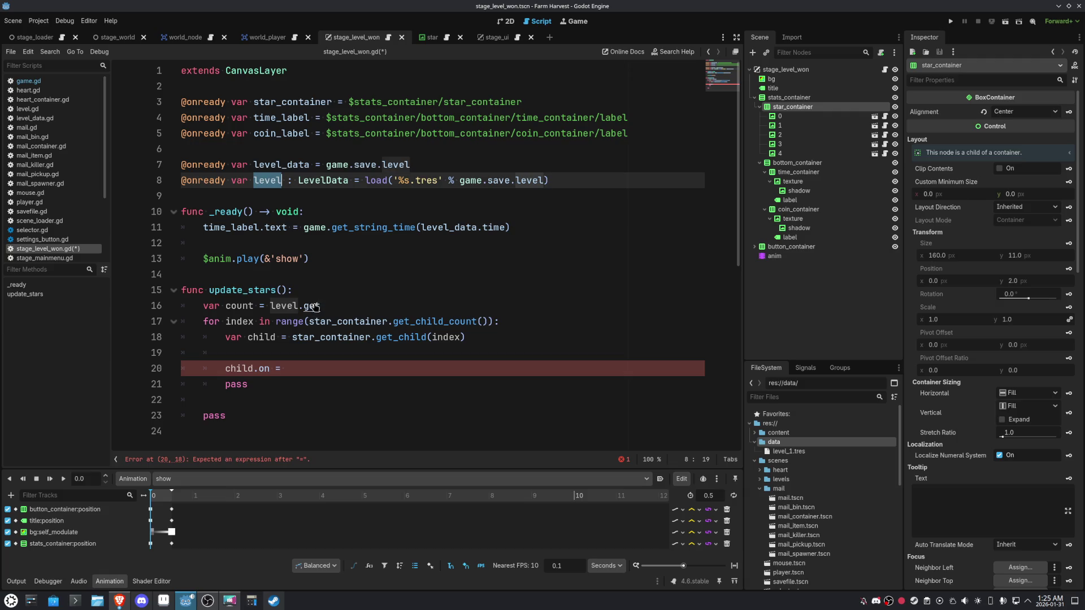
- Complete line 16 as var count = level.get_stars(level_data.time)
left_click(337, 303)
key("BackSpace")
key("BackSpace")
key("BackSpace")
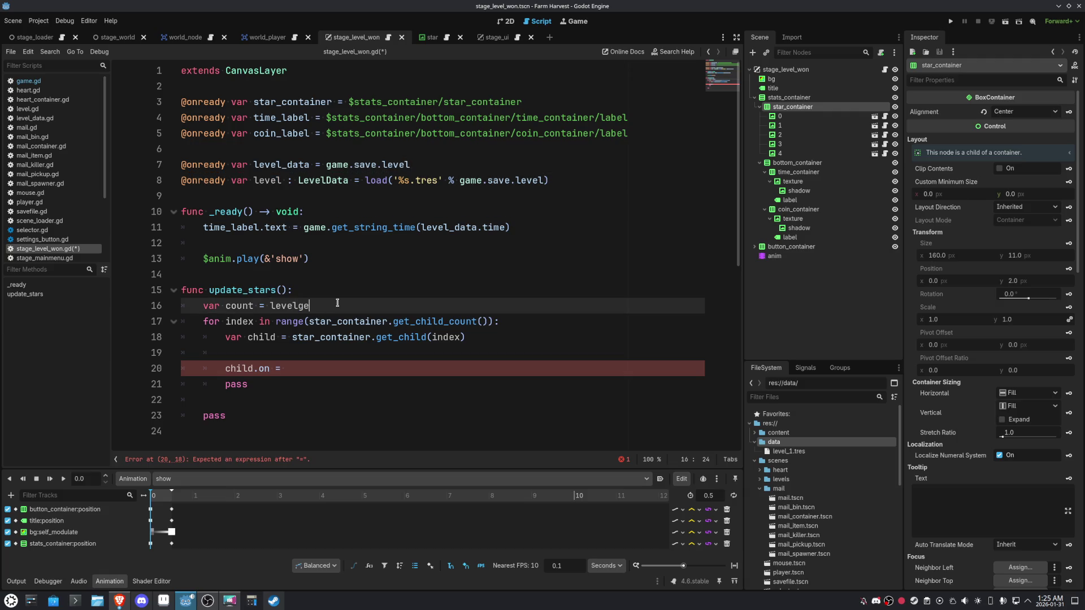
type("get")
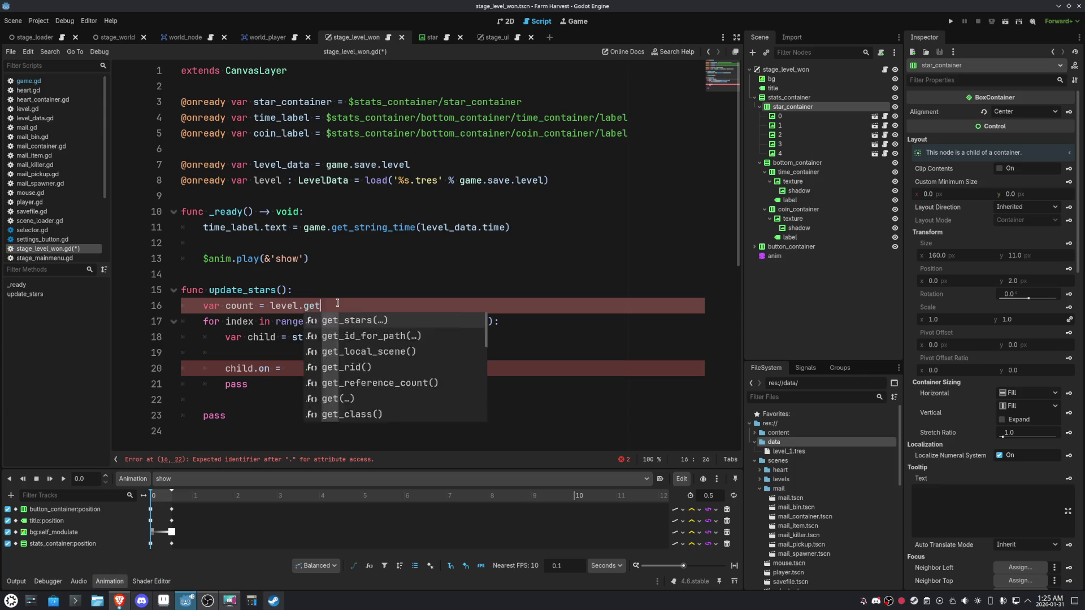
key("Return")
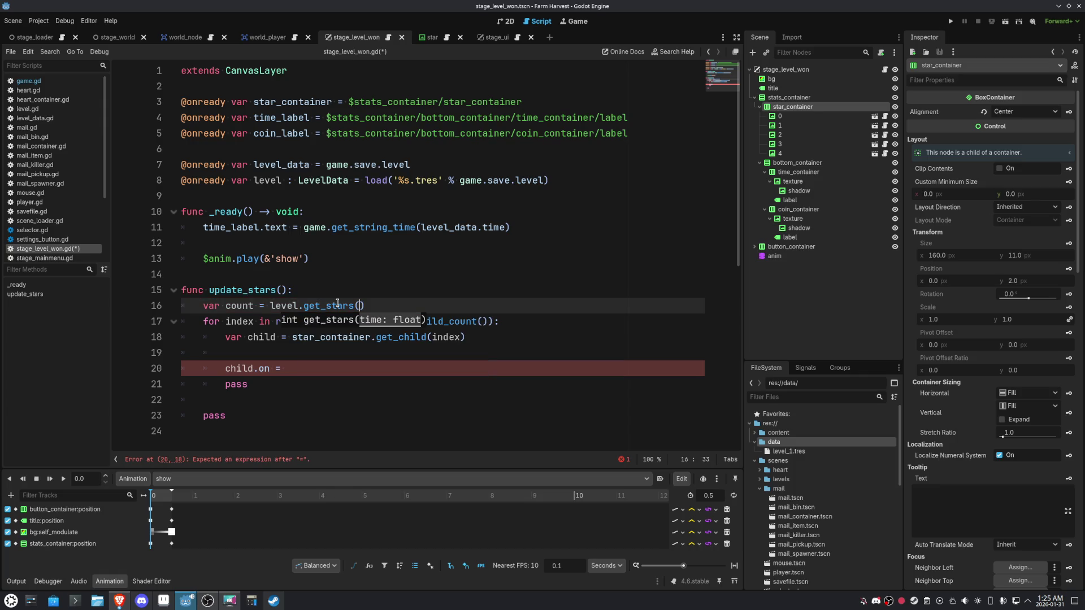
type("level_data.")
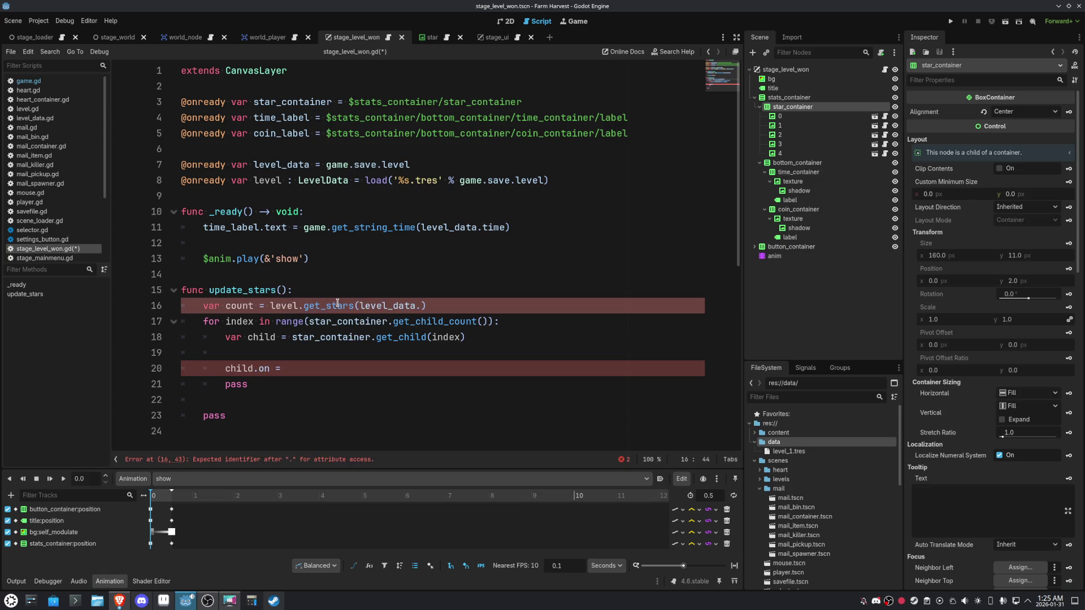
type("time")
left_click(518, 293)
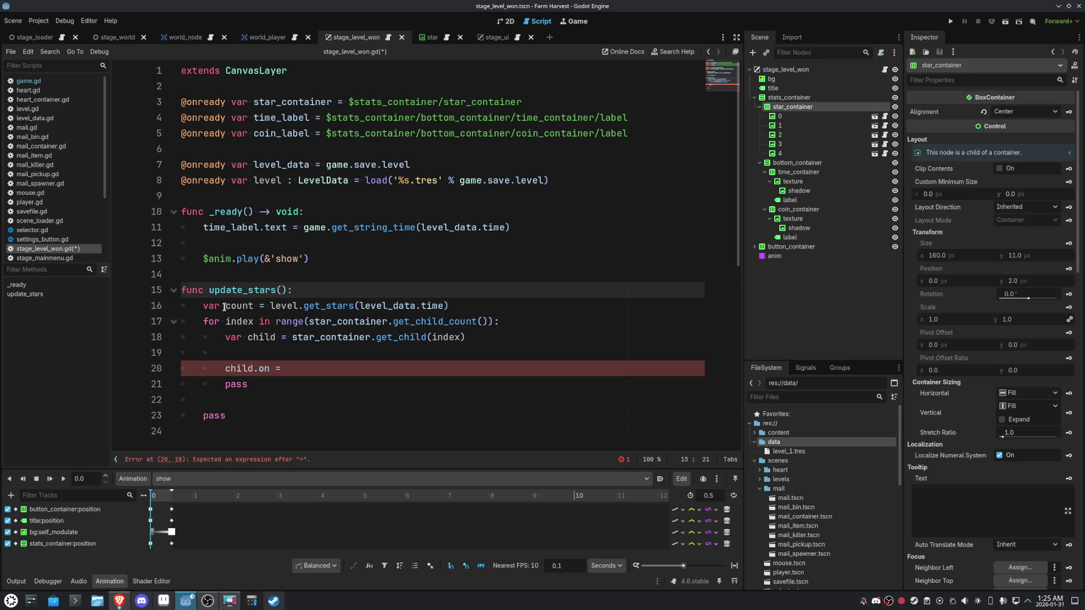
- Set child.on = count > 0, add count -= 1 below it, and delete the leftover pass lines
left_click(308, 362)
type("ount > 0 ")
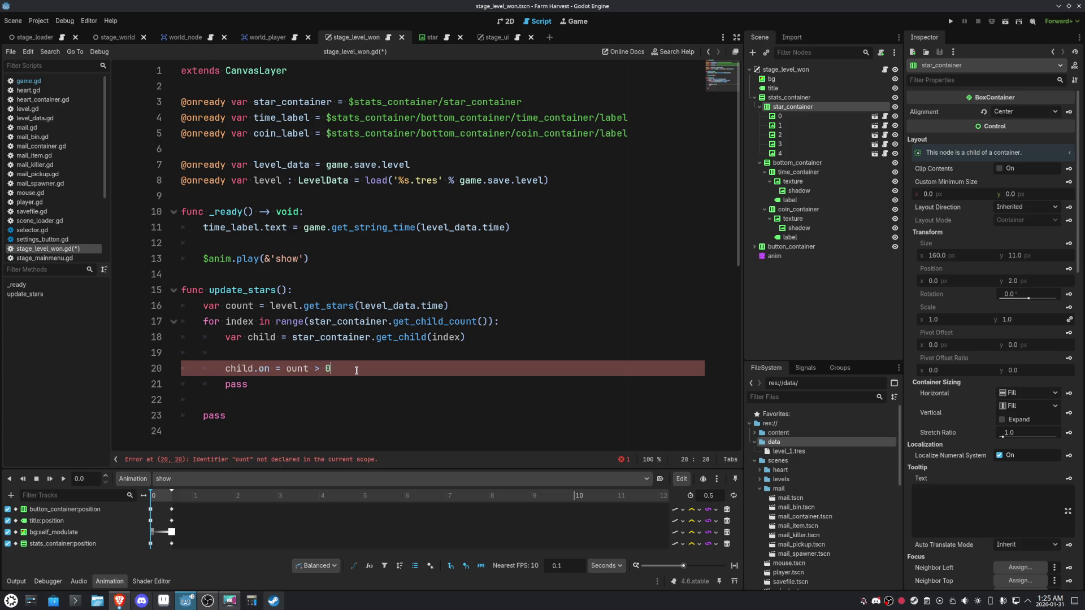
type("c")
key("End")
key("Return")
type("count - =1")
key("Left")
key("BackSpace")
key("BackSpace")
key("BackSpace")
type("-")
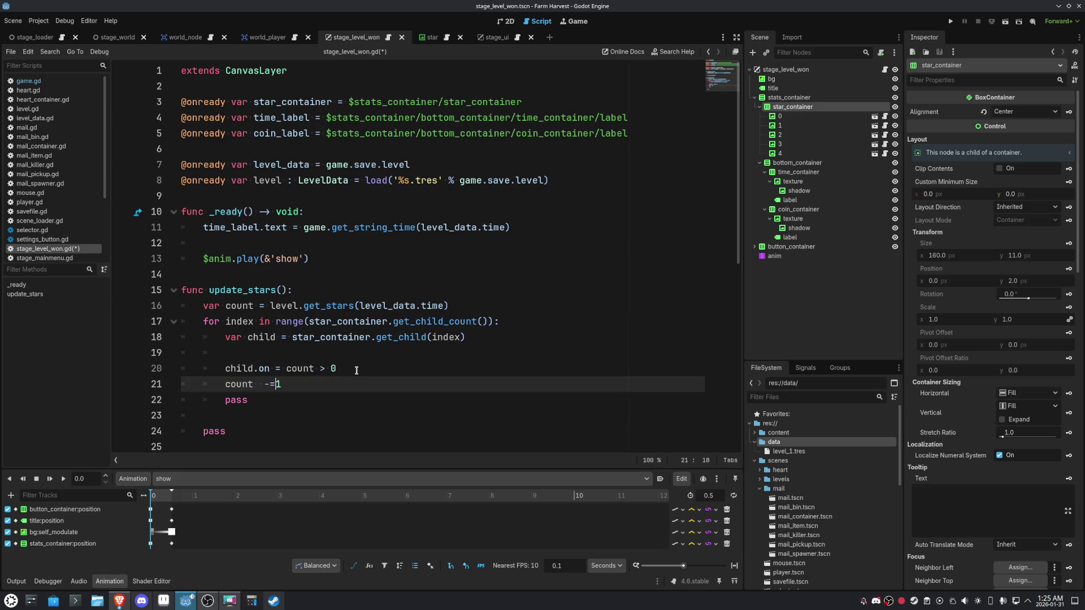
type("=")
key("Escape")
key("Down")
key("ctrl+shift+k")
key("ctrl+shift+k")
key("ctrl+shift+k")
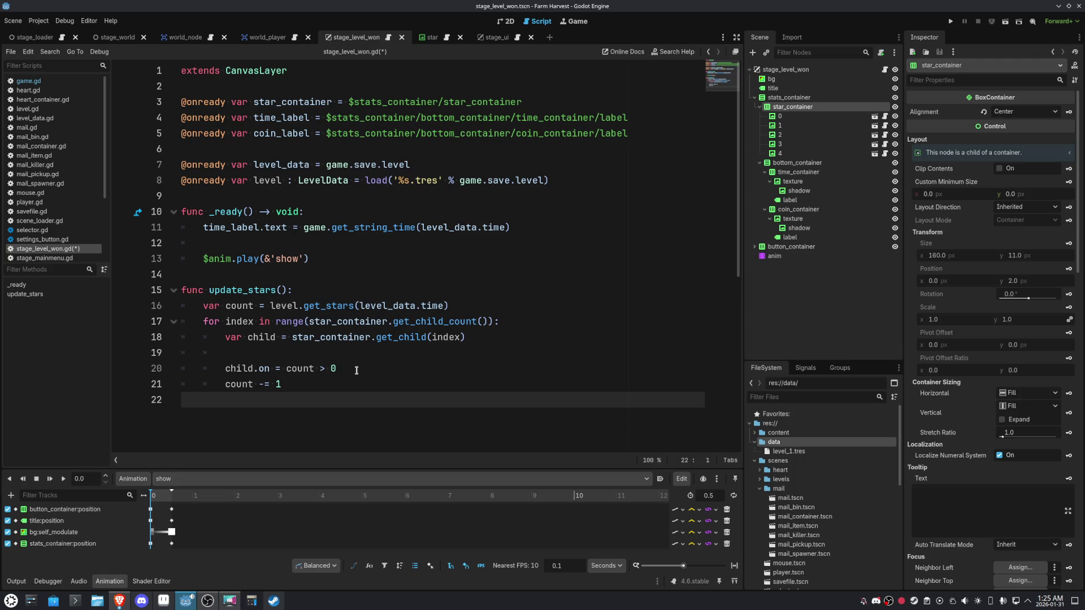
- Open the get_stars definition in level_data.gd
left_click_drag(300, 384, 221, 384)
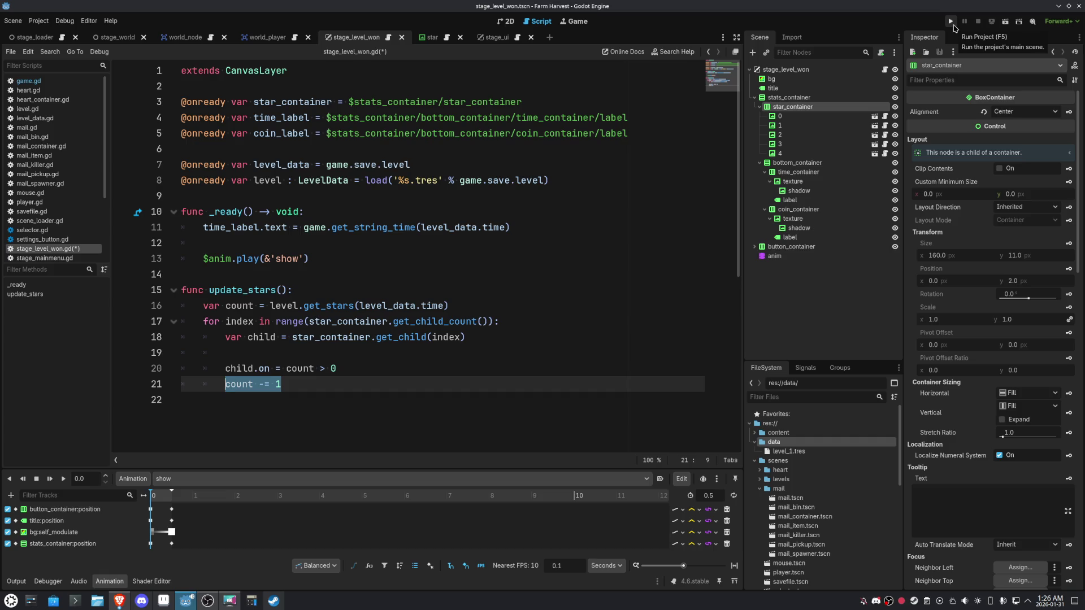
left_click(291, 384)
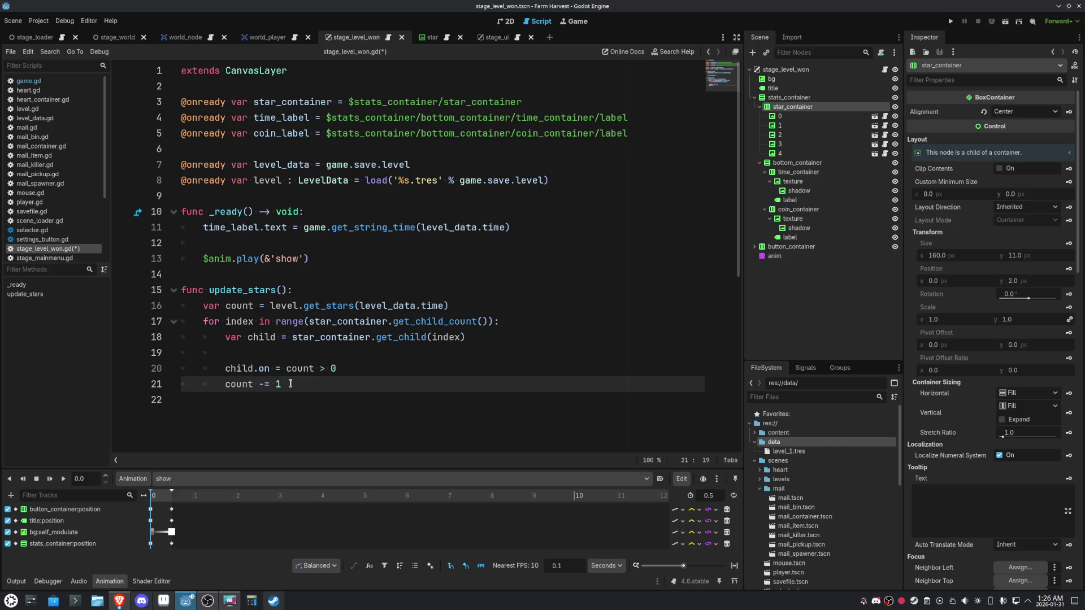
left_click(351, 368)
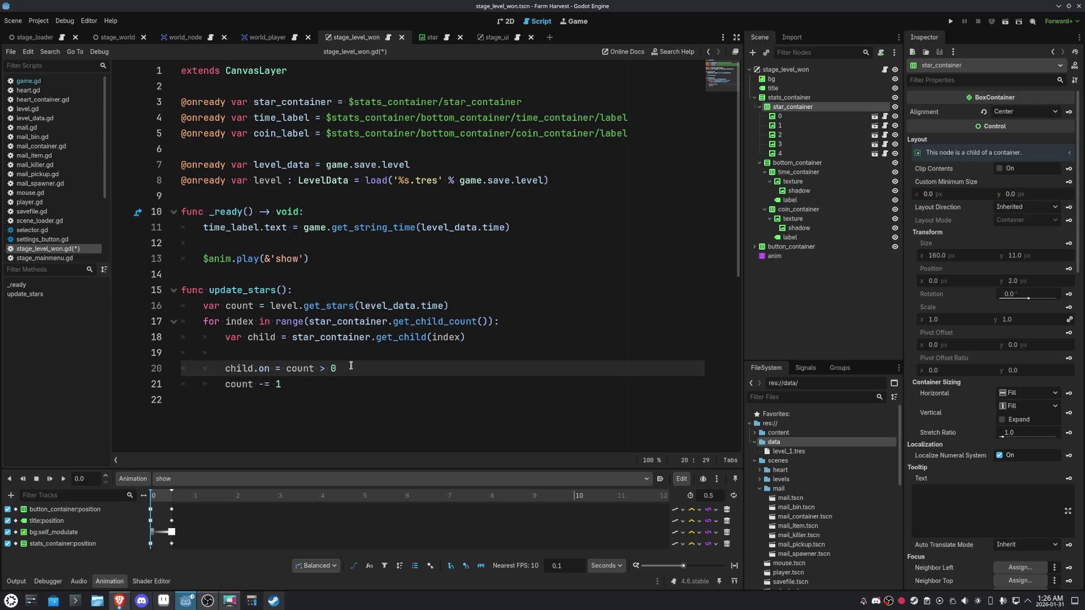
left_click(342, 306, "ctrl")
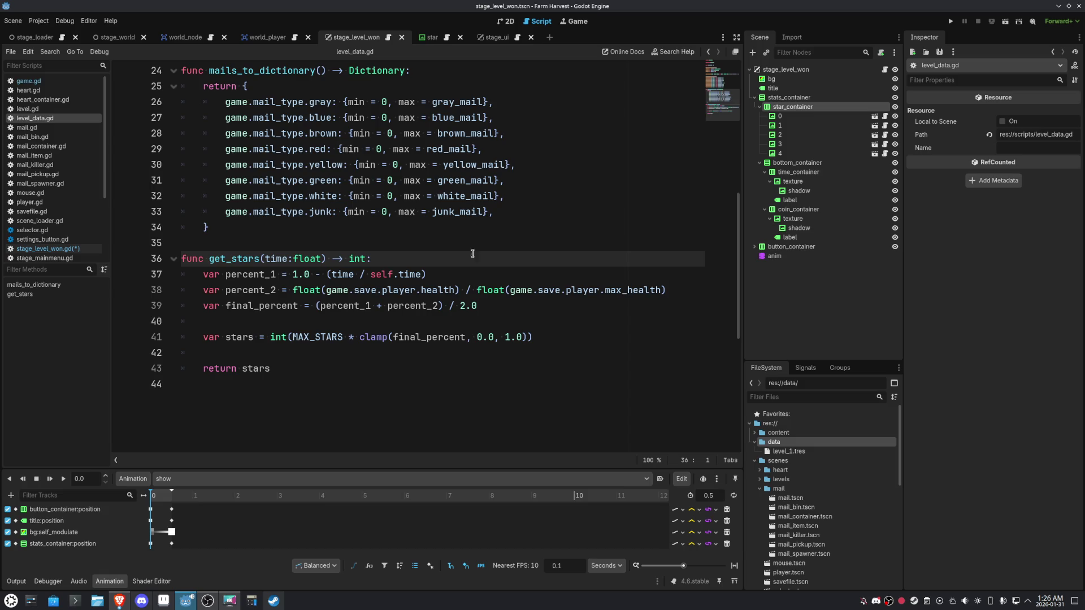
- Run the project and deliver the two blue mail items
scroll(709, 62, "down", 2)
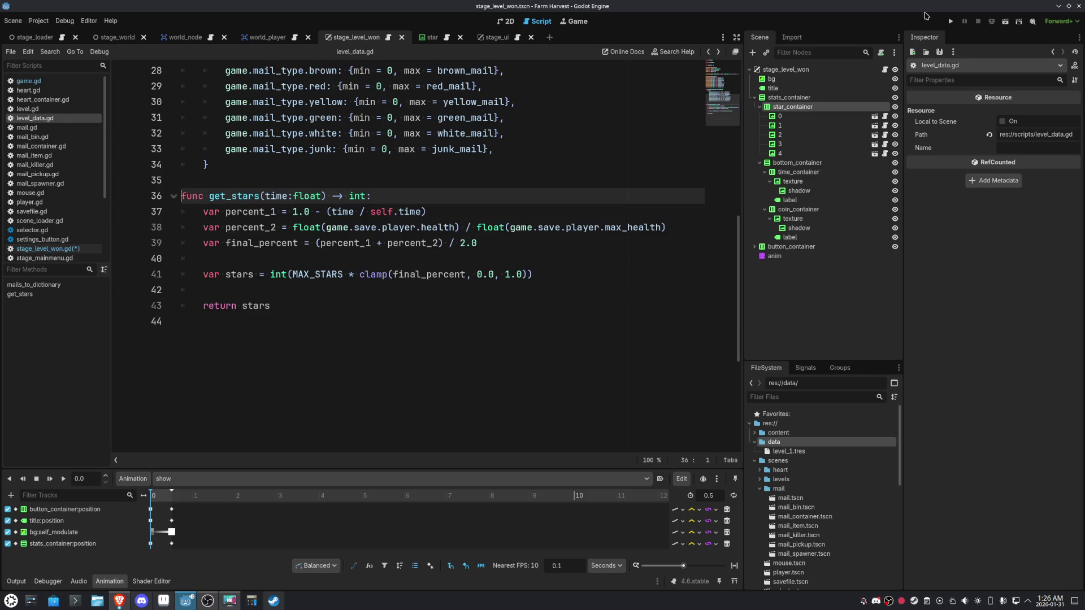
left_click(950, 21)
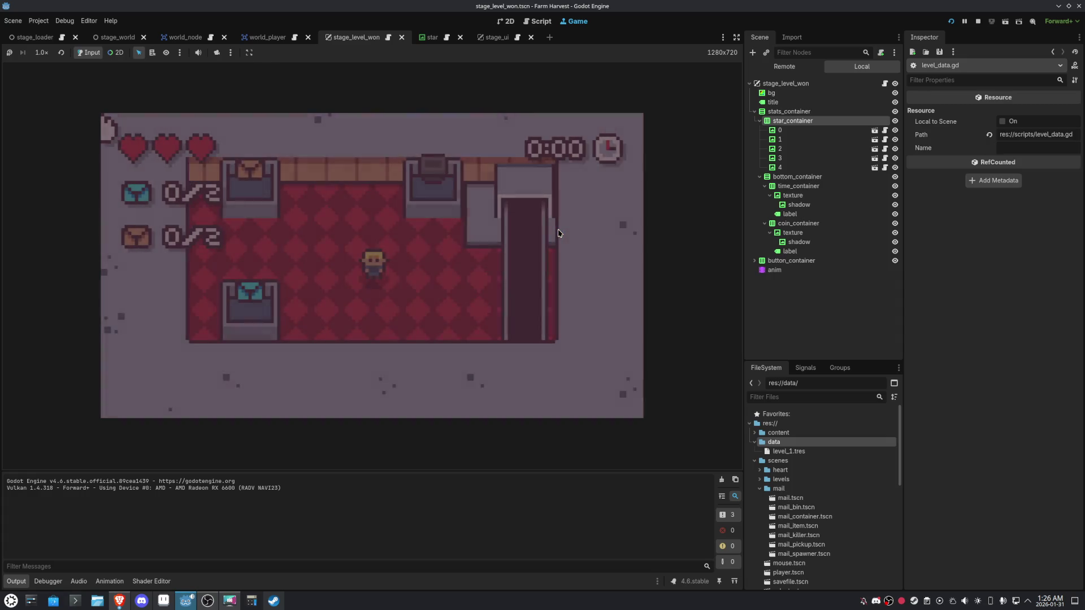
key("Right")
key("Down")
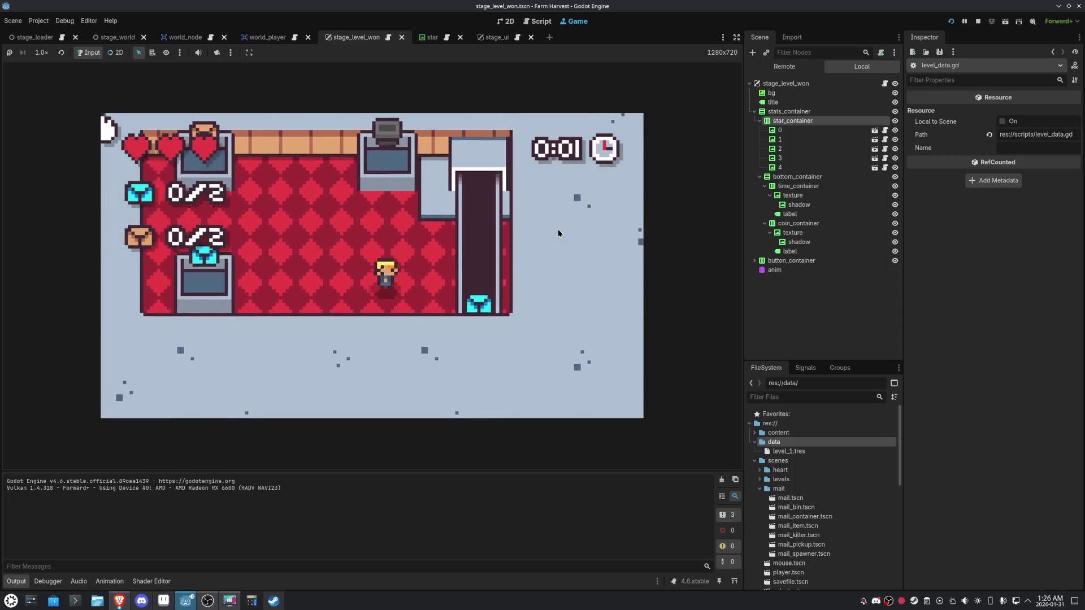
key("Left")
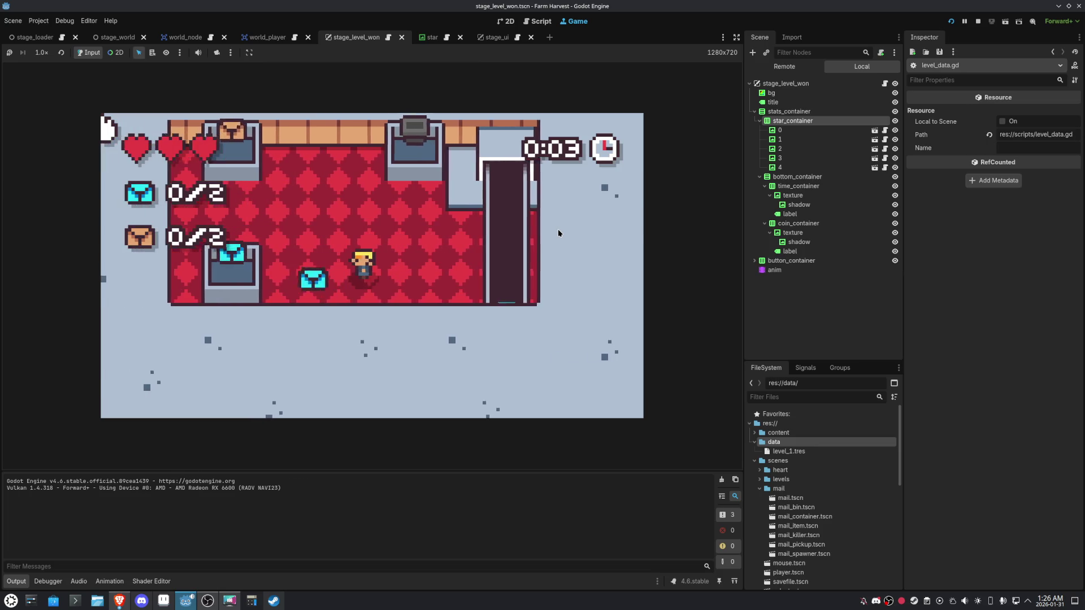
key("Right")
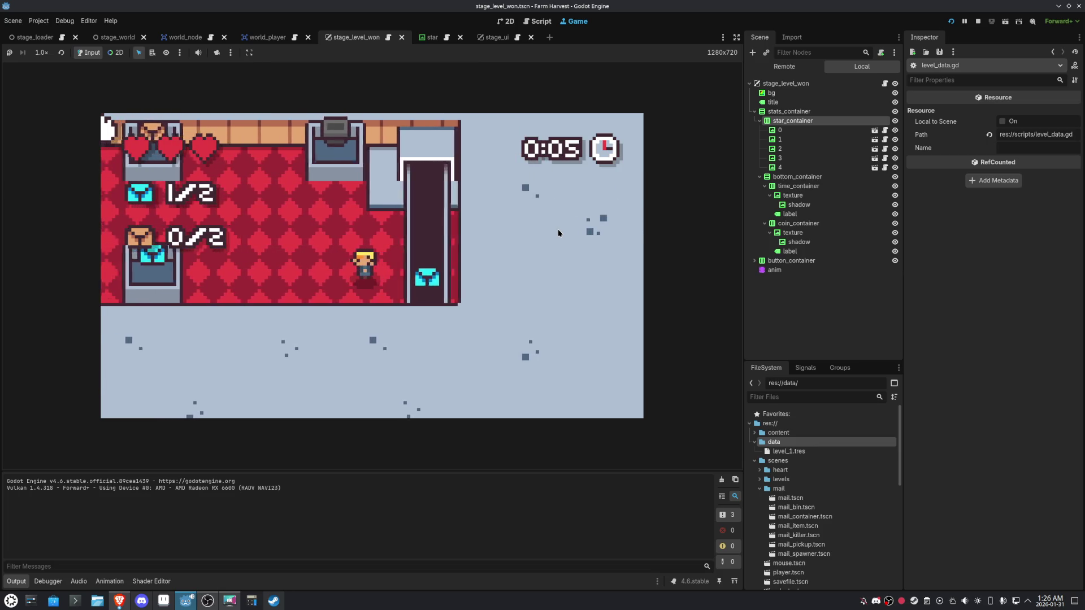
key("Left")
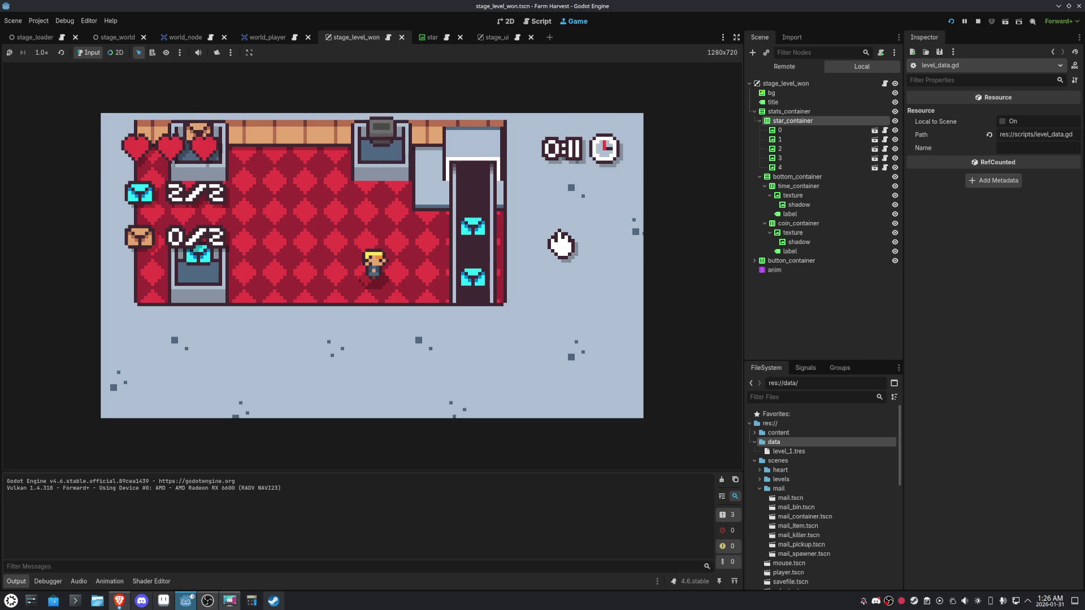
- Deliver the brown boxes to reach COMPLETE! with three stars at 0:21, then stop the game
key("Right")
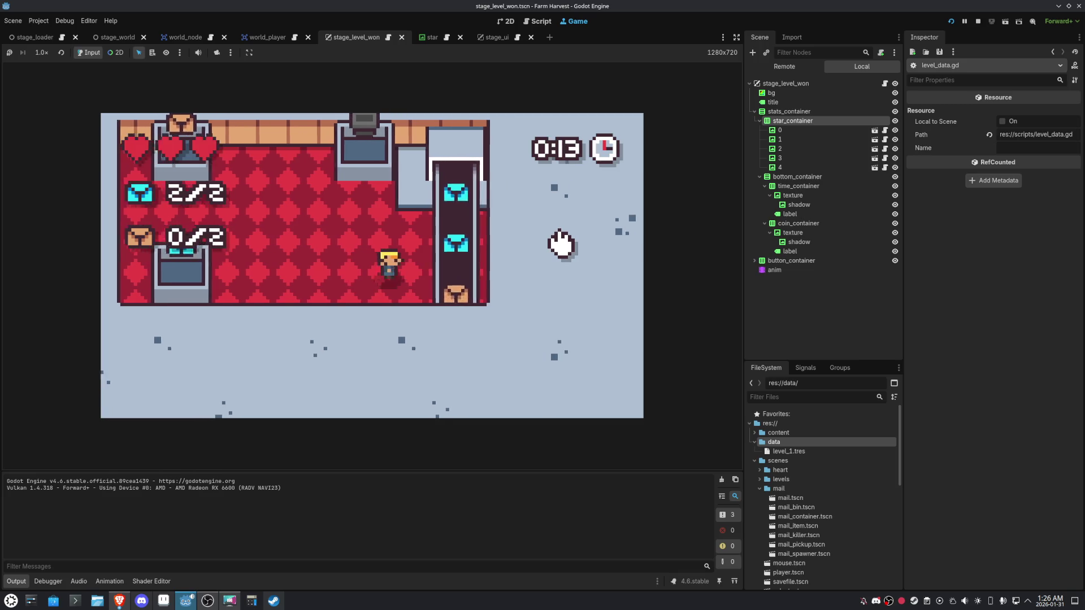
key("Up")
key("Left")
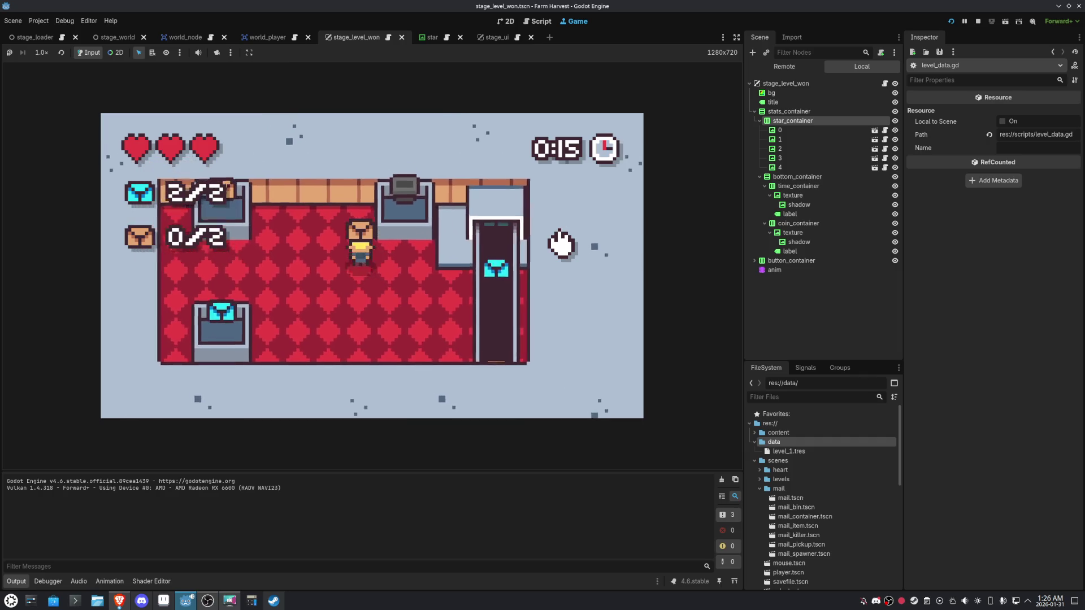
key("Down")
key("Right")
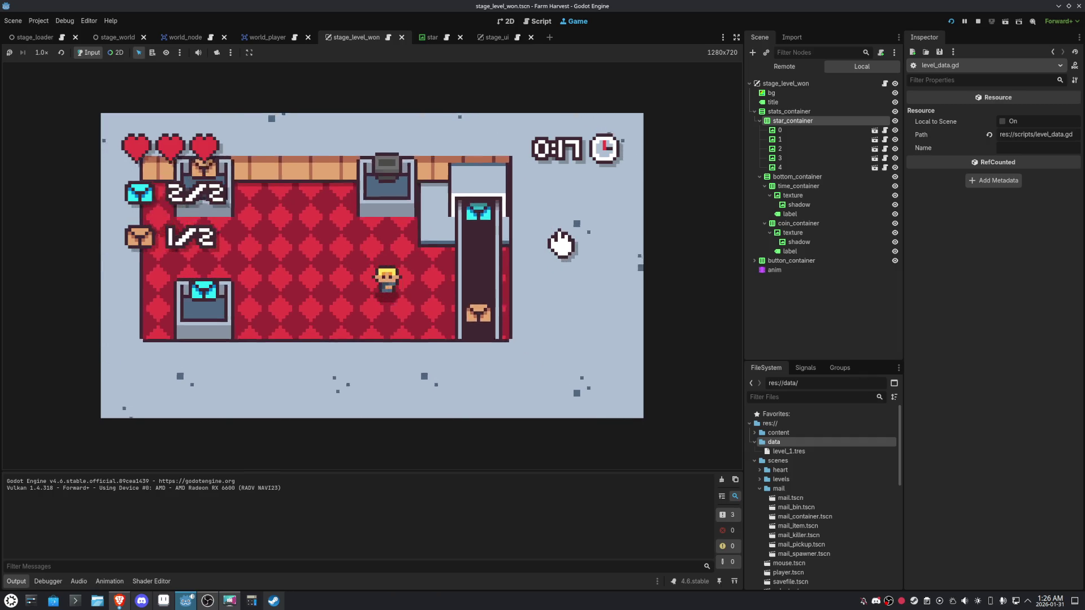
key("Left")
key("Up")
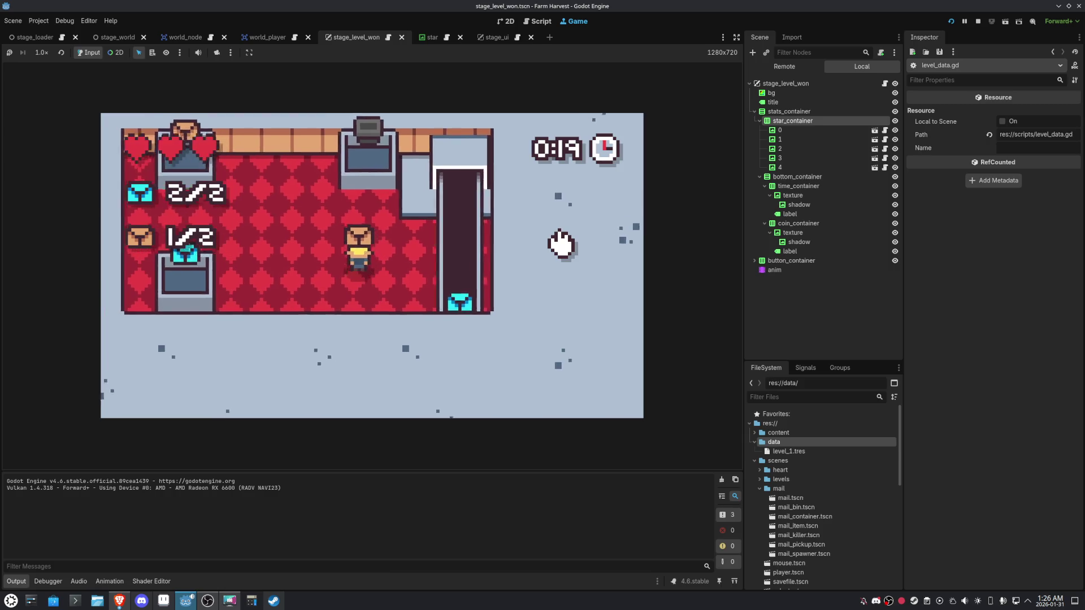
key("Left")
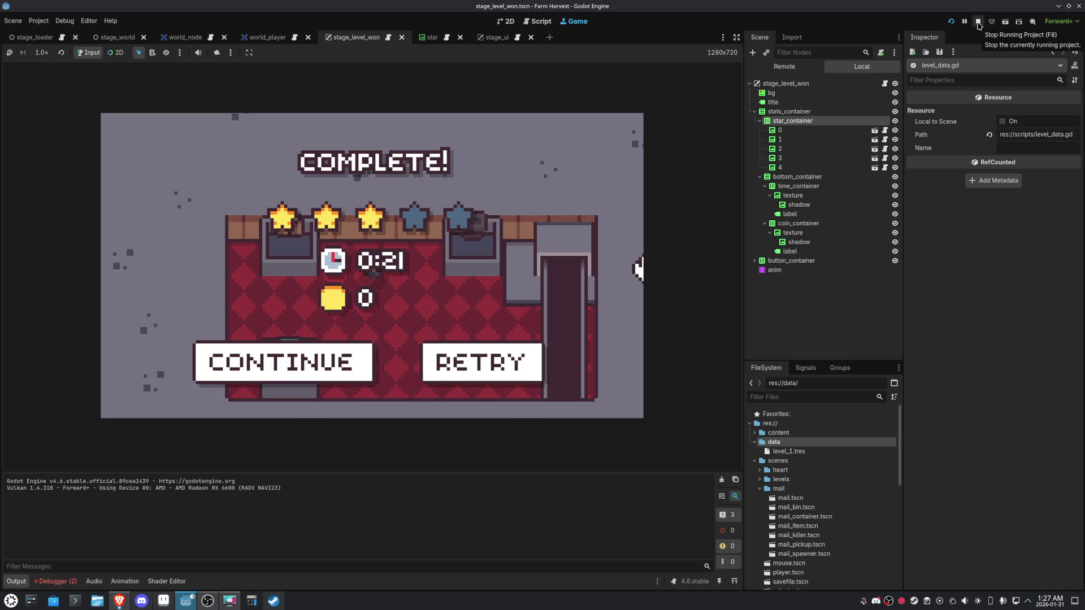
left_click(978, 23)
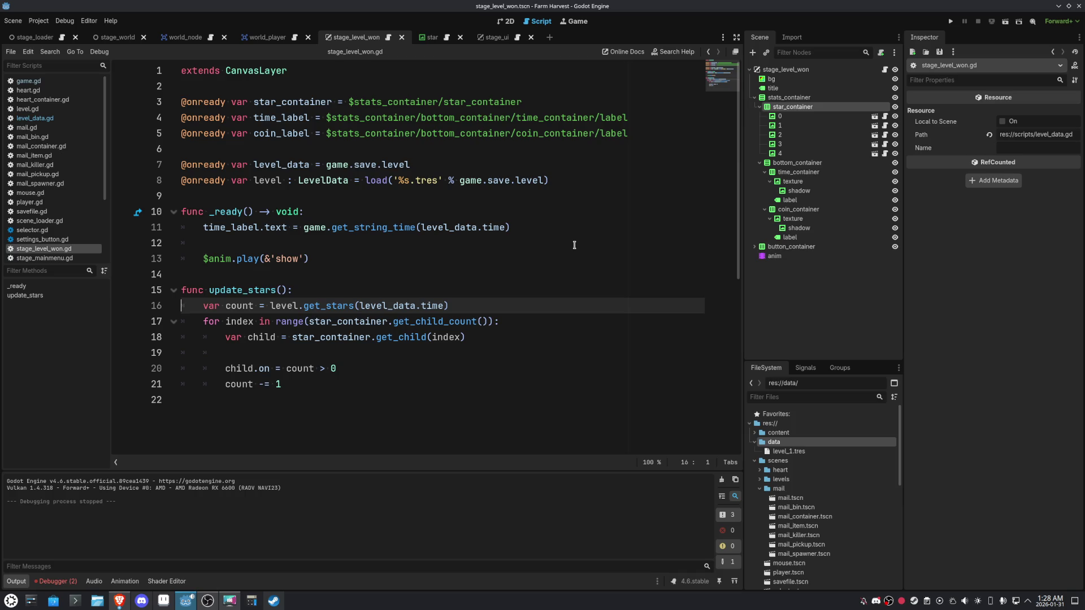
- Cut the update_stars body and paste it at the end of _ready
scroll(574, 245, "down", 4)
scroll(574, 245, "up", 4)
left_click_drag(288, 290, 211, 290)
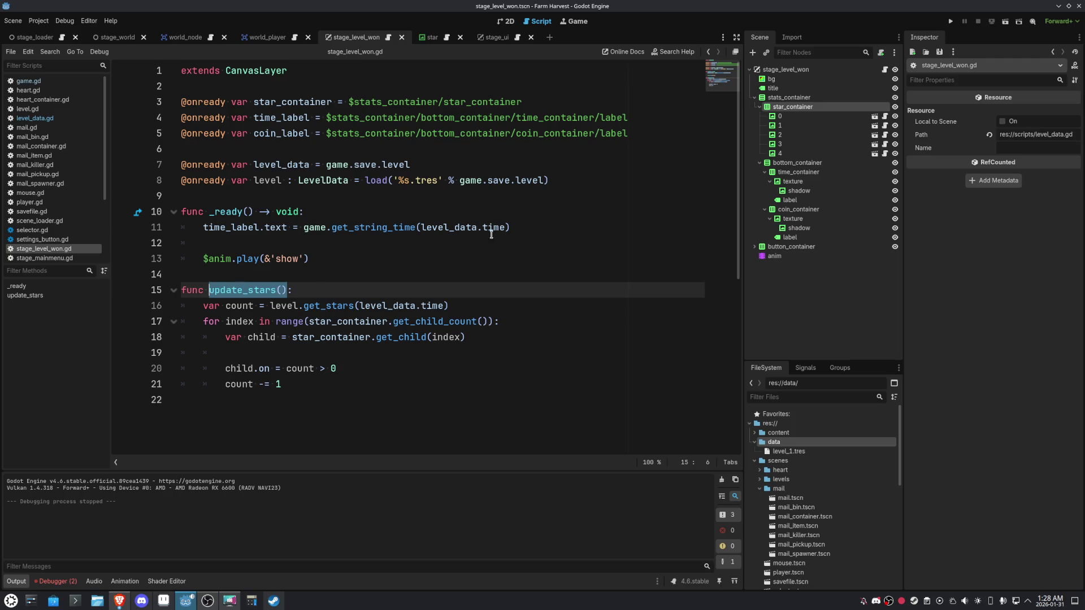
left_click(541, 227)
mouse_move(283, 386)
left_mouse_down()
mouse_move(209, 322)
mouse_move(211, 310)
left_mouse_up()
key("ctrl+c")
key("Delete")
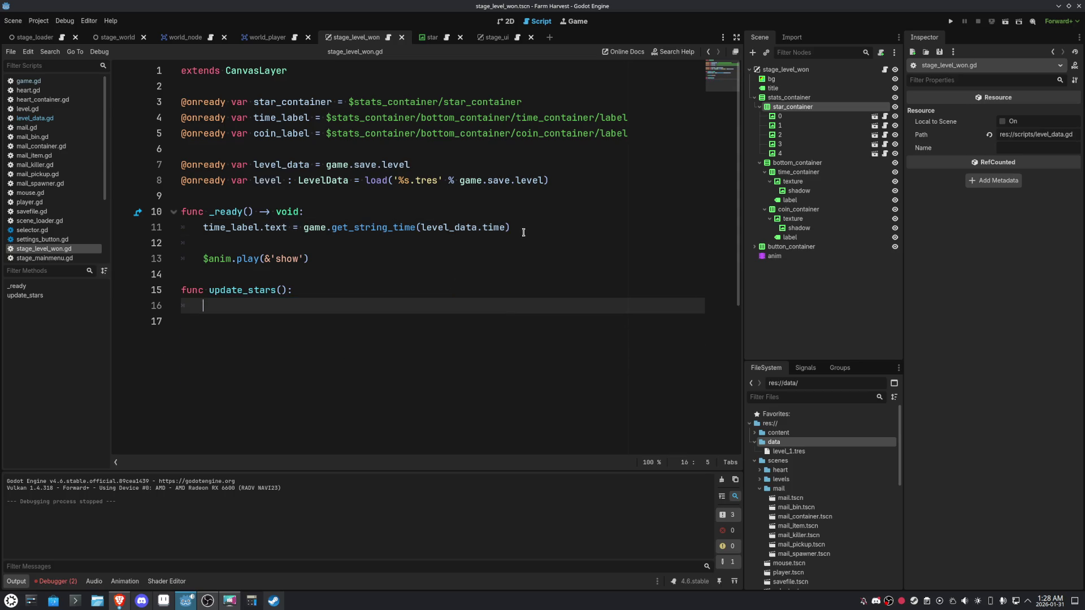
left_click(526, 226)
key("Return")
key("Return")
key("ctrl+v")
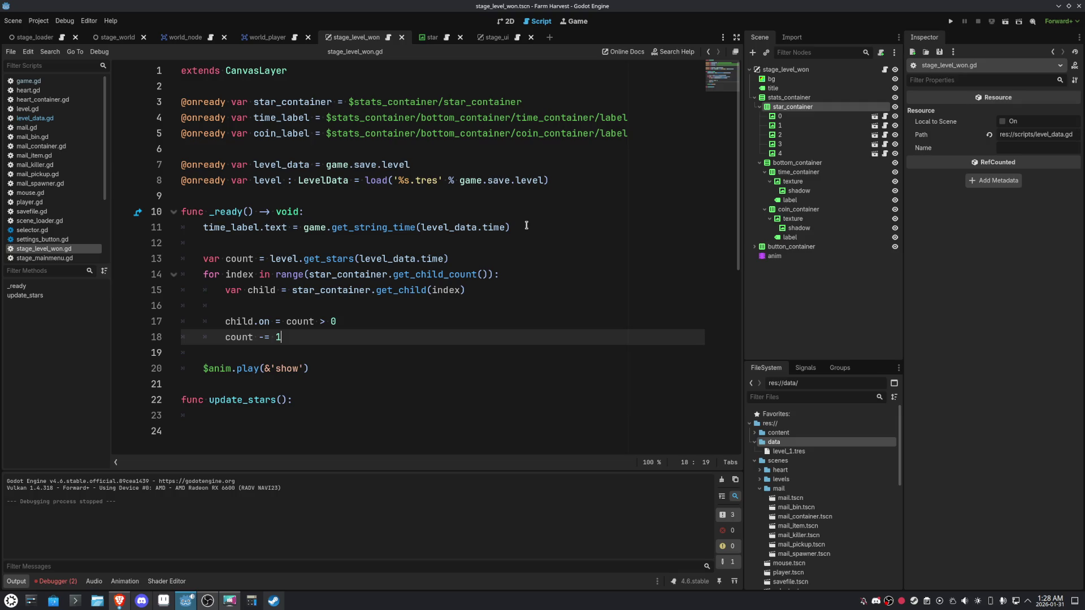
- Move the star-lighting code to the top of _ready, above the time_label line
key("shift+Up")
key("shift+Up")
key("shift+Up")
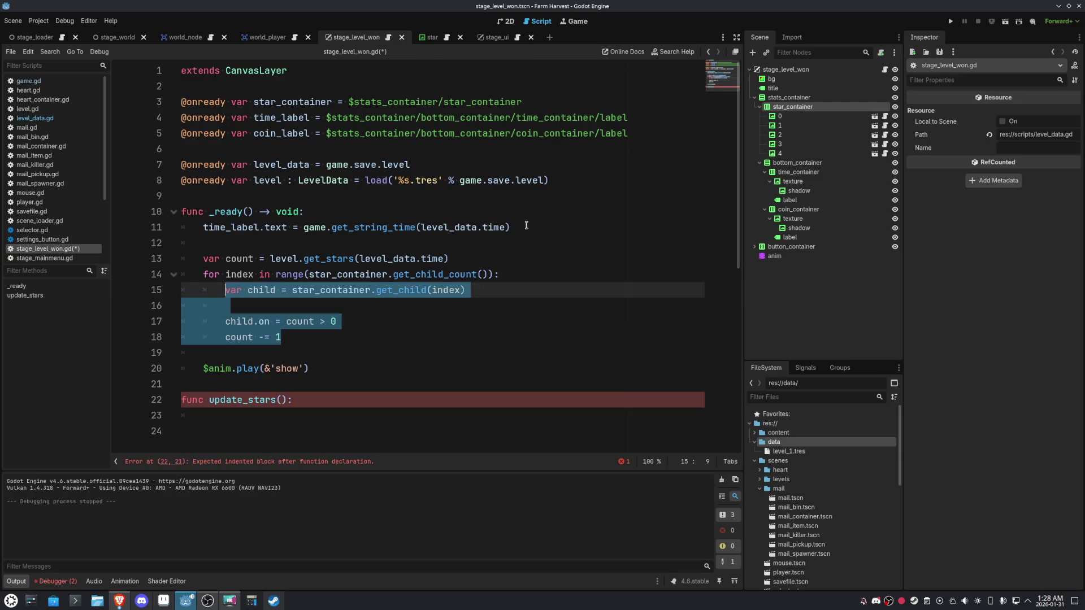
key("shift+Home")
key("shift+Up")
key("Delete")
key("Up")
key("Up")
key("Return")
key("ctrl+v")
- Delete the leftover blank lines and empty update_stars declaration, then save the script
key("Down")
key("Down")
key("Down")
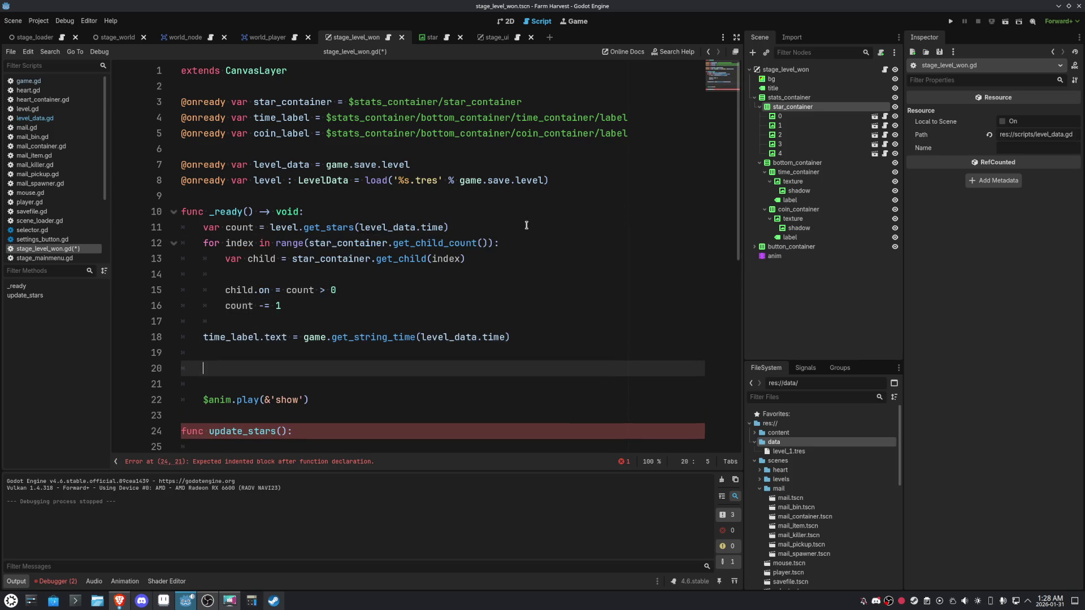
key("shift+Down")
key("shift+Down")
key("Delete")
key("Down")
key("shift+Down")
key("shift+Down")
key("Delete")
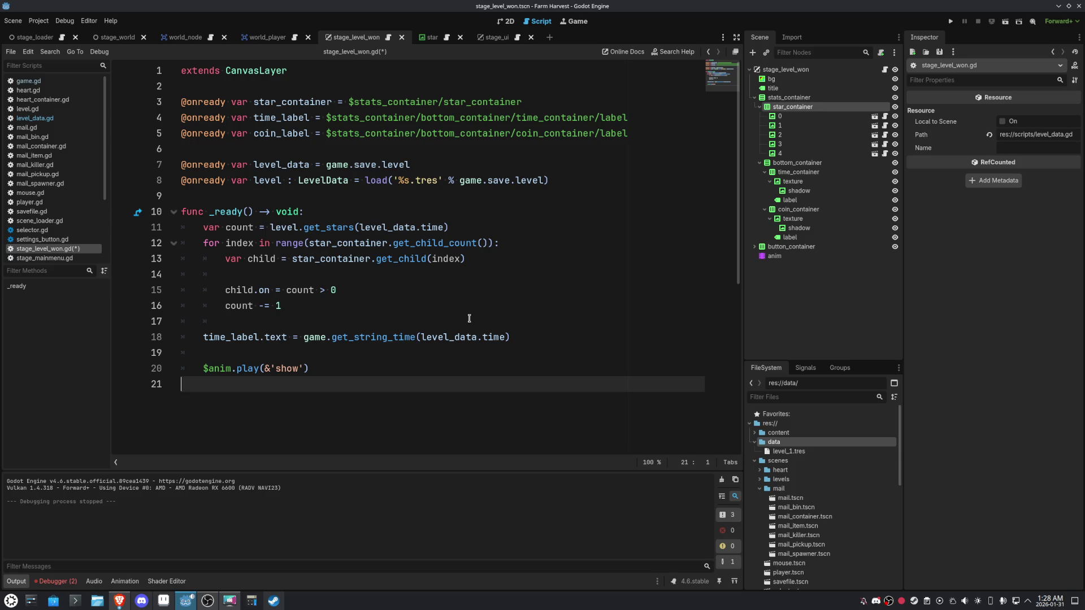
left_click(515, 338)
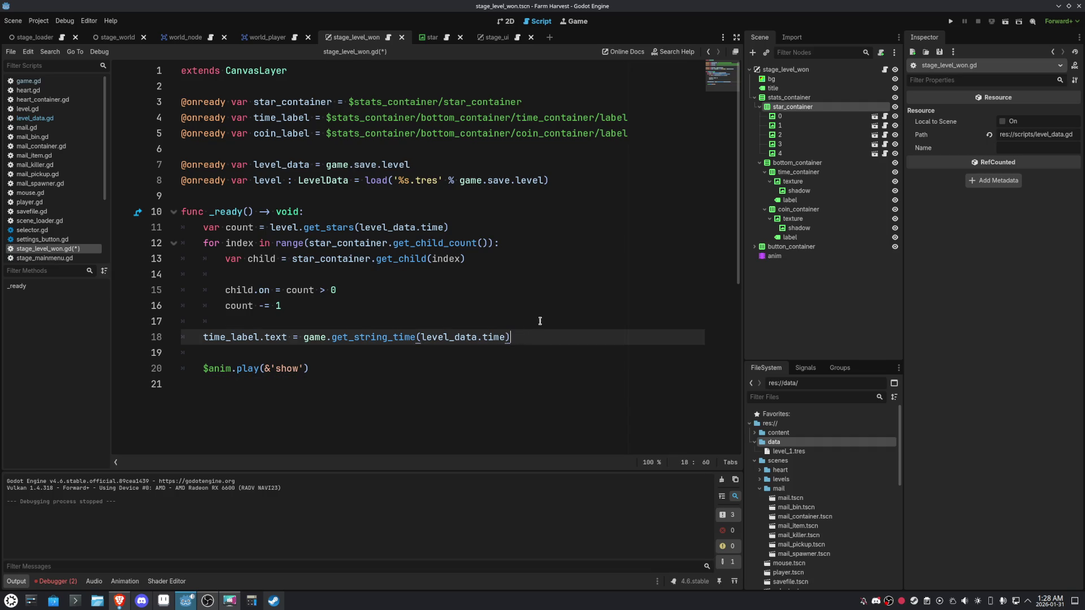
key("ctrl+s")
double_click(267, 180)
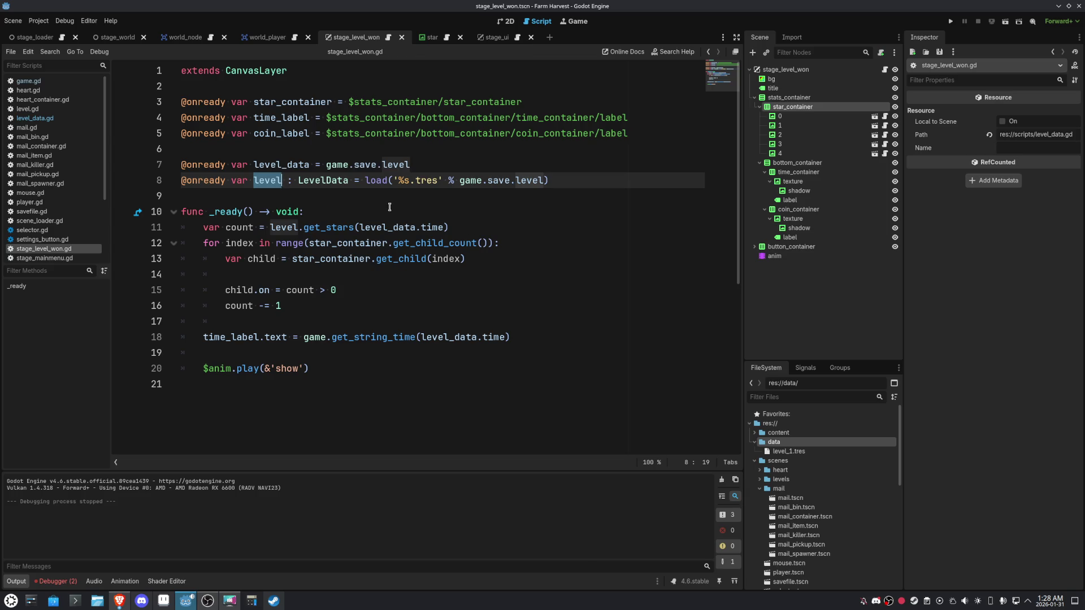
- Change line 8's load path to 'res://data/%s.tres'
left_click(398, 180)
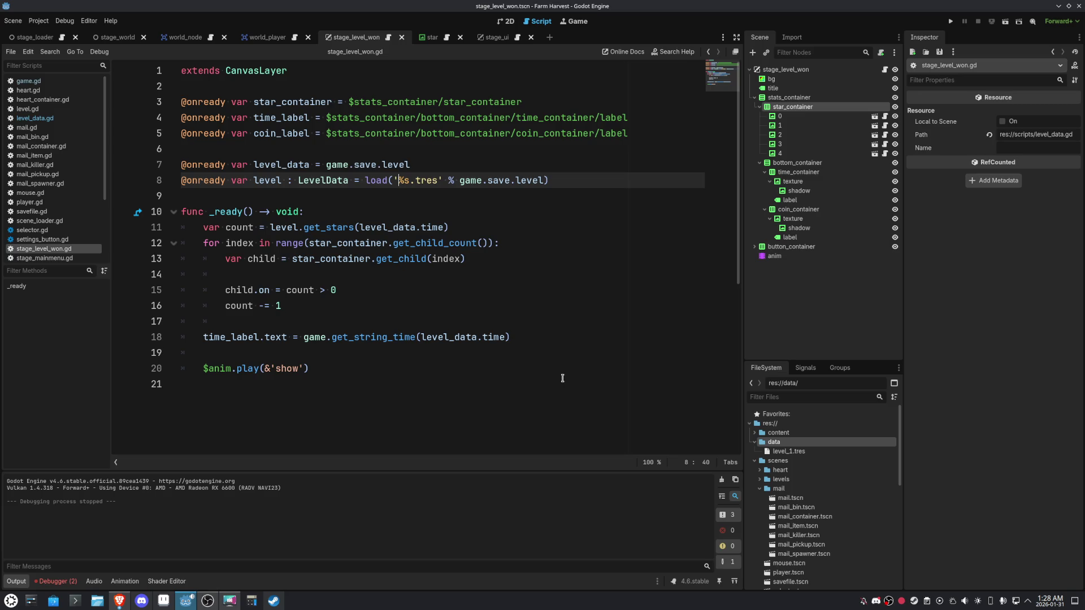
type("data/")
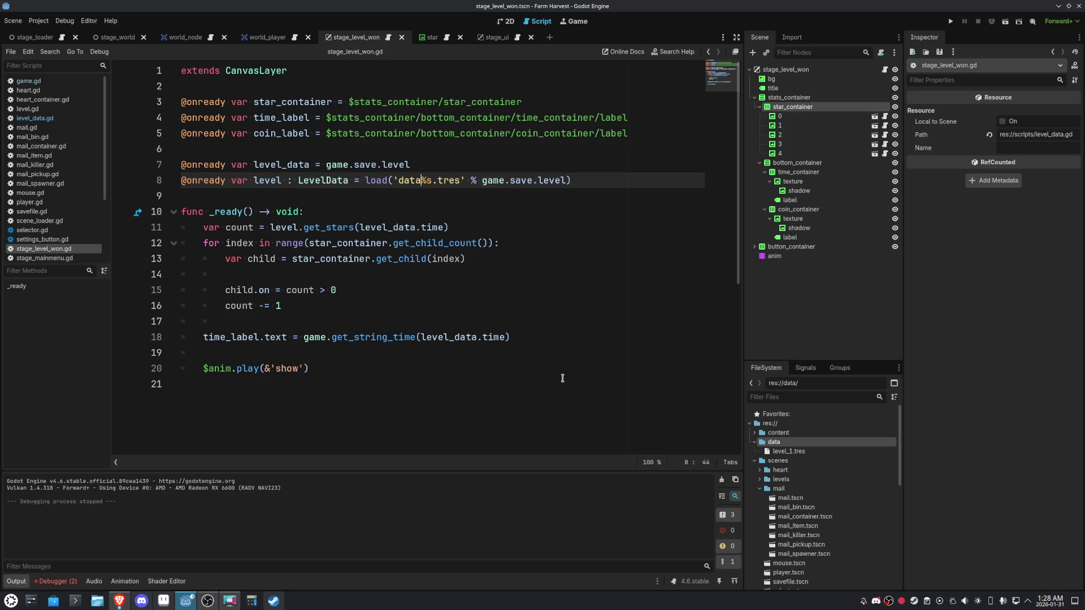
key("Left")
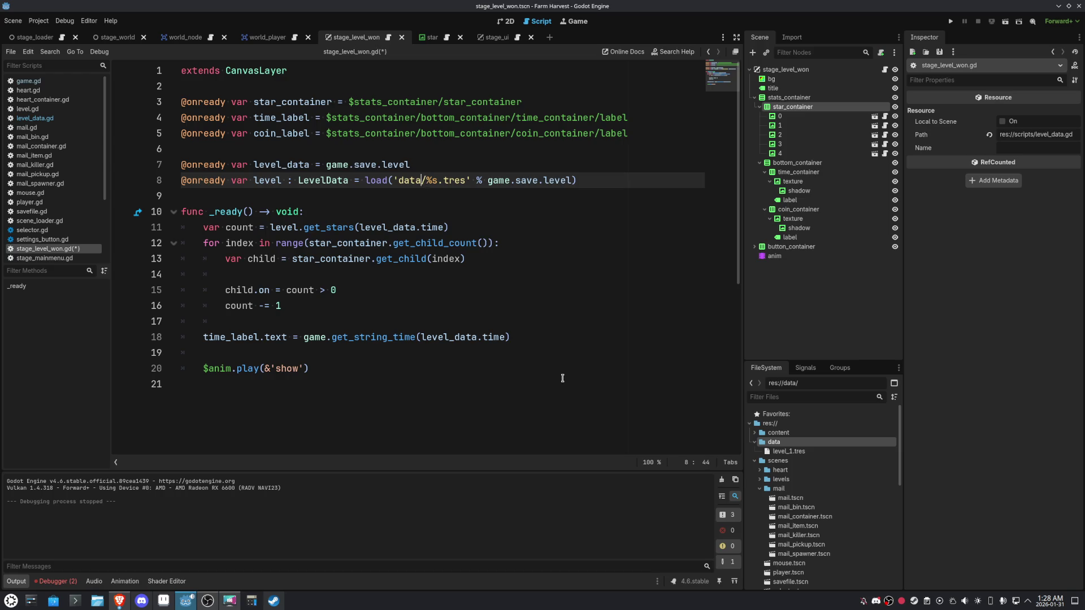
key("Left")
key("Left")
type("r")
key("BackSpace")
type("res://")
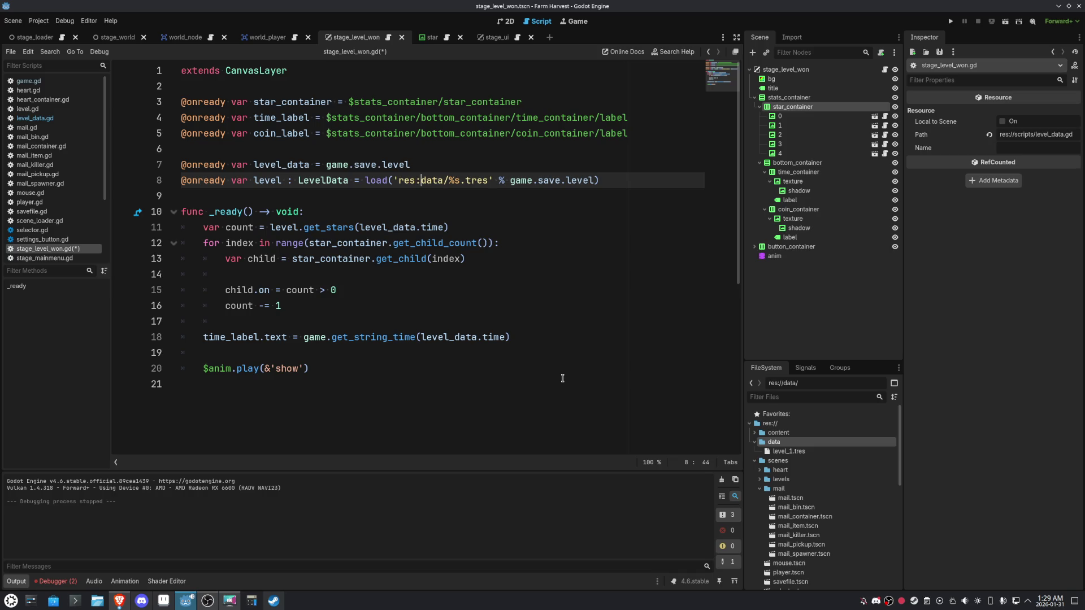
- Add the level_1.tres path as a comment on line 7, save, and run the game
mouse_move(789, 451)
left_mouse_down()
mouse_move(594, 194)
mouse_move(593, 167)
left_mouse_up()
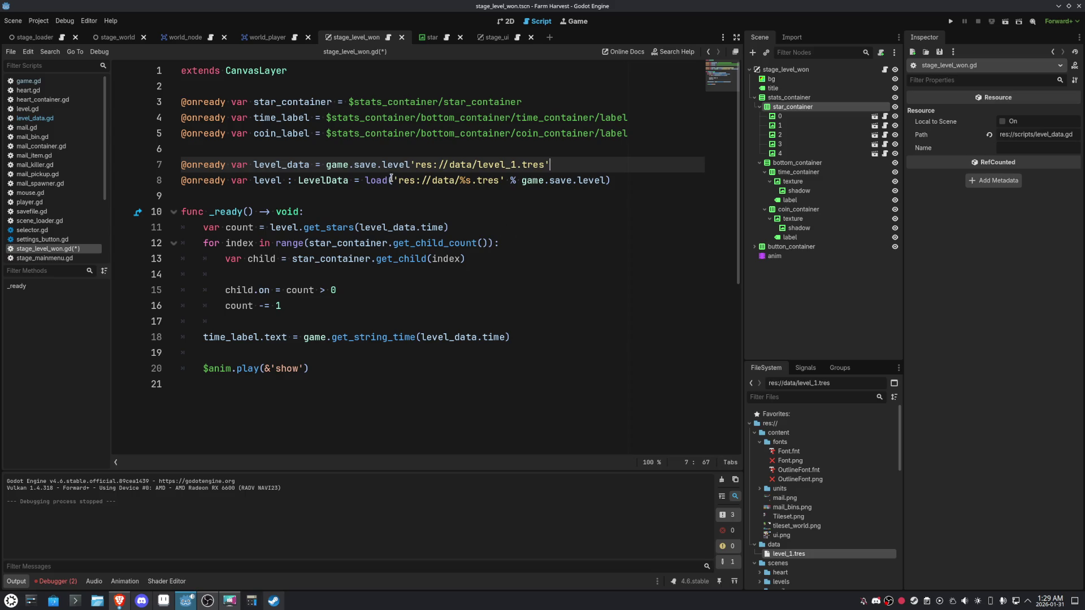
type("@")
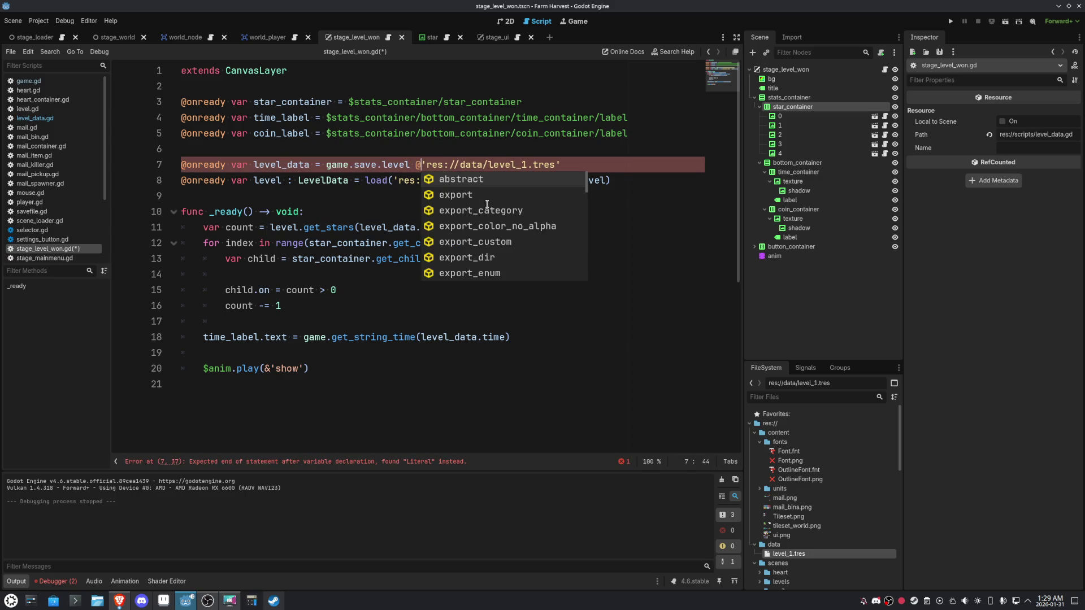
key("BackSpace")
type("#")
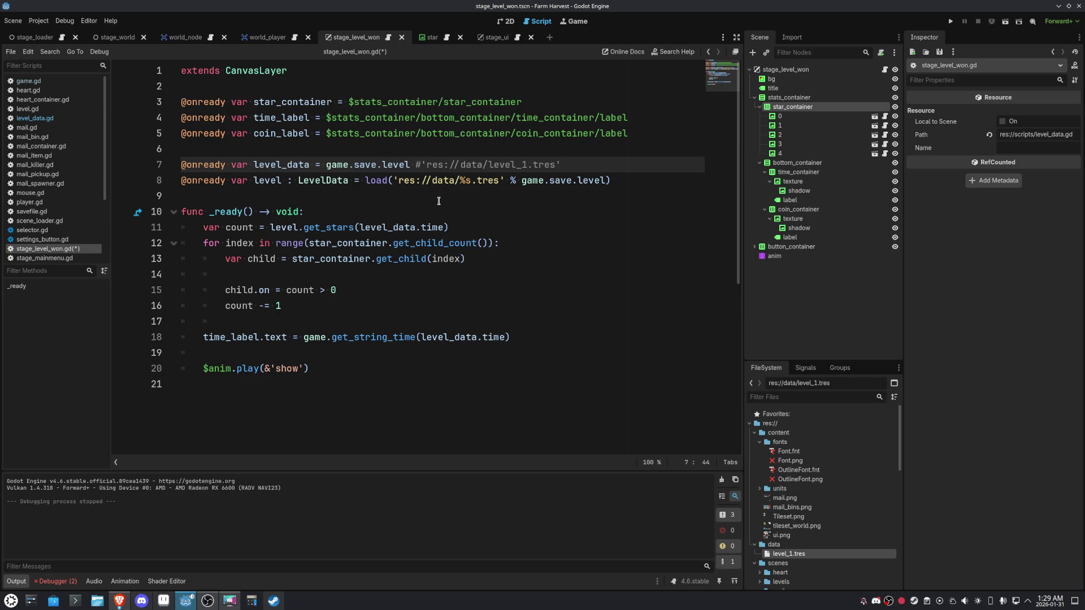
key("ctrl+s")
key("F5")
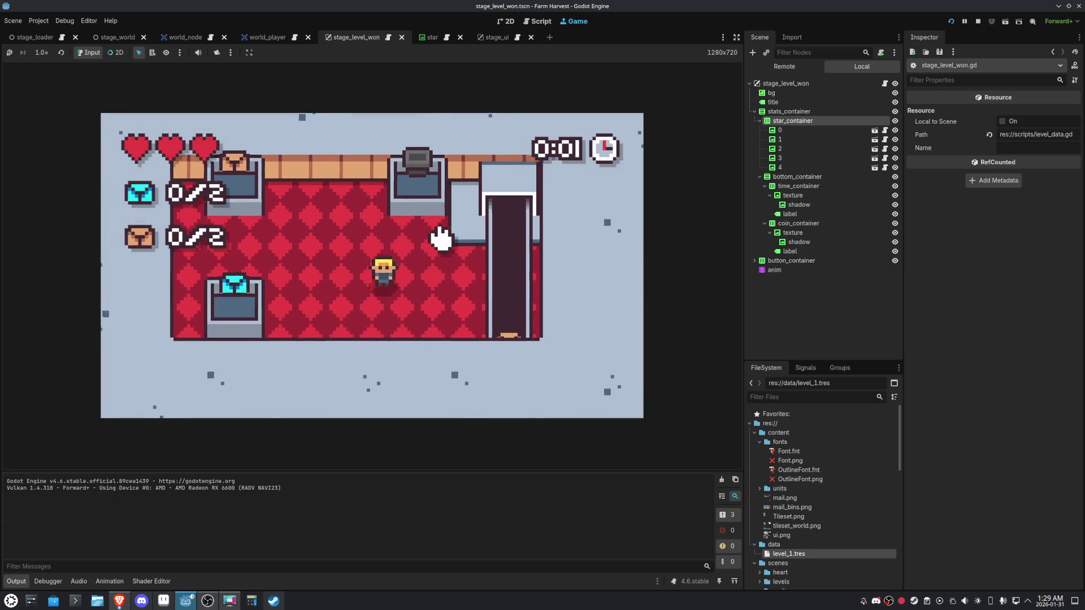
- Walk the character with arrow keys, delivering mail until the debugger breaks on get_stars
key("Right")
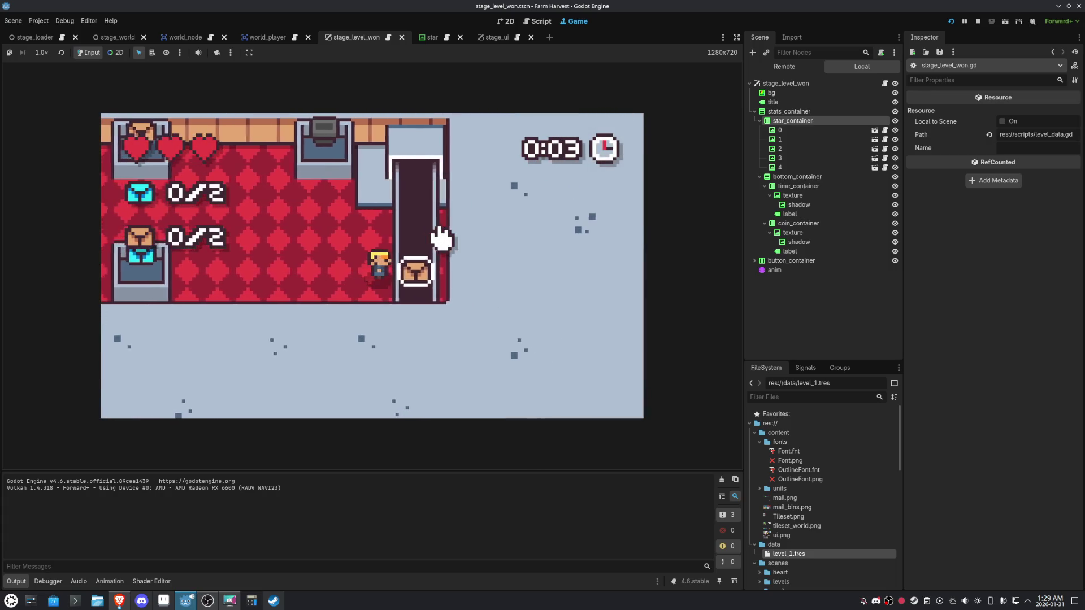
key("Up")
key("Left")
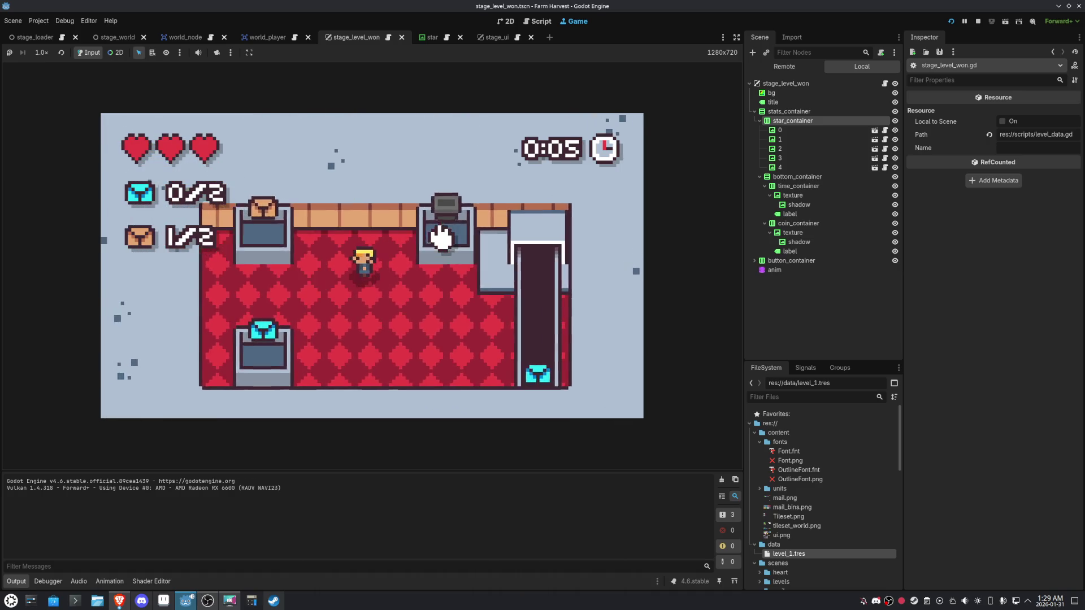
key("Right")
key("Down")
key("Left")
key("Right")
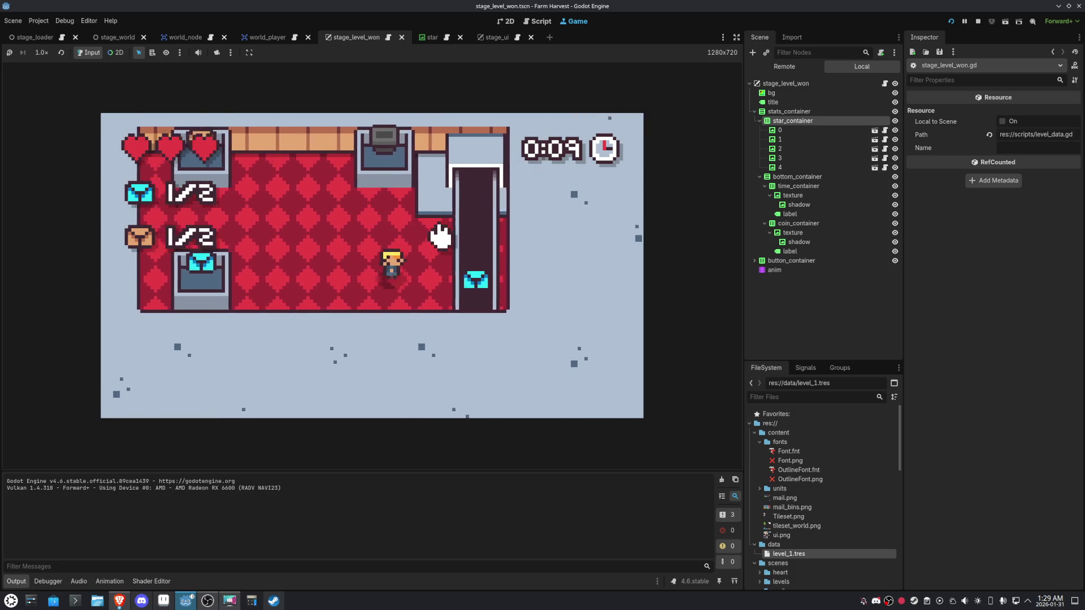
key("Left")
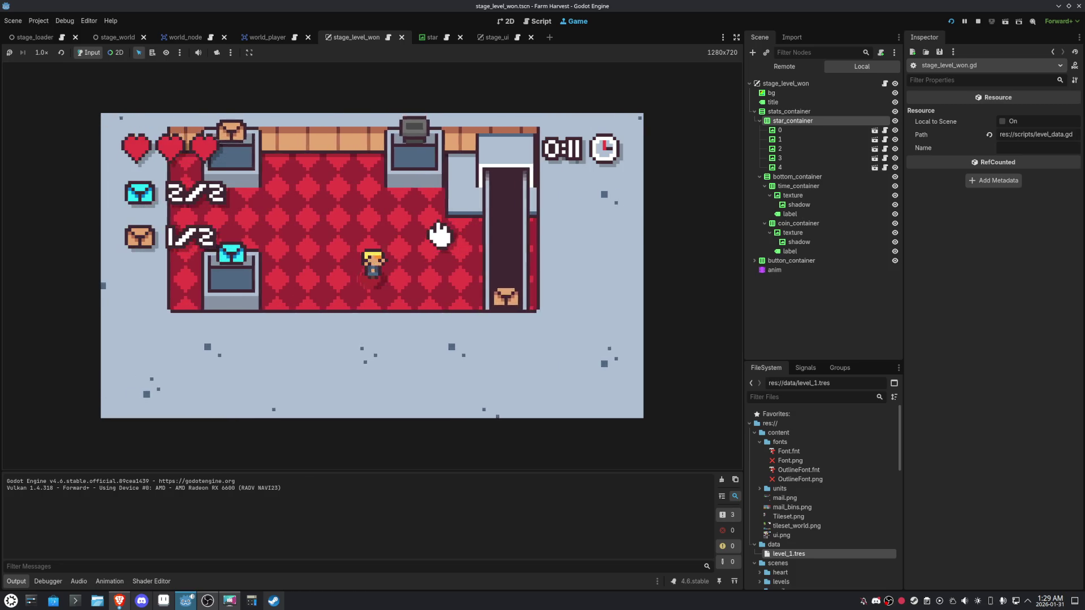
key("Right")
key("Up")
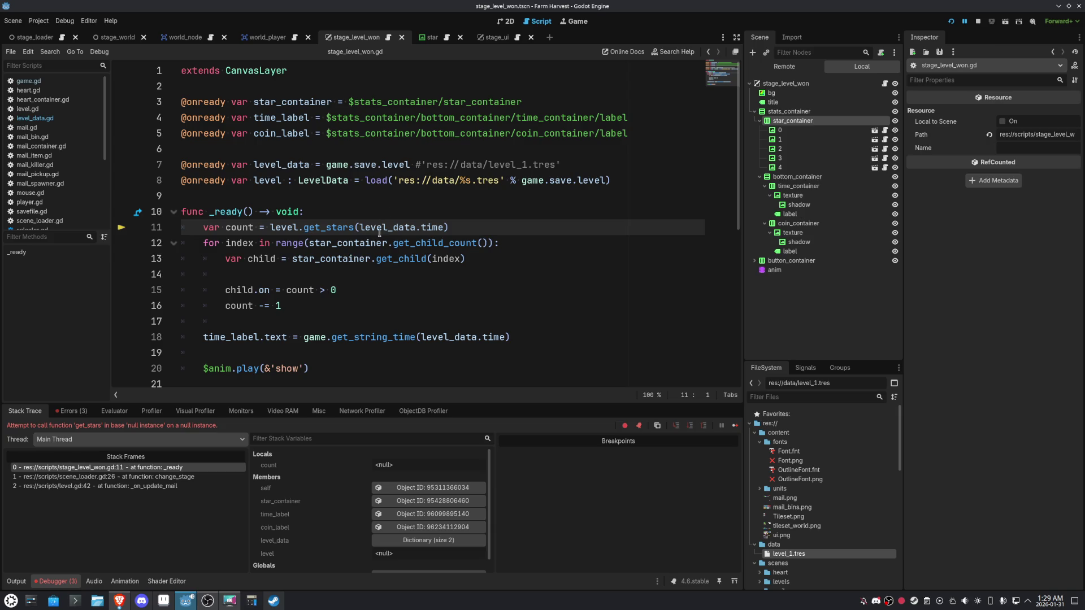
- Inspect variable values and append .current to game.save.level on line 8
mouse_move(378, 229)
left_click(537, 217)
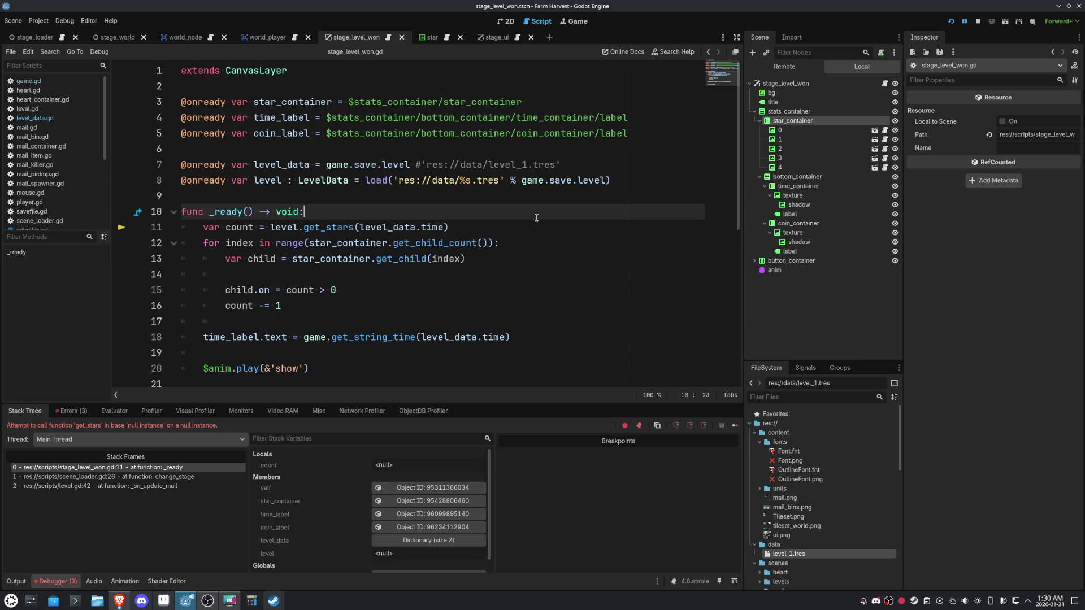
mouse_move(270, 180)
left_click(606, 181)
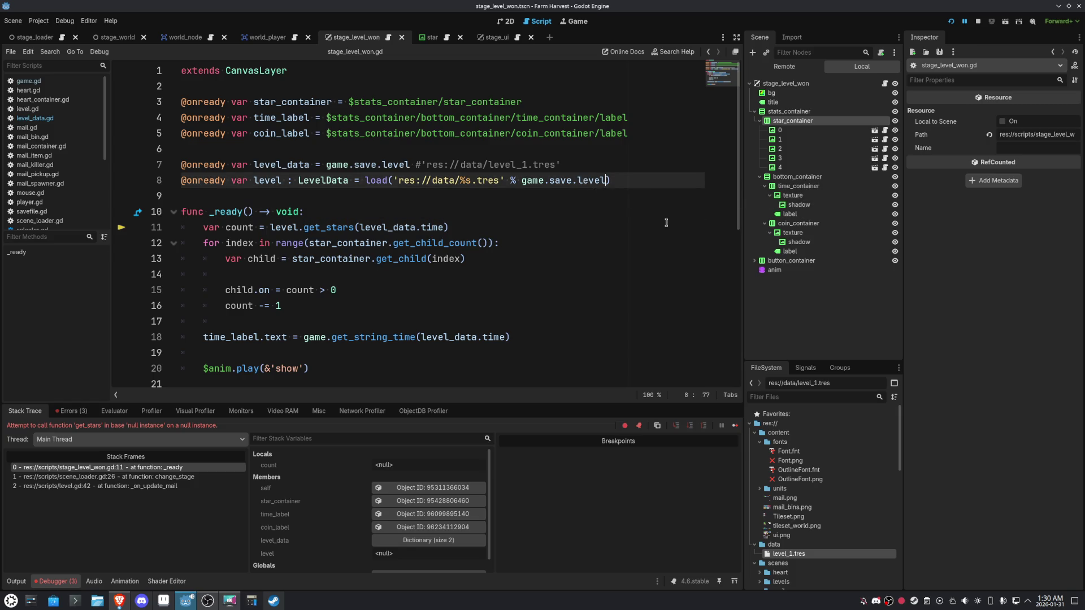
type(".current")
left_click(599, 243)
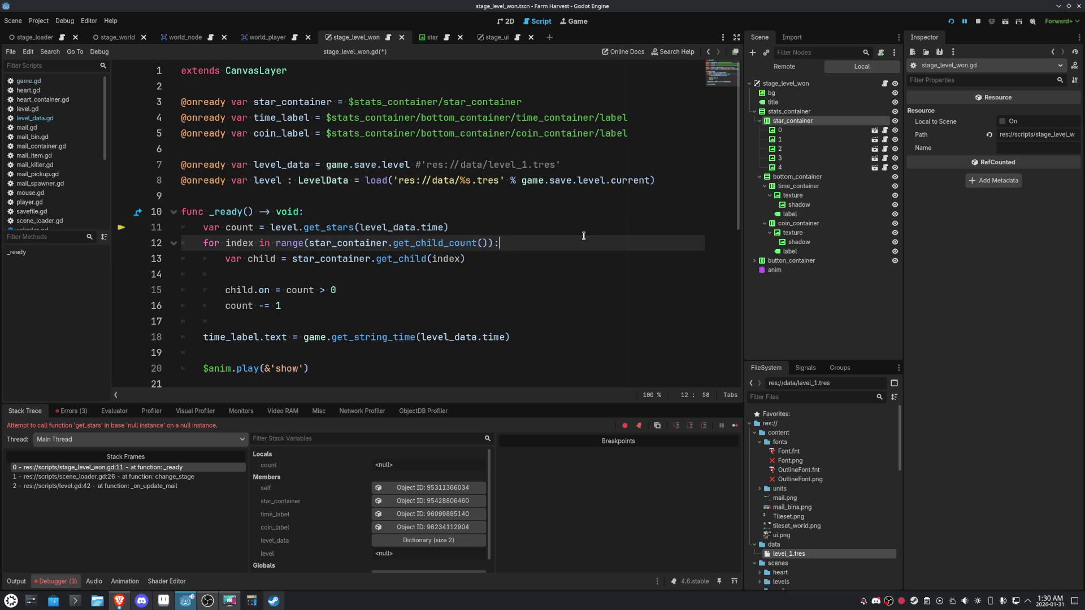
- Check game.gd's save structure, change line 8 to game.save.world.current, and rerun the game
left_click(60, 82)
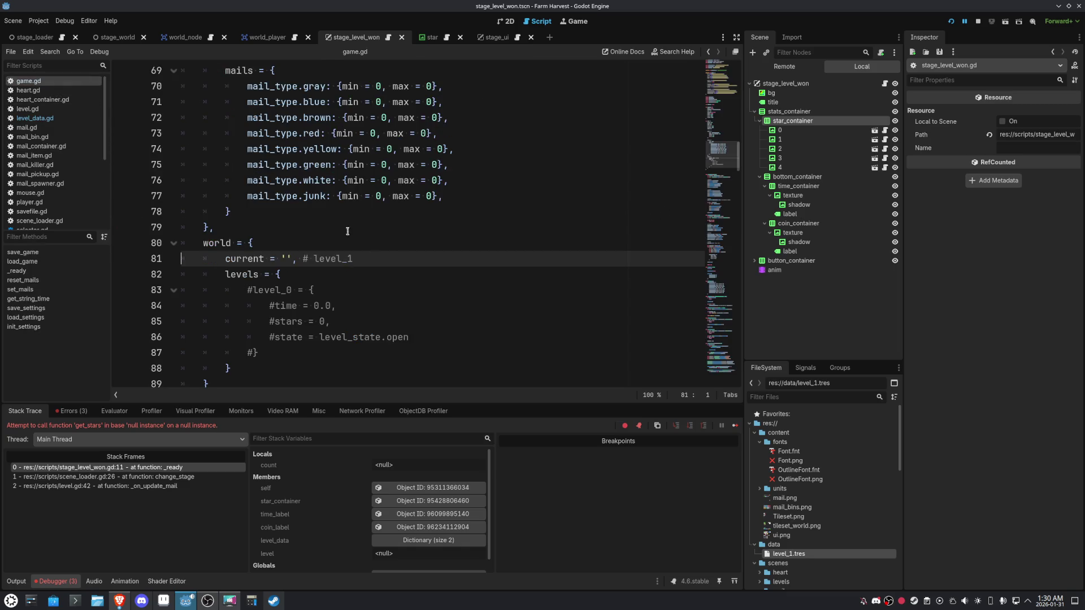
scroll(410, 254, "up", 5)
scroll(410, 254, "down", 4)
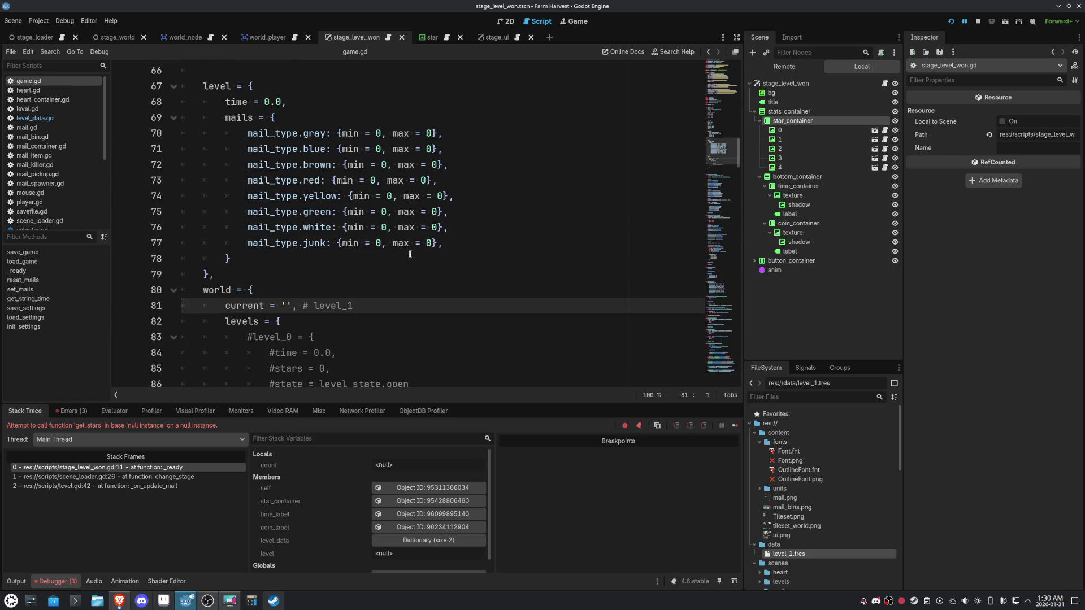
left_click(708, 52)
double_click(591, 181)
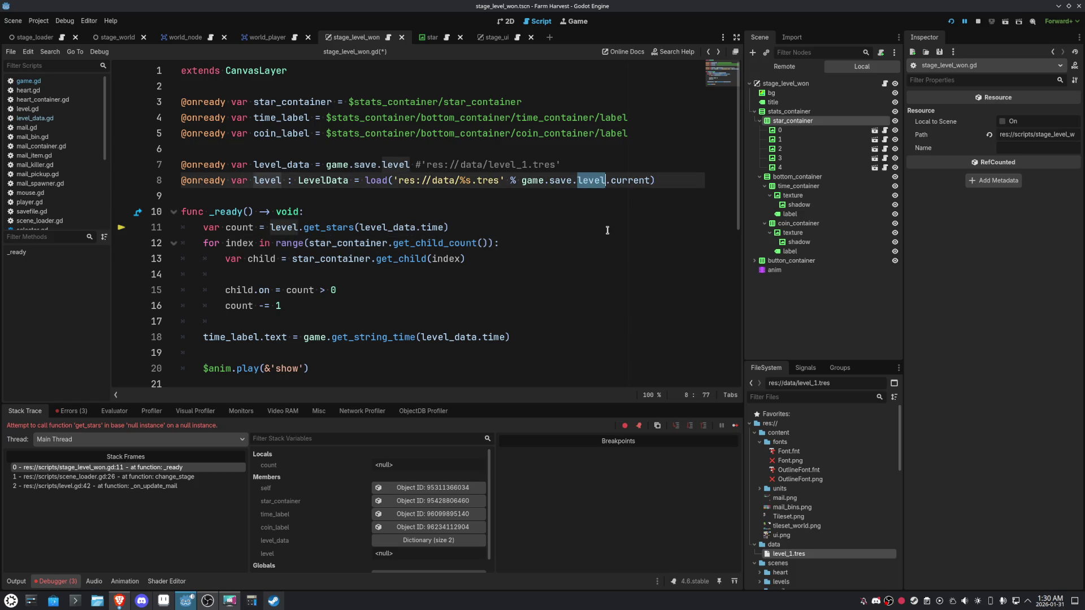
type("world")
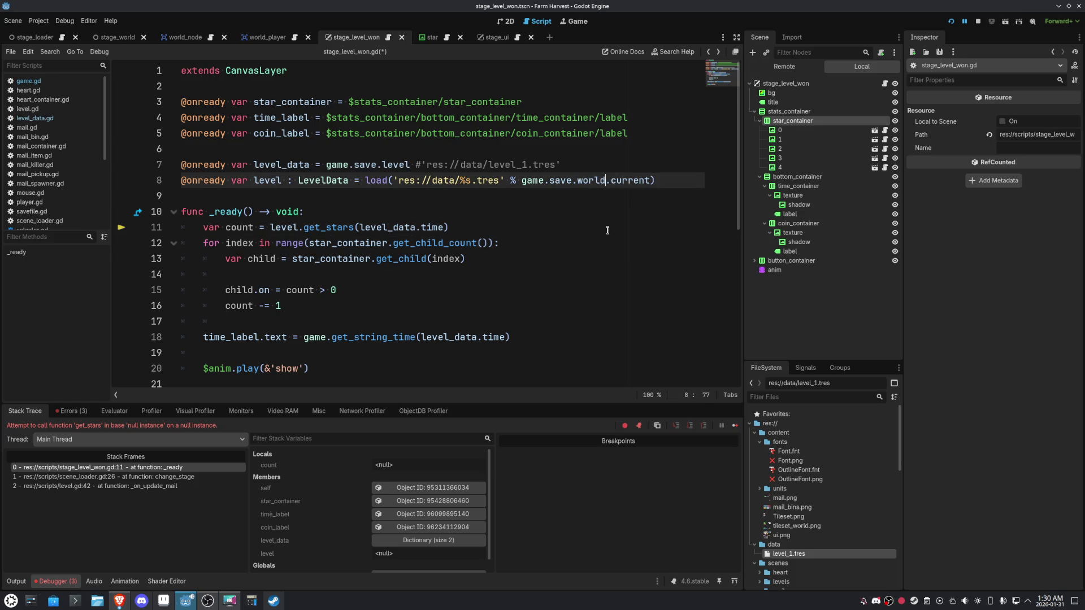
left_click(601, 244)
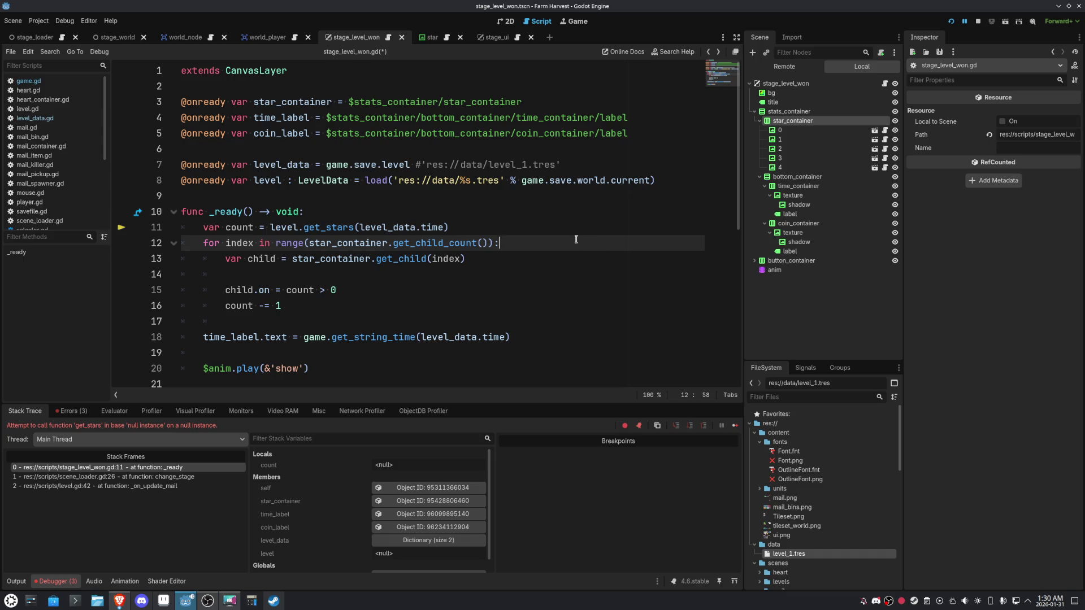
double_click(281, 164)
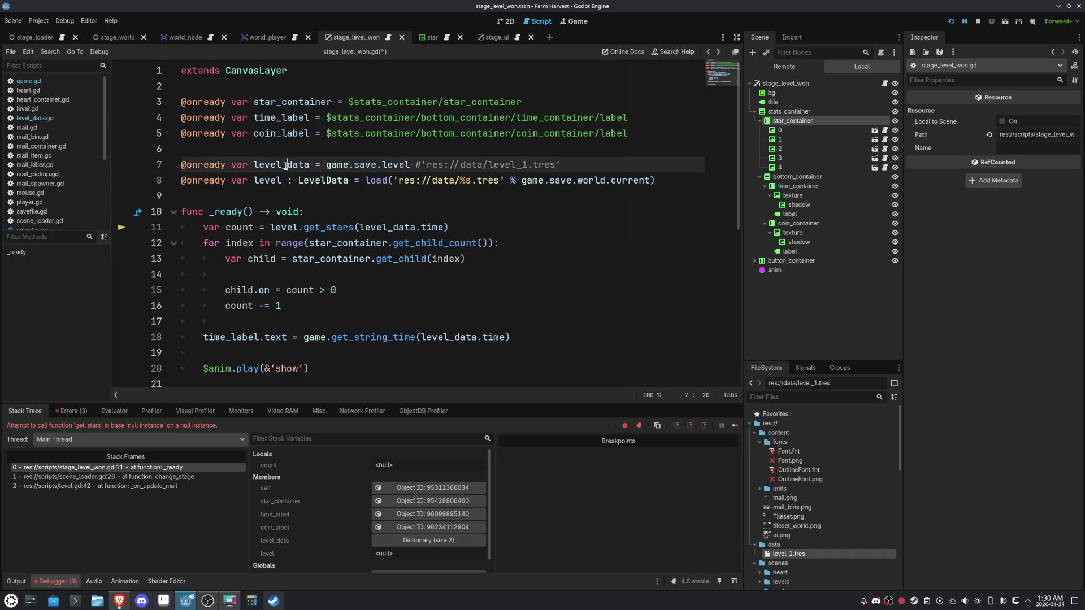
left_click(566, 246)
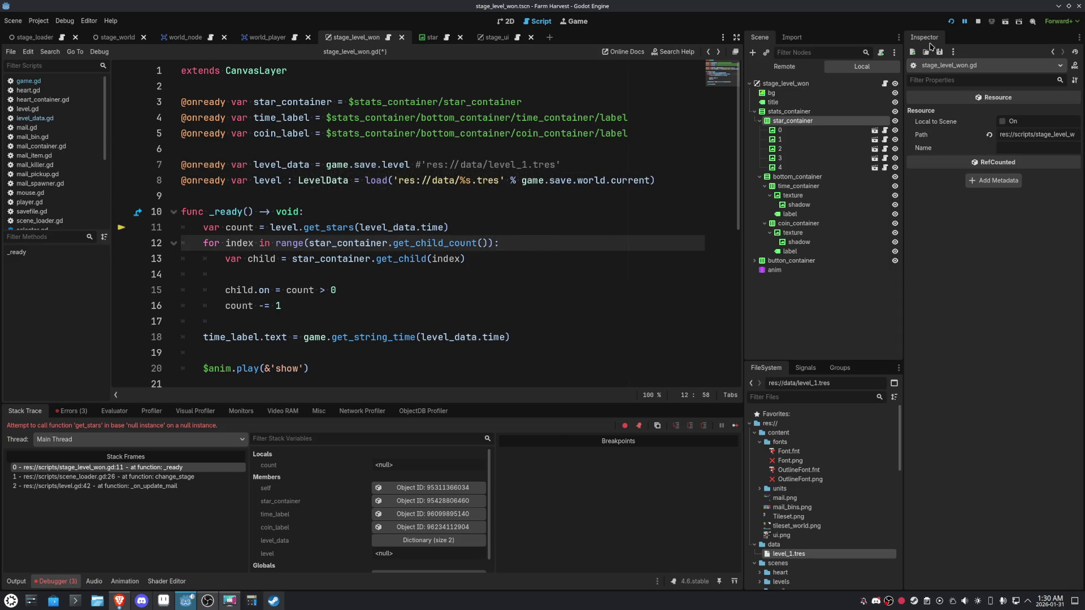
left_click(952, 22)
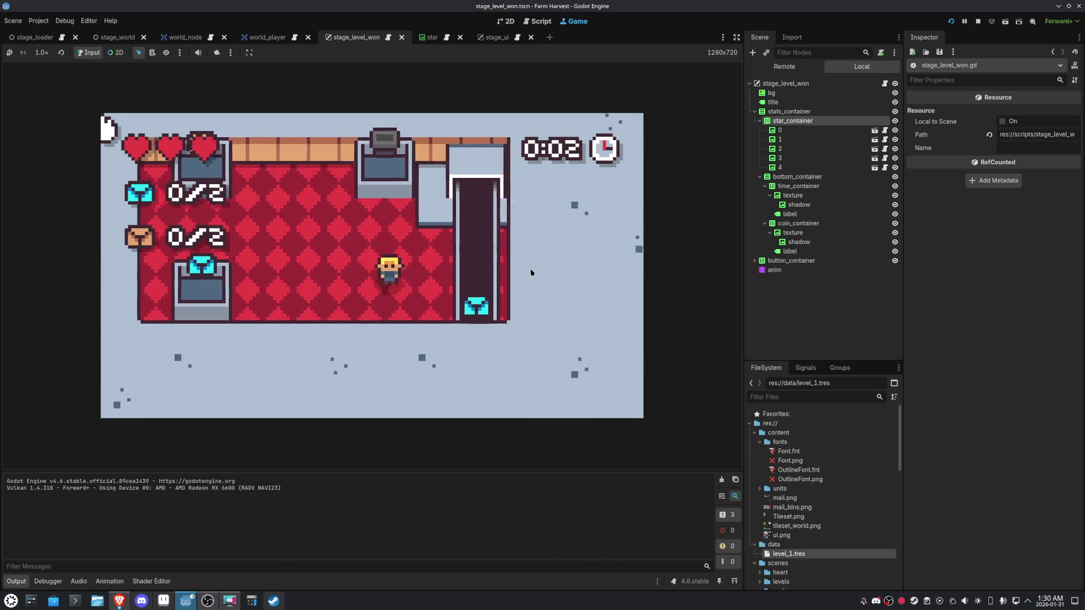
- Deliver the blue mail, then the orange mail and the orange package
key("Left")
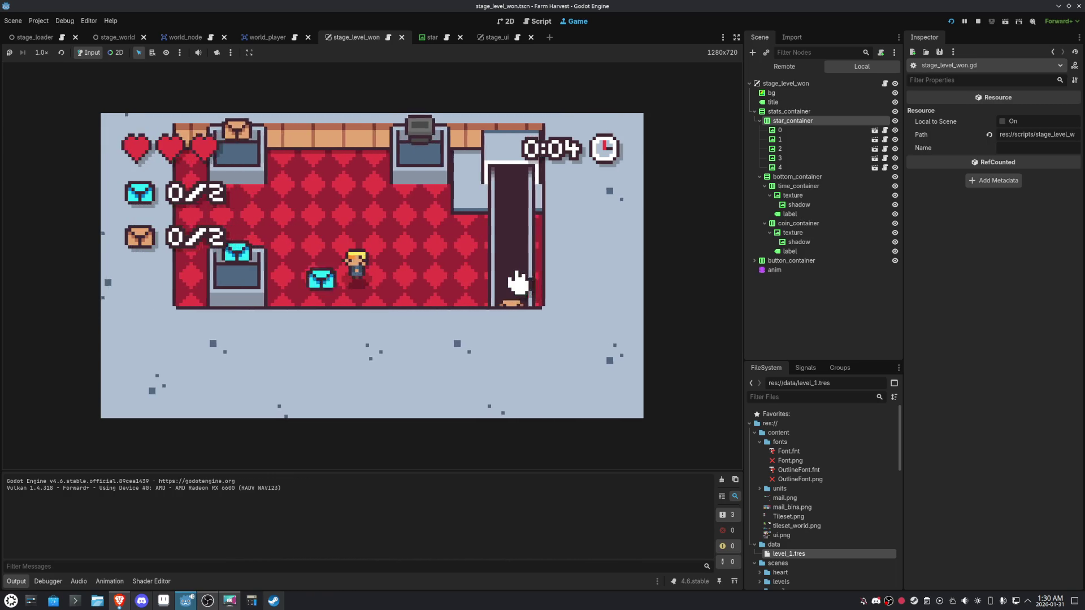
key("Right")
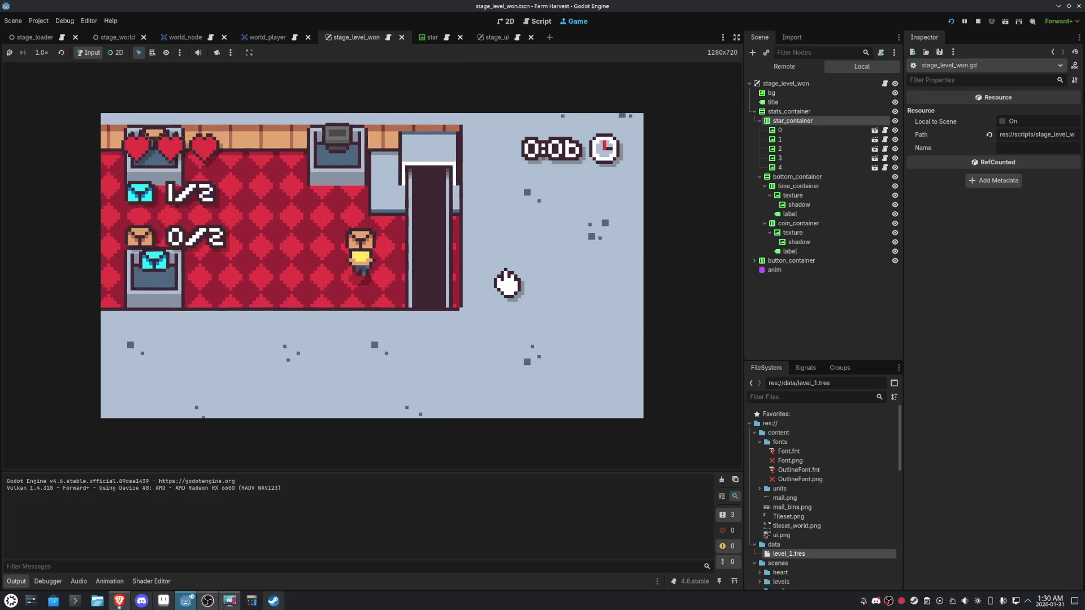
key("Up")
key("Left")
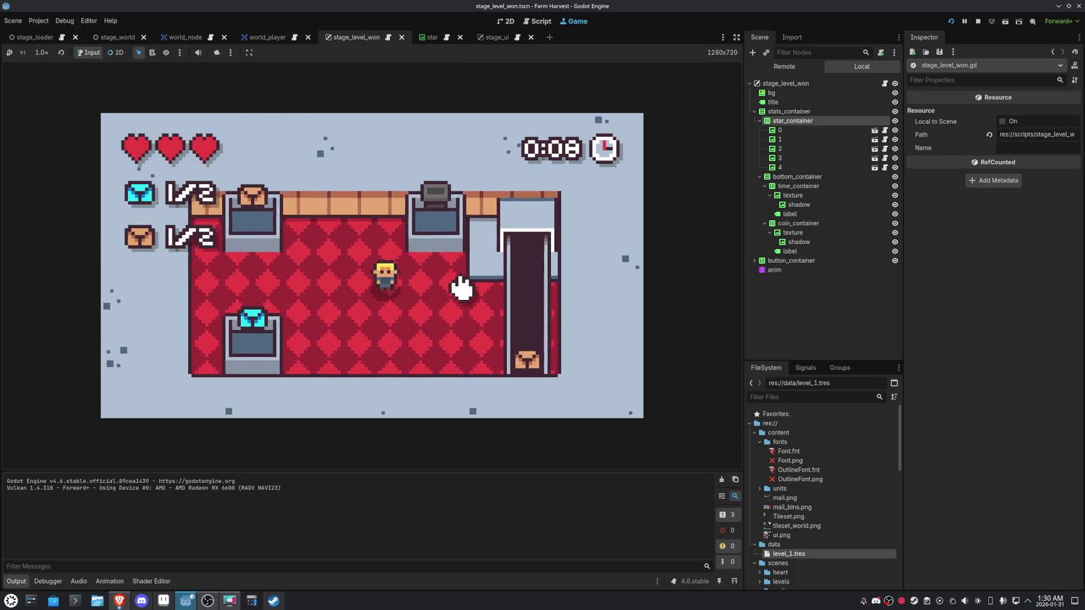
key("Right")
key("Down")
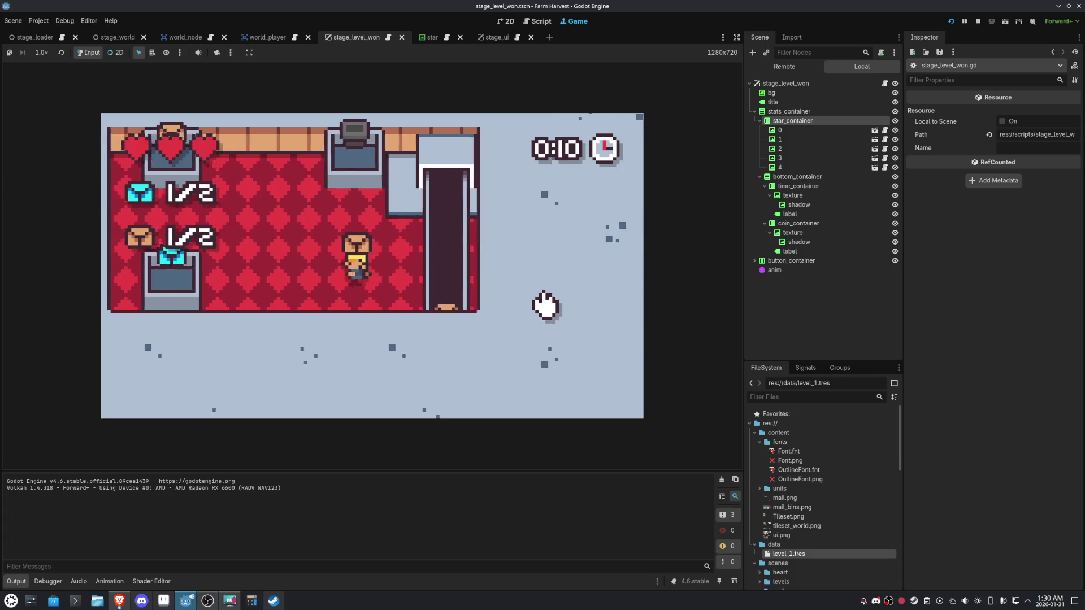
key("Up")
key("Left")
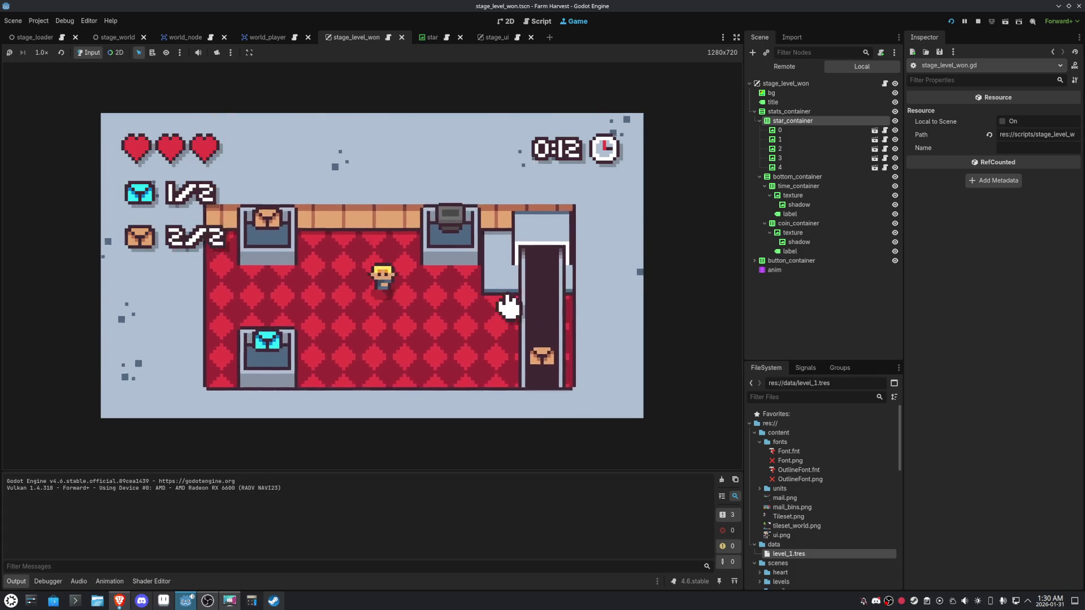
- Carry the cyan box to its drop-off to reach the COMPLETE! screen at 0:33
key("Down")
key("Right")
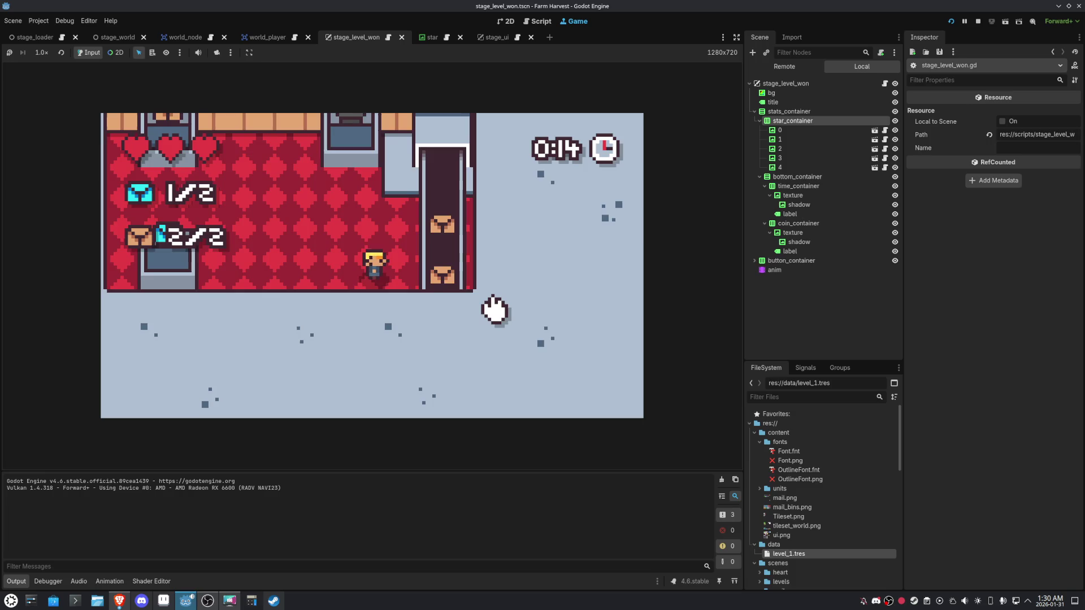
key("Right")
key("Down")
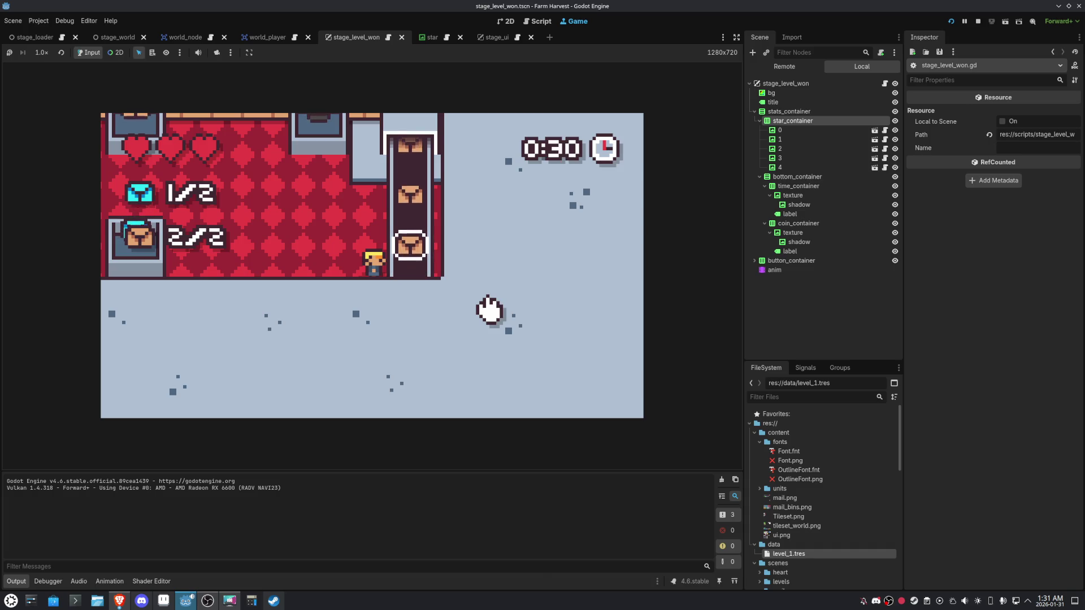
key("Up")
key("Left")
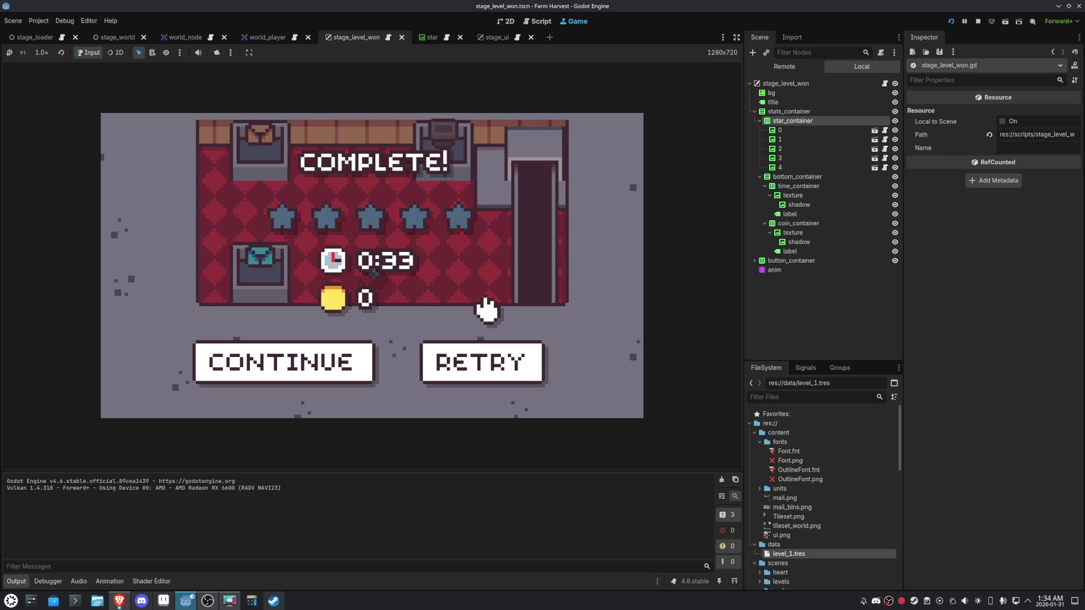
- Stop the game at the level-won screen with the toolbar's Stop button
left_click(978, 21)
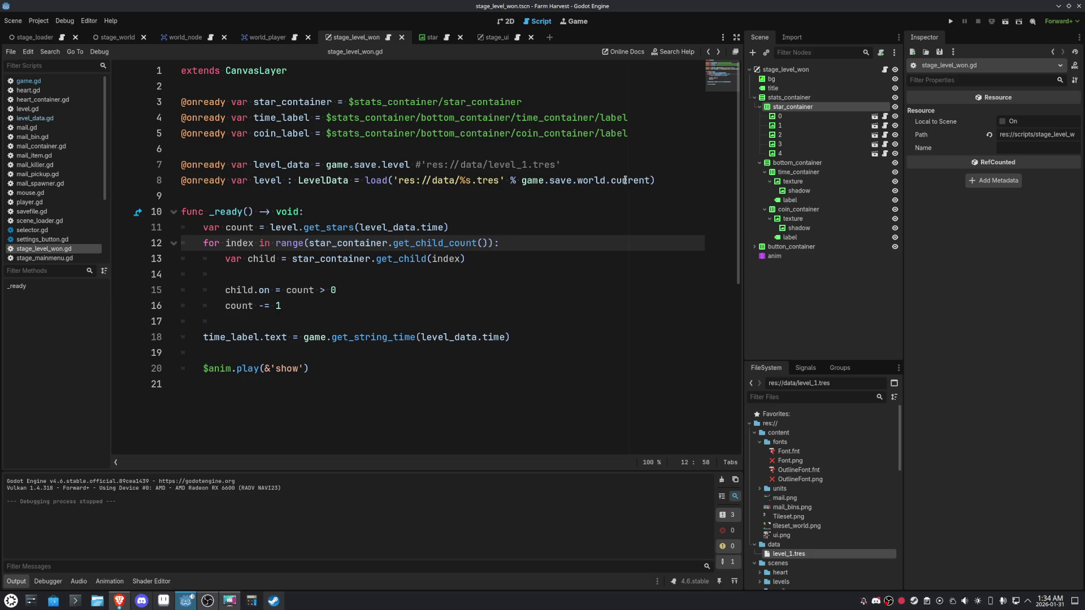
left_click_drag(606, 181, 523, 184)
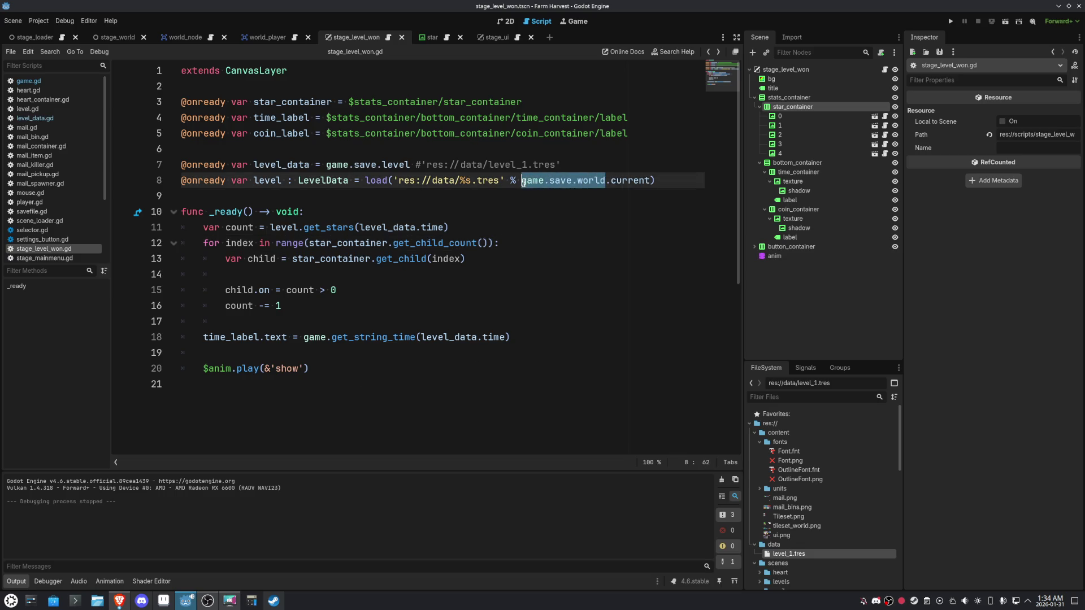
left_click(593, 165)
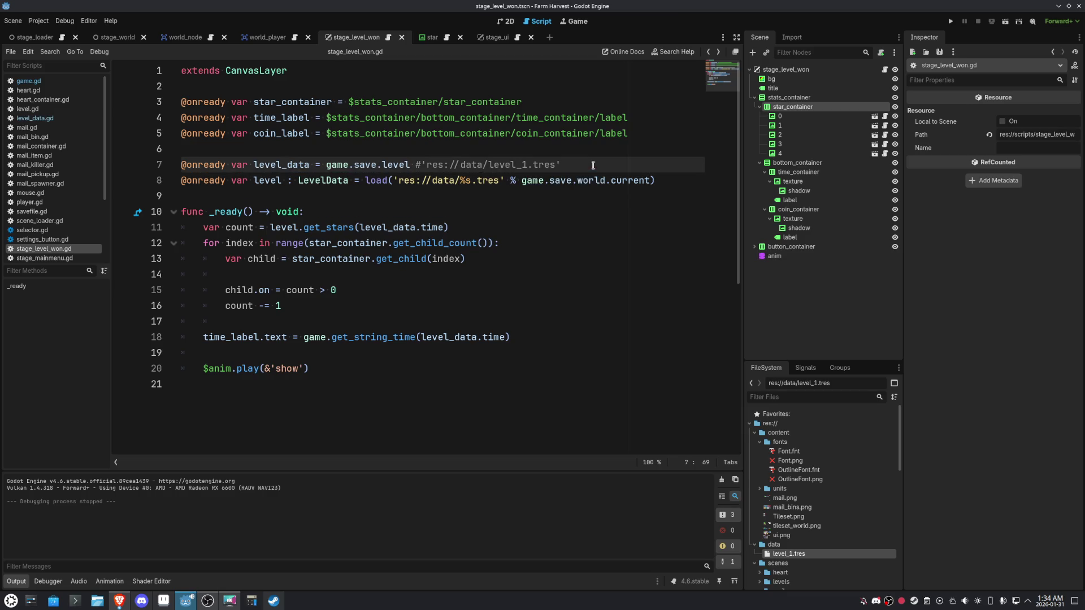
key("Return")
type("@onread v")
type("ar star")
key("BackSpace")
key("BackSpace")
key("BackSpace")
key("BackSpace")
key("BackSpace")
key("BackSpace")
type("y var world_data =")
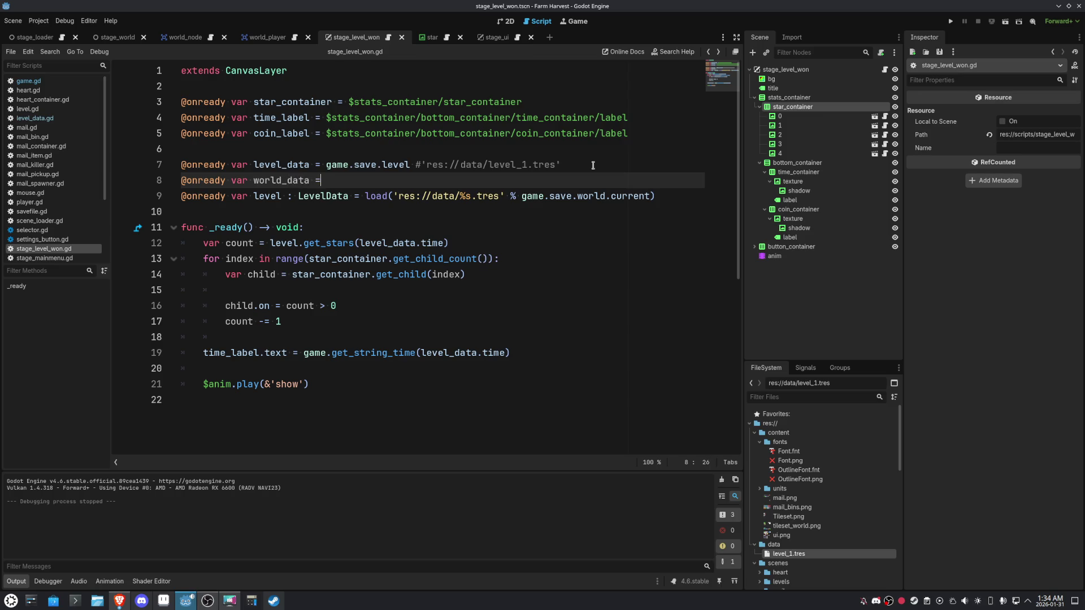
type(" game.save.world")
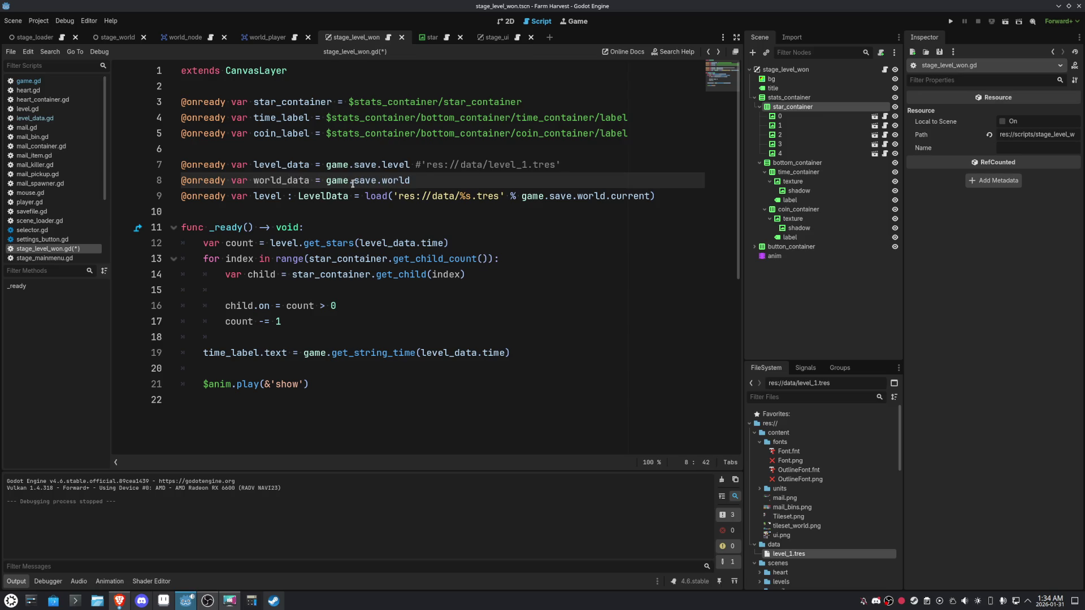
- Replace game.save.world on line 9 with world_data and delete the old level_1 comment
double_click(294, 181)
key("ctrl+c")
left_click_drag(607, 196, 521, 196)
key("ctrl+v")
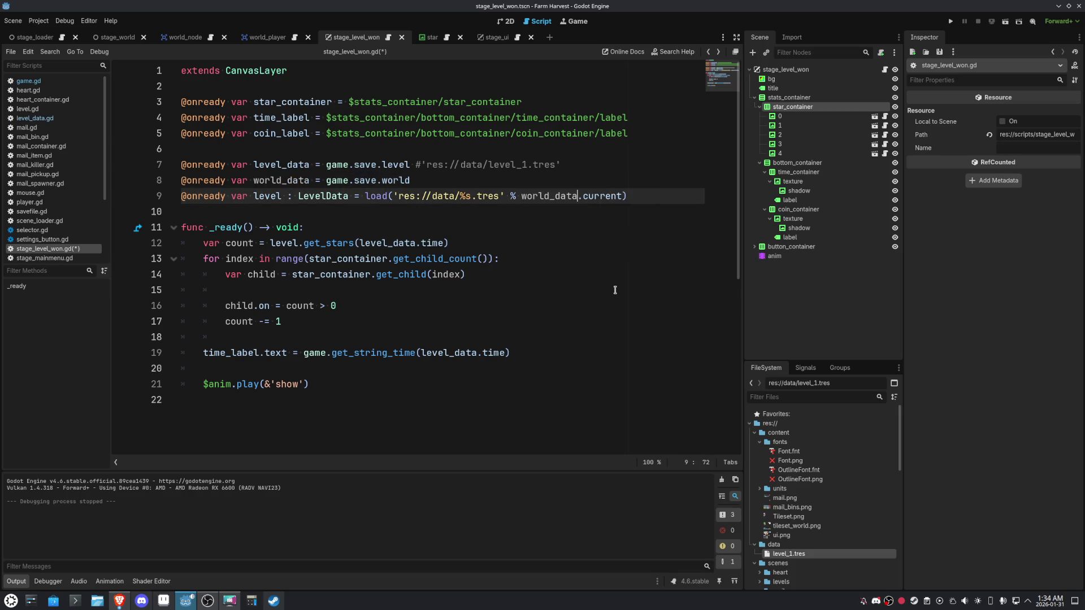
left_click(426, 174)
left_click_drag(414, 164, 572, 166)
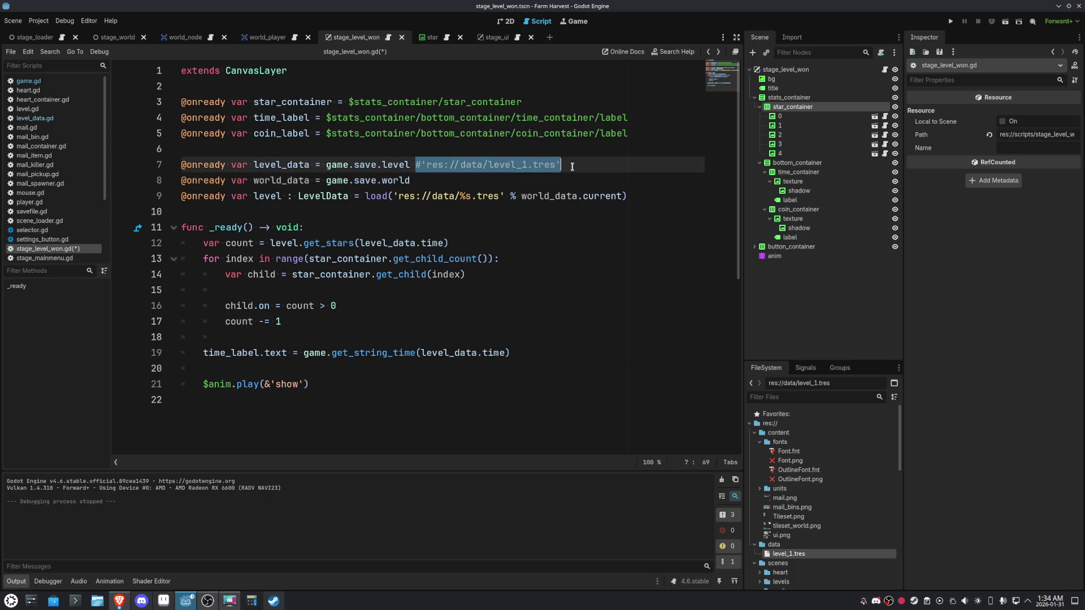
key("BackSpace")
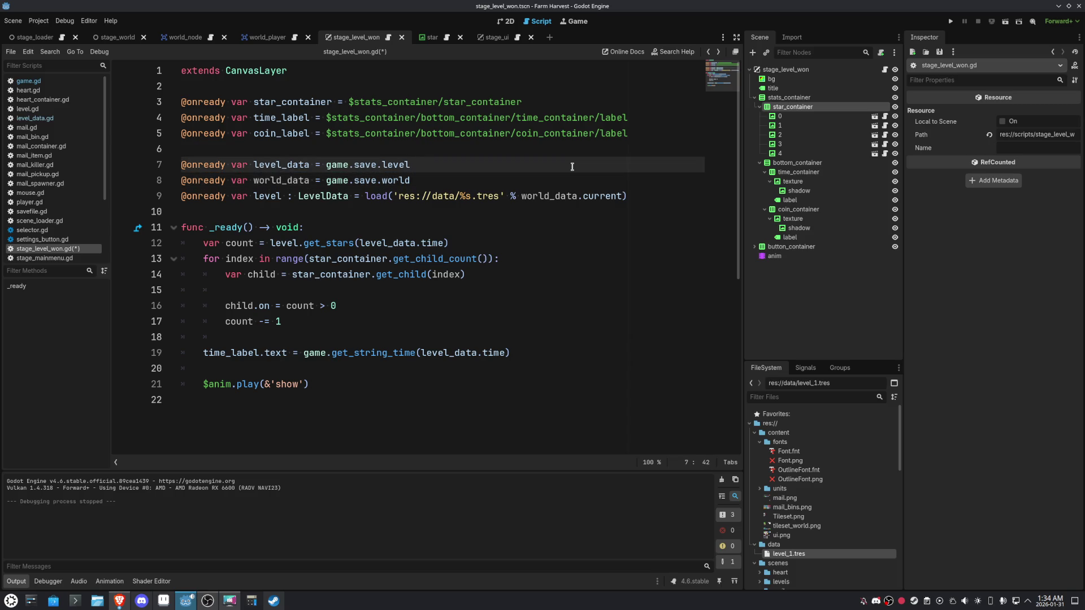
- Begin a new function line at the end of the script, then erase it
double_click(286, 182)
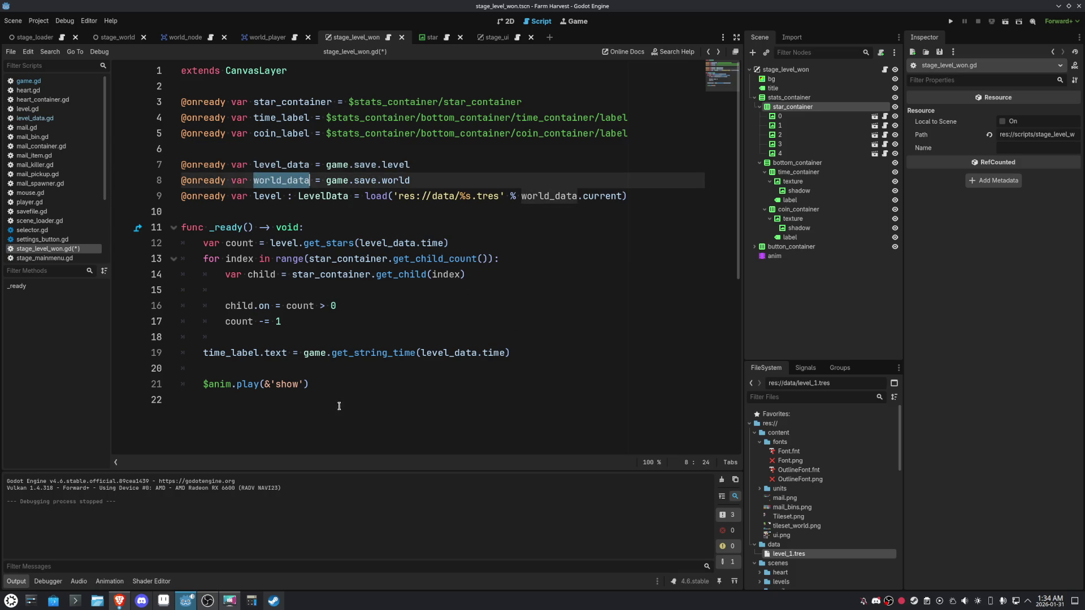
left_click(338, 396)
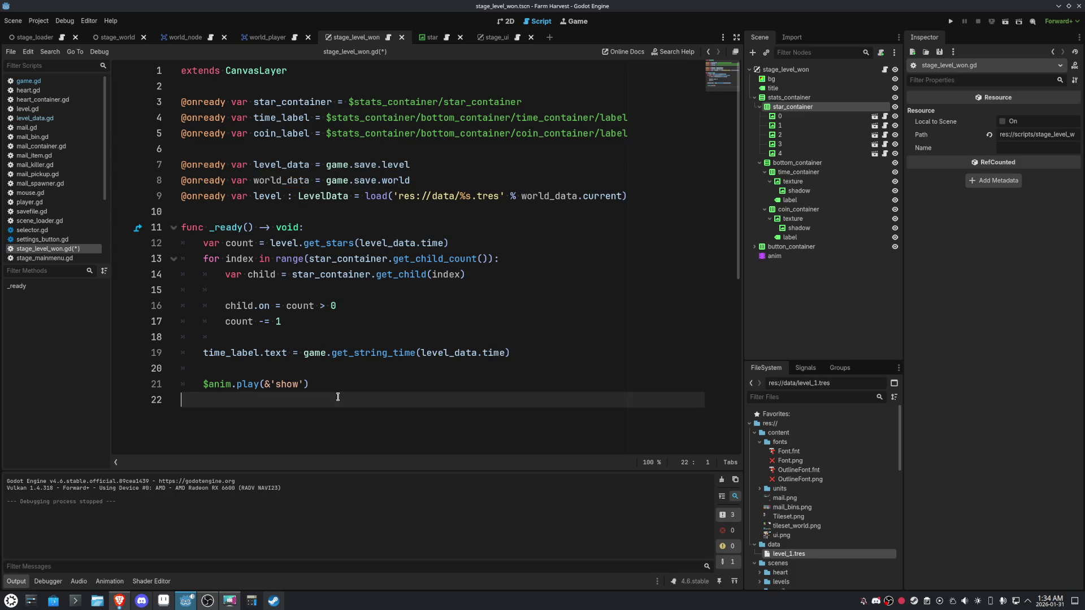
key("Return")
type("func )")
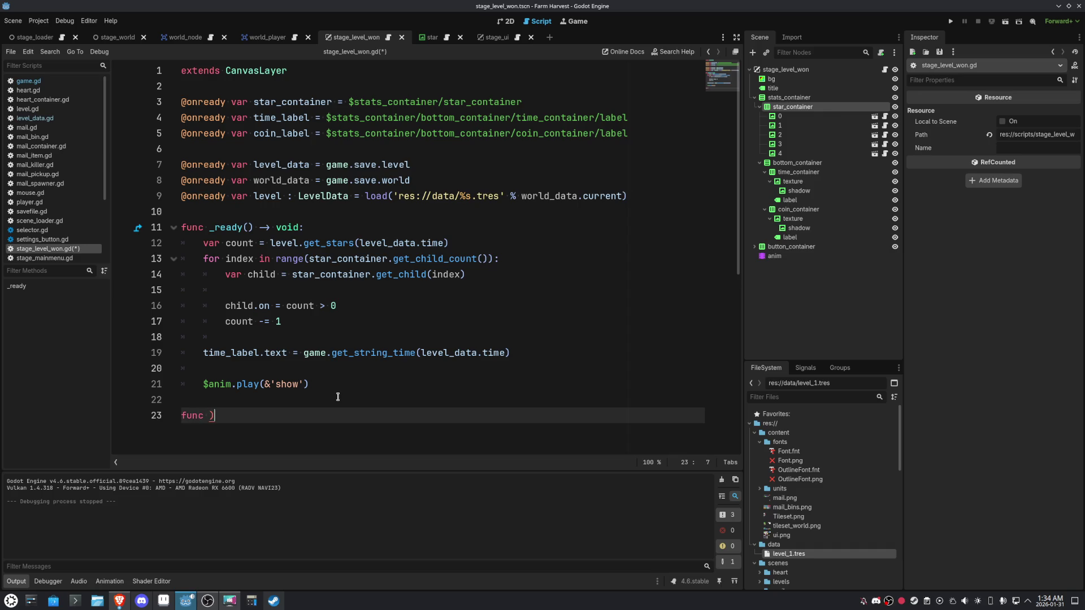
key("BackSpace")
key("BackSpace")
key("BackSpace")
- In the 2D view, select the CONTINUE button and pick its pressed() signal under Node > Signals
left_click(504, 22)
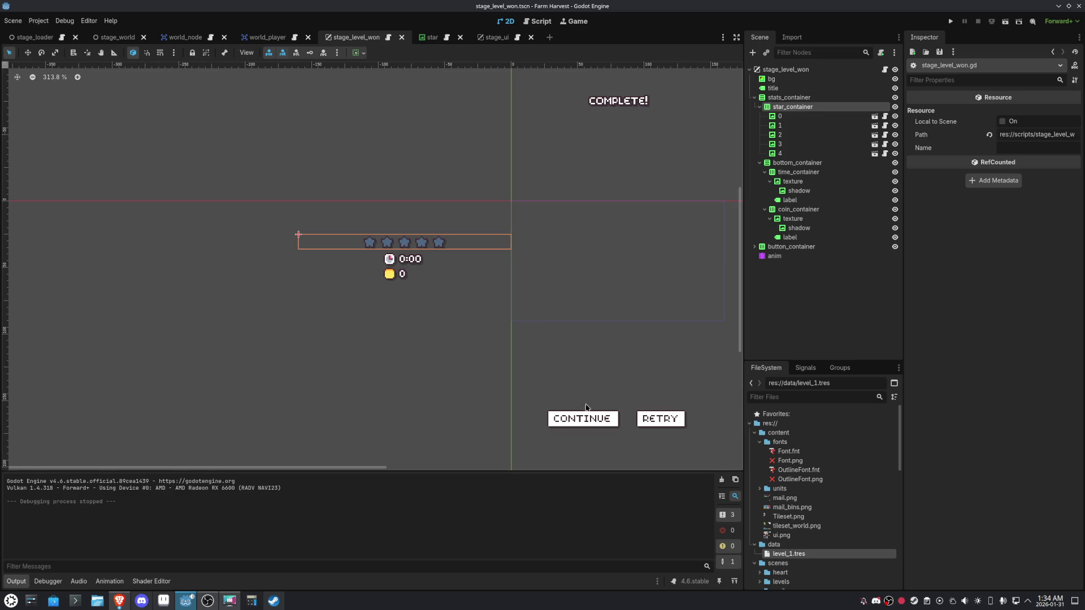
left_click(578, 418)
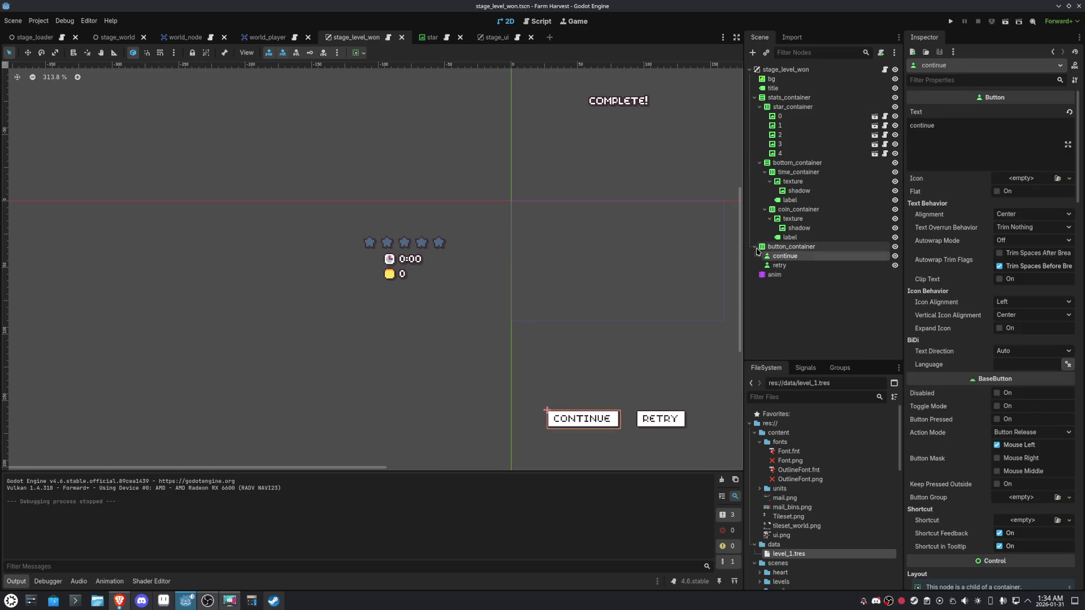
left_click(801, 368)
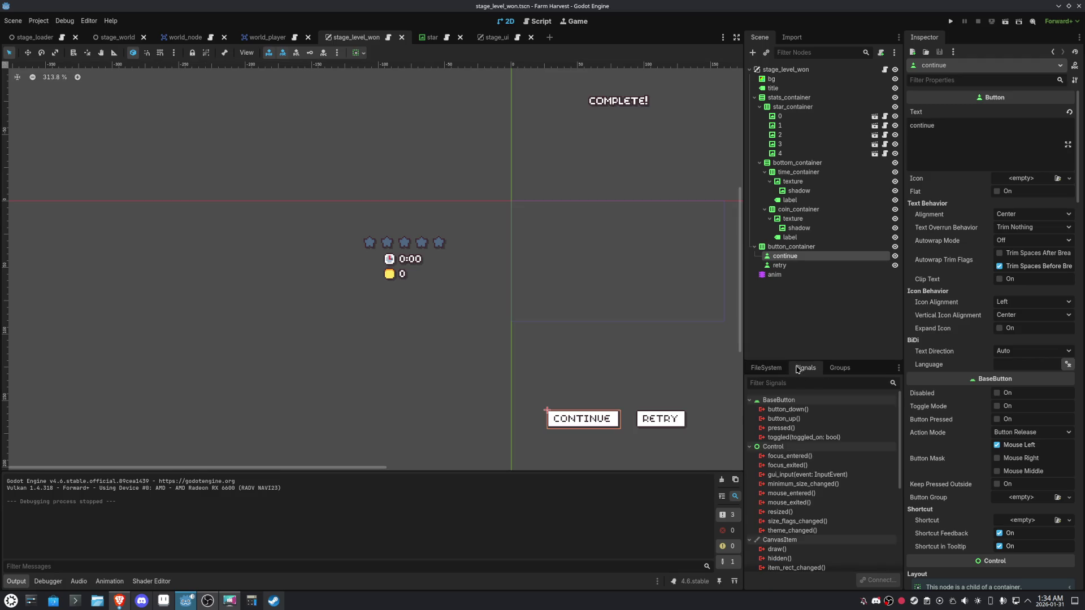
left_click(785, 428)
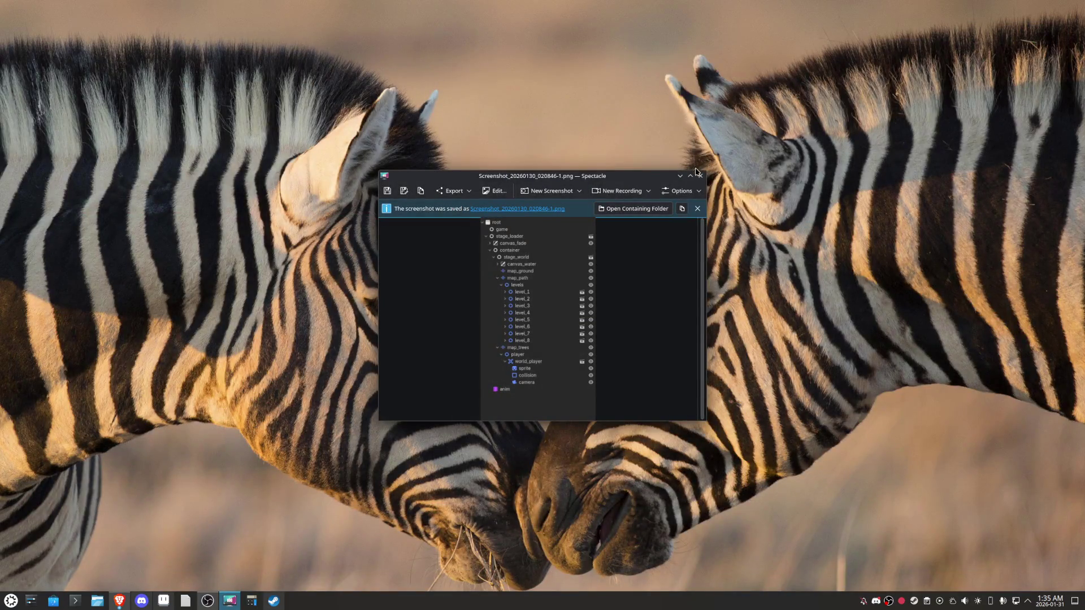
- Close the Spectacle window, relaunch Godot and reopen the Farm Harvest project
left_click(700, 176)
left_click(187, 602)
double_click(417, 188)
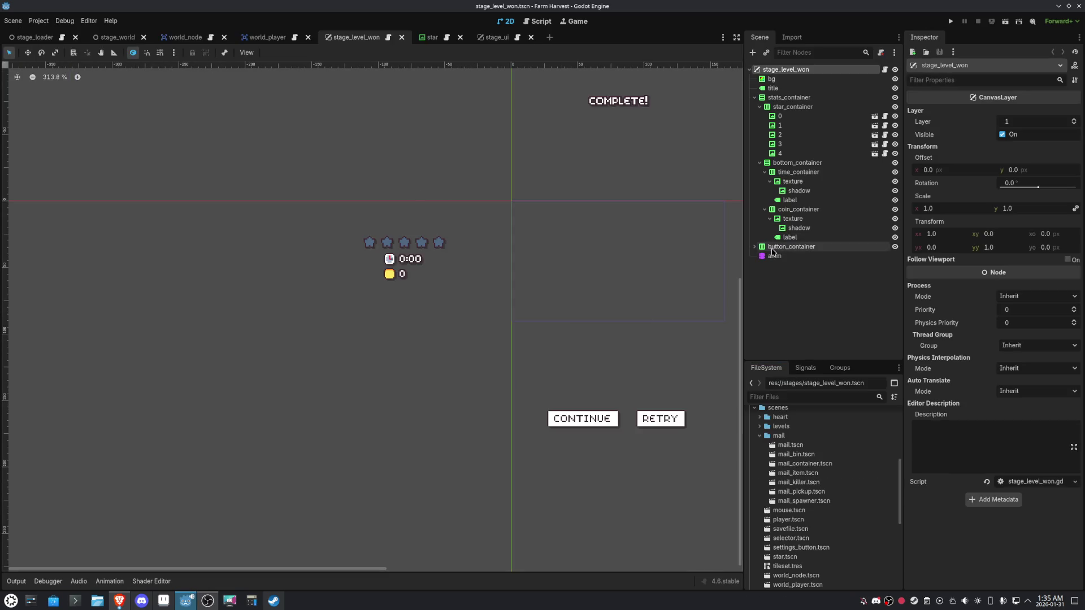
- Connect the continue button's pressed() signal to a new _on_continue_pressed function
left_click(611, 426)
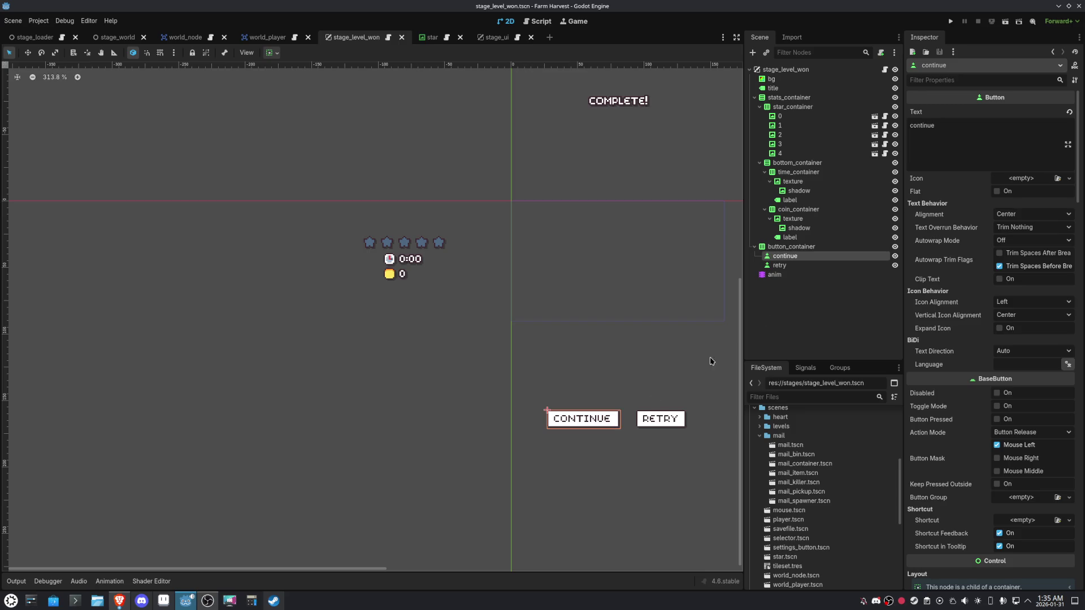
left_click(805, 367)
double_click(781, 428)
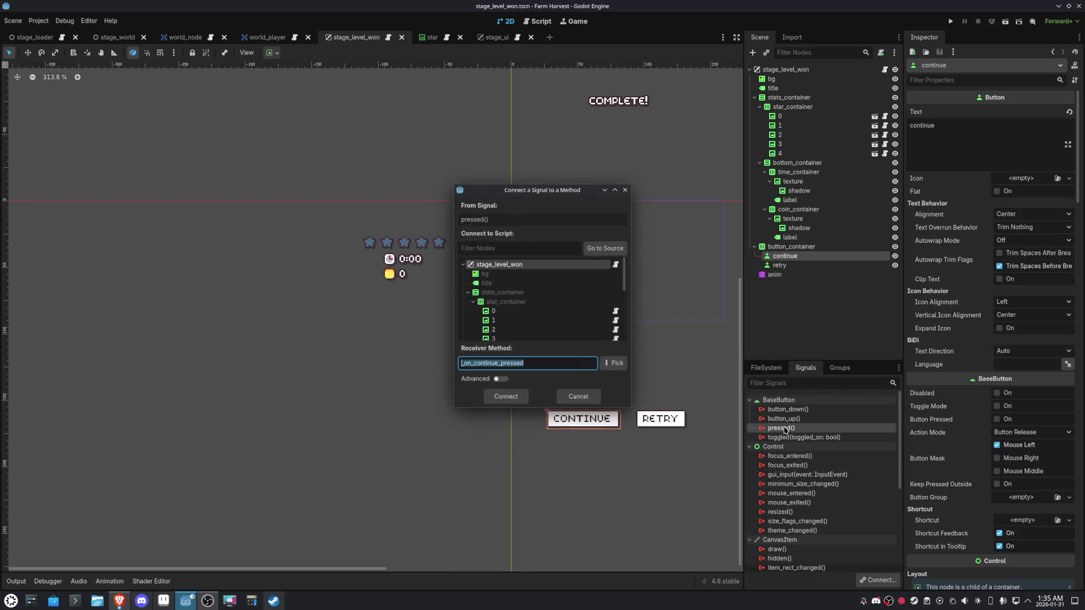
left_click(486, 399)
scroll(418, 361, "up", 5)
left_click_drag(405, 346, 242, 353)
scroll(378, 357, "up", 3)
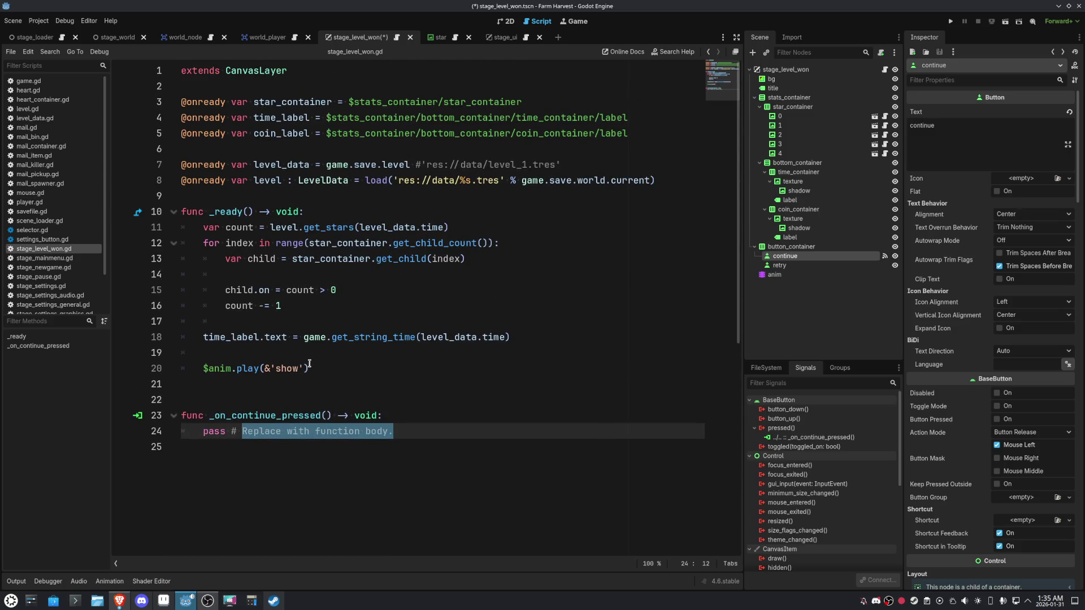
left_click(317, 377)
key("BackSpace")
left_click(413, 416)
key("ctrl+shift+Left")
key("ctrl+shift+Left")
key("ctrl+shift+Left")
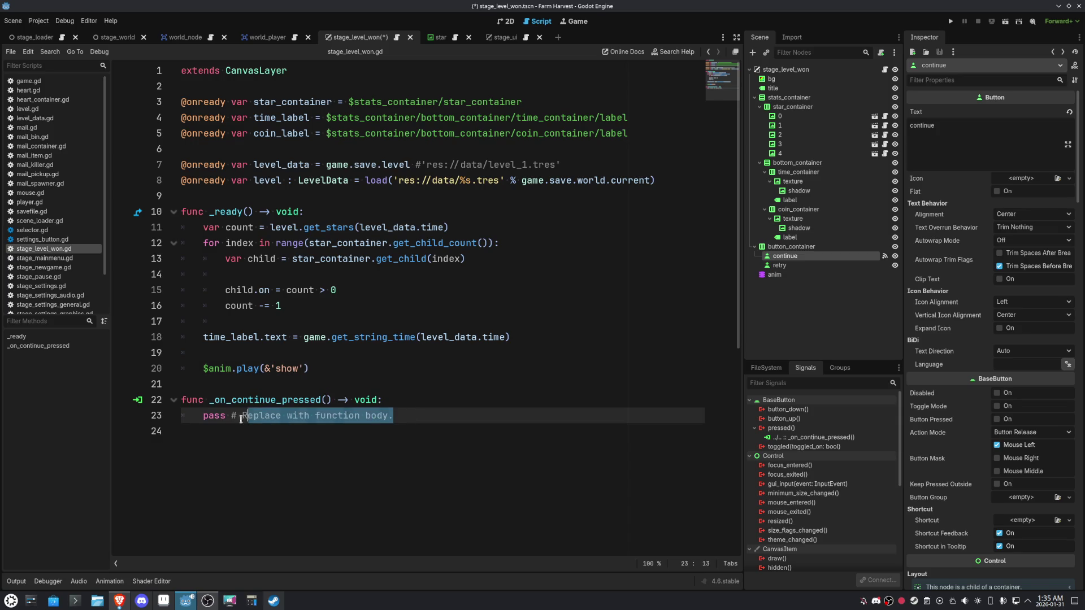
type("if")
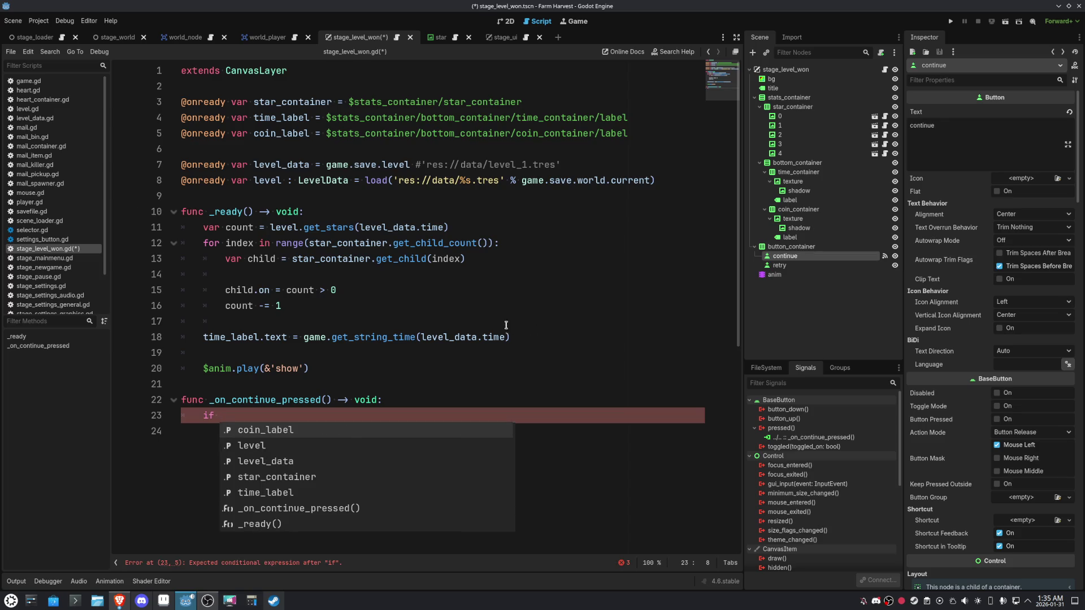
key("Escape")
left_click(654, 139)
key("Return")
type("@")
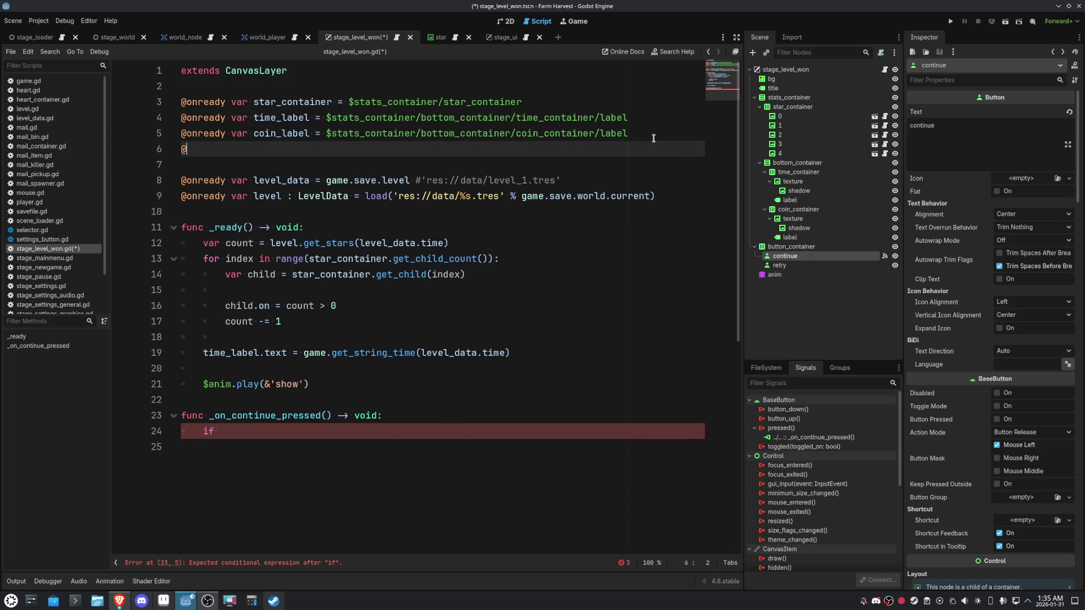
type("onready var anim ")
type("- ")
type("= $anim")
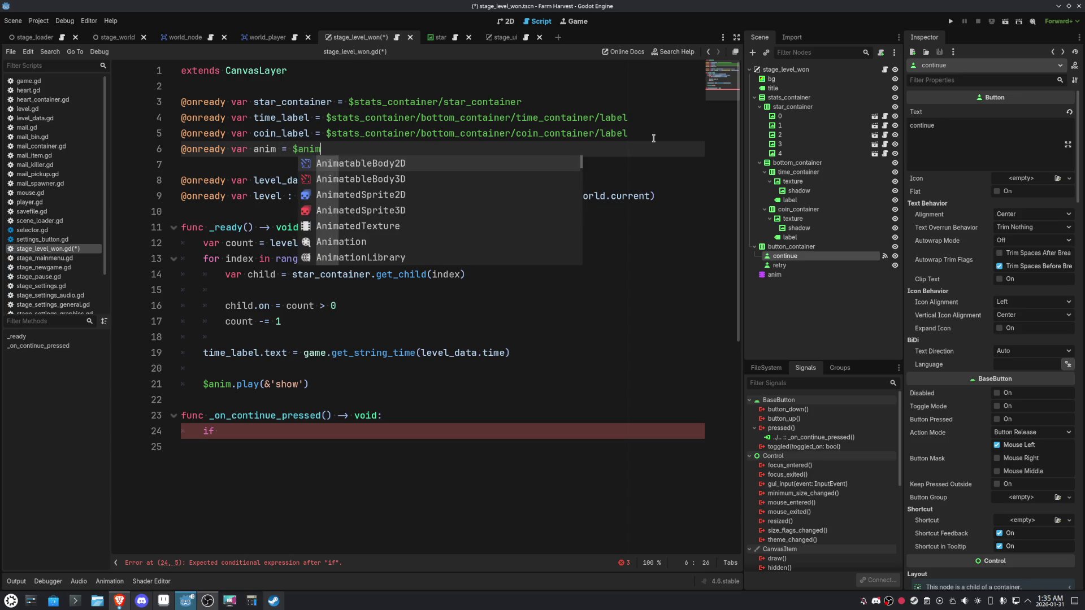
key("Escape")
double_click(265, 149)
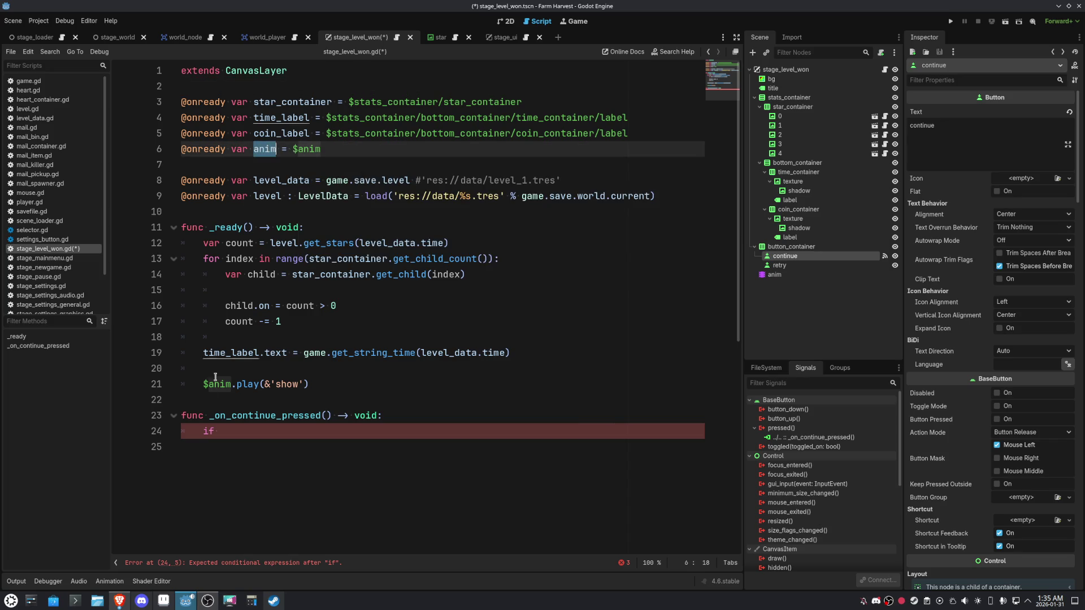
left_click(204, 384)
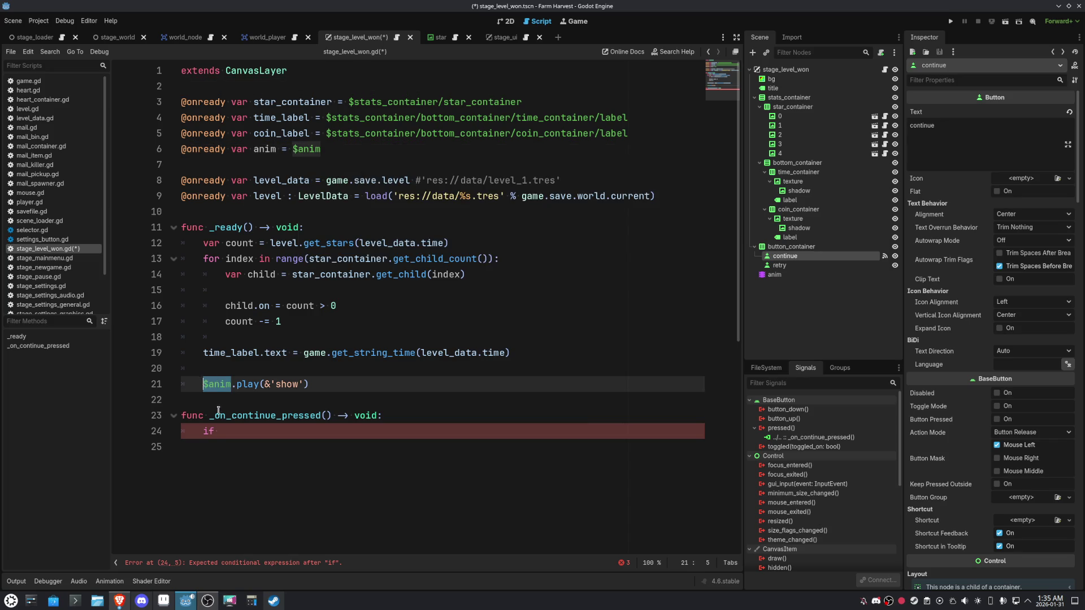
key("Delete")
left_click(231, 431)
- Write 'if anim.is_playing(): return', anim.play_backwards(&'show') and await anim.animation_finished
type("anim.")
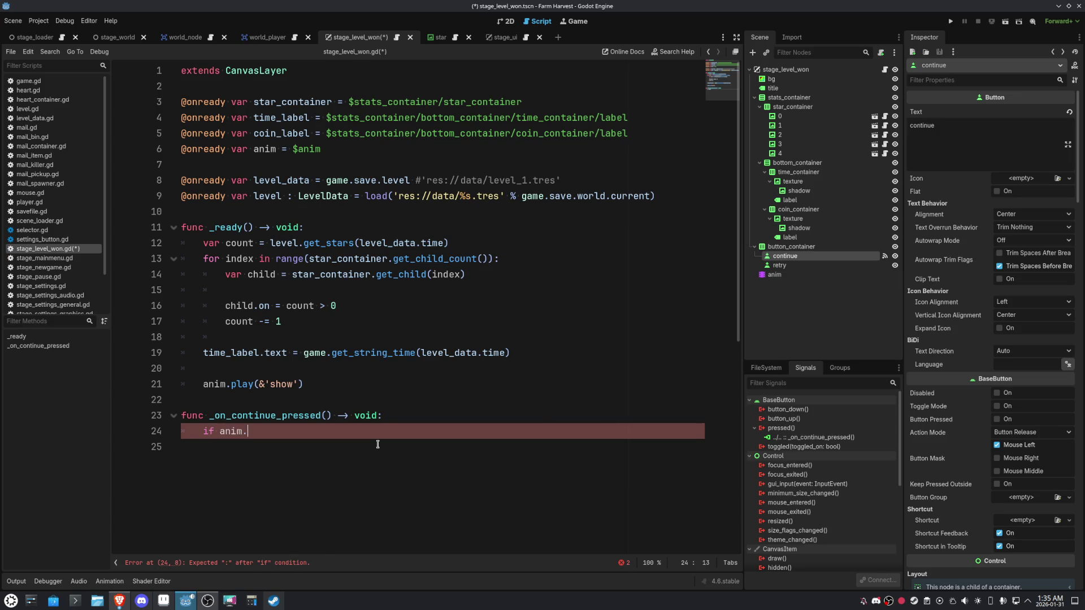
type("is_pl")
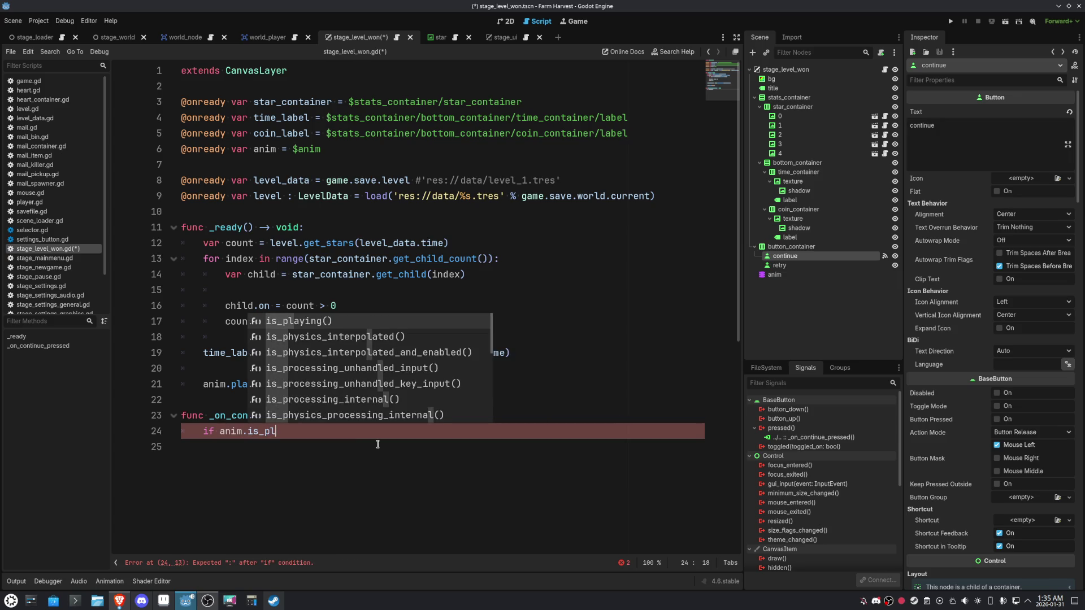
key("Return")
type(": return")
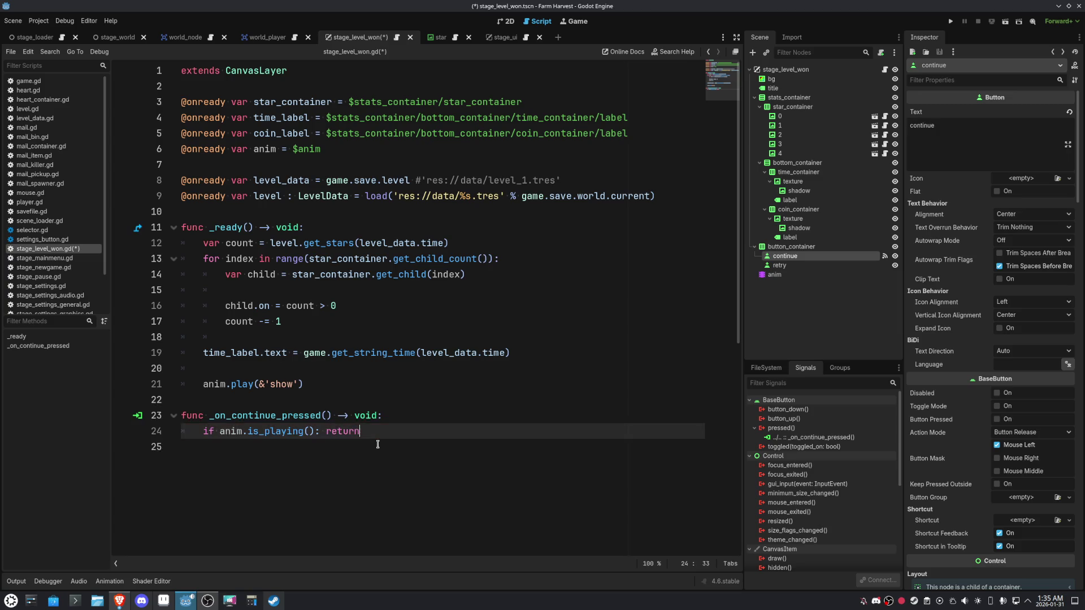
key("Return")
key("Return")
type("anim.pl")
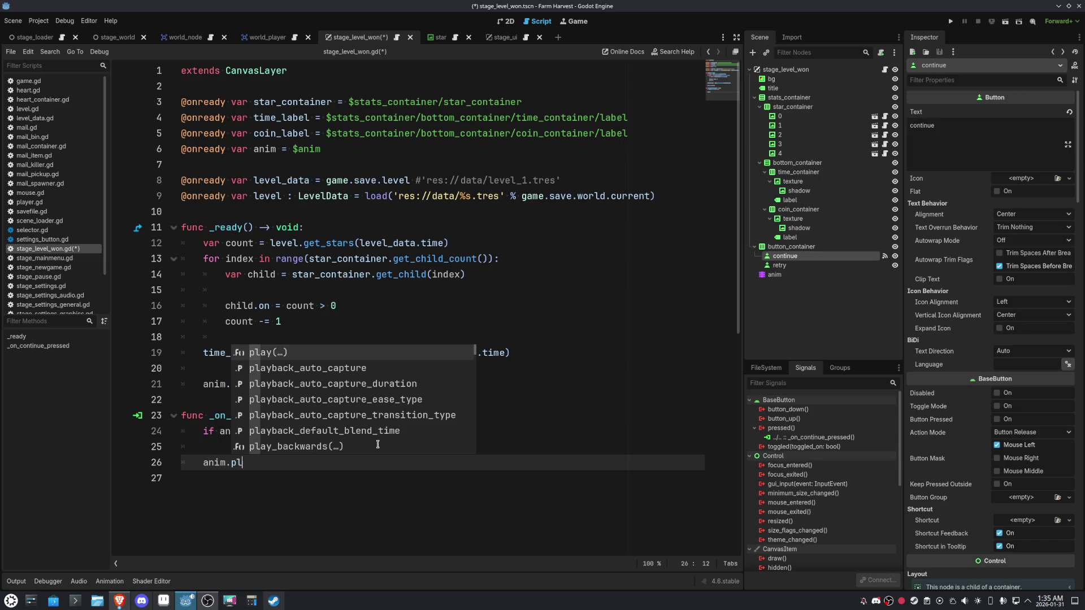
key("Down")
key("Down")
key("Down")
key("Return")
key("Return")
key("End")
type("t anim.")
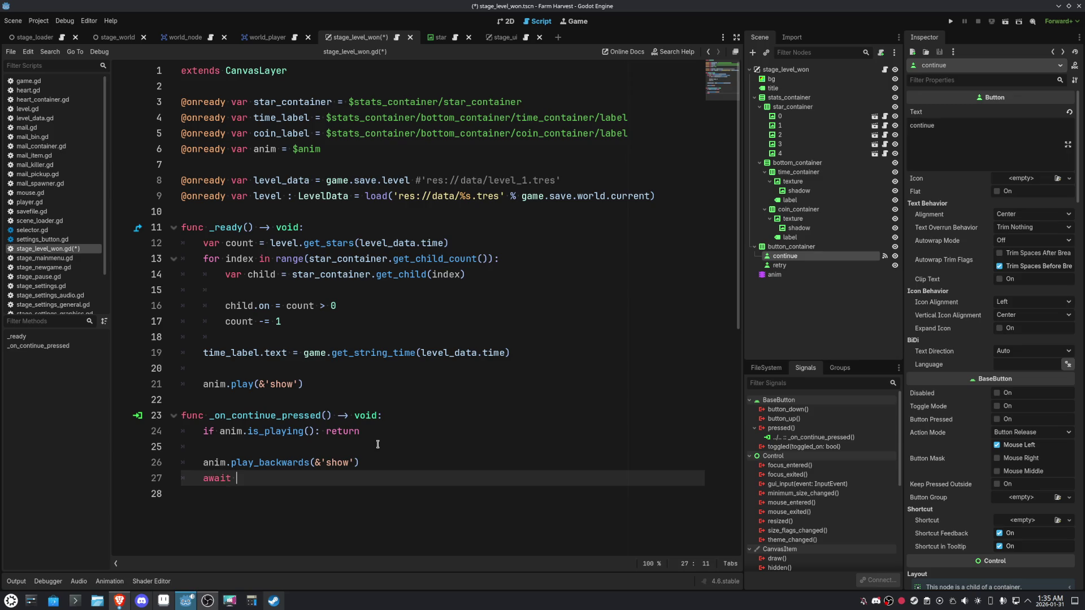
type("anim.")
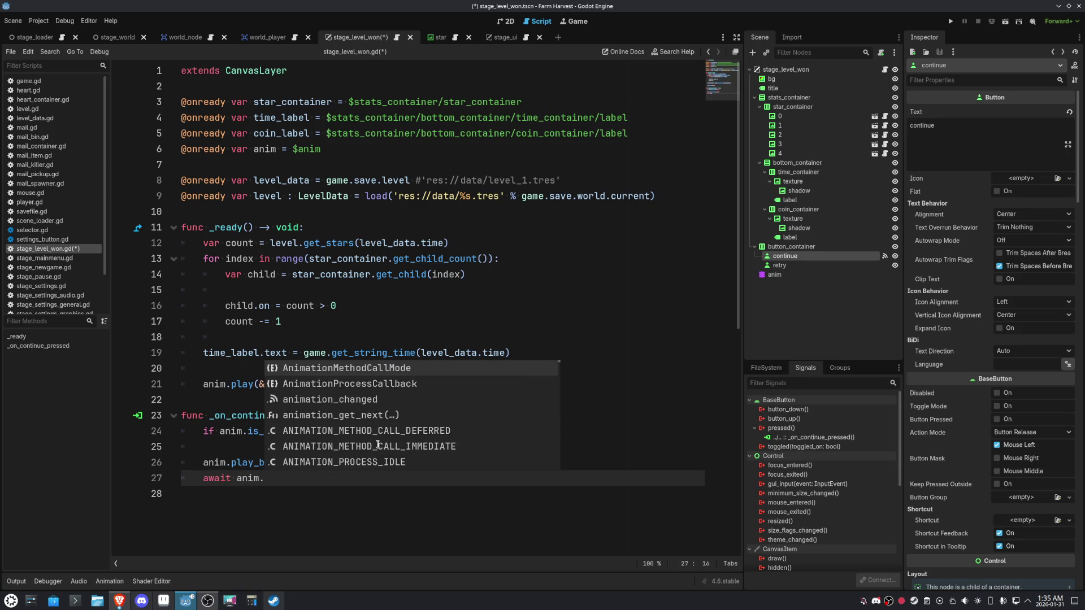
key("Down")
key("Down")
key("Down")
key("Return")
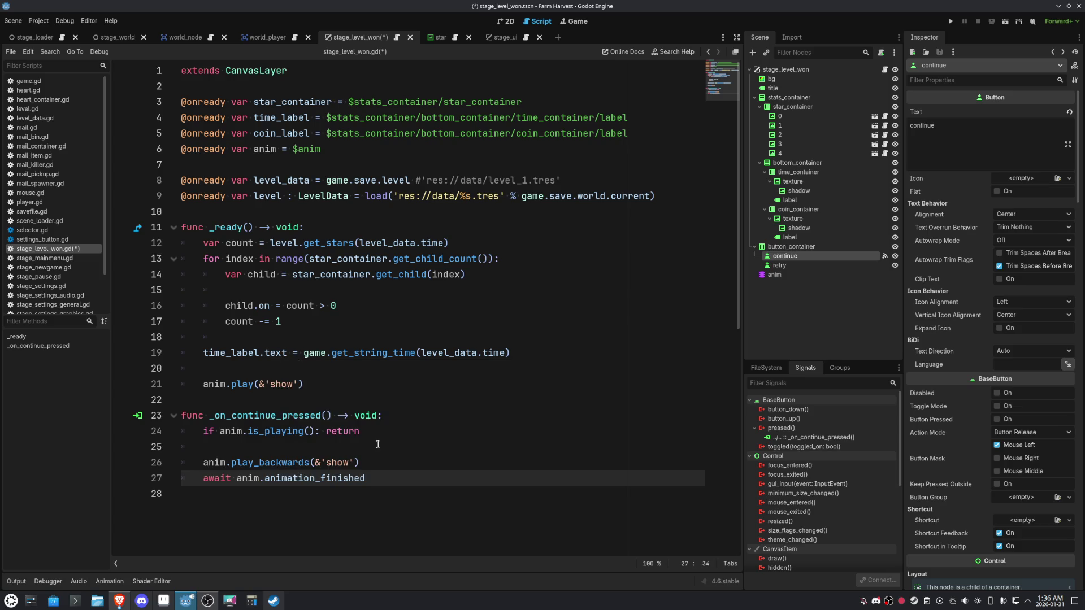
- Add a queue_free() line below the await, then delete it again
key("Return")
key("Return")
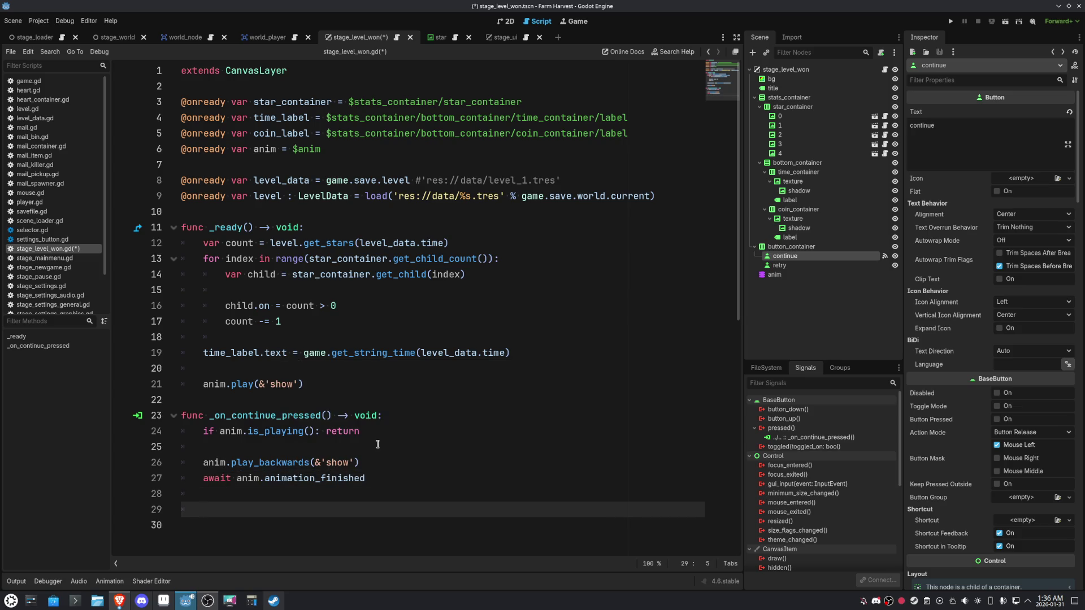
type("queue_free(")
key("Up")
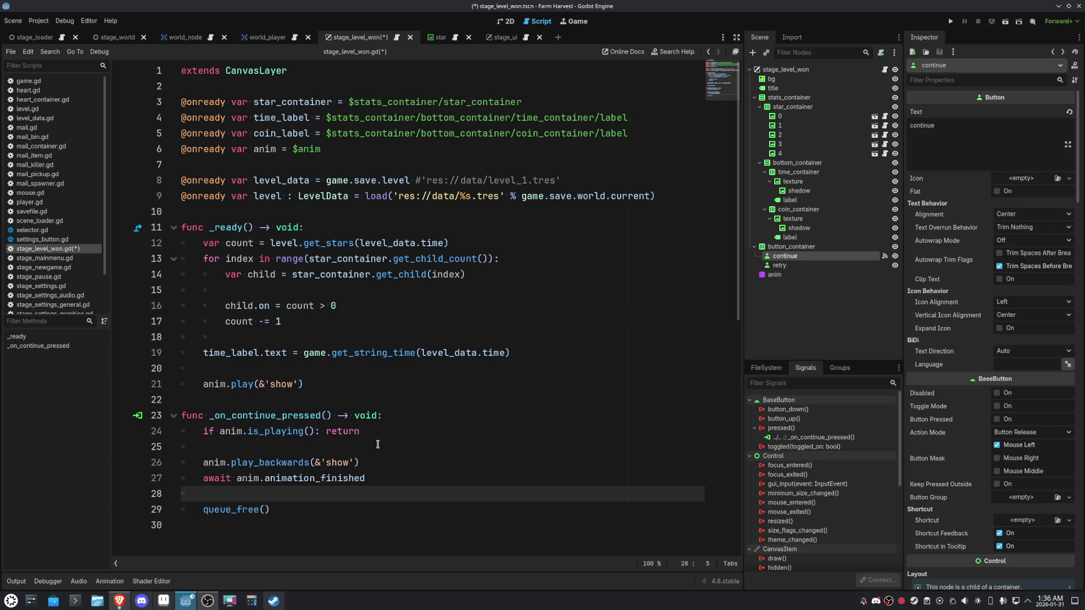
key("Down")
key("End")
key("shift+Home")
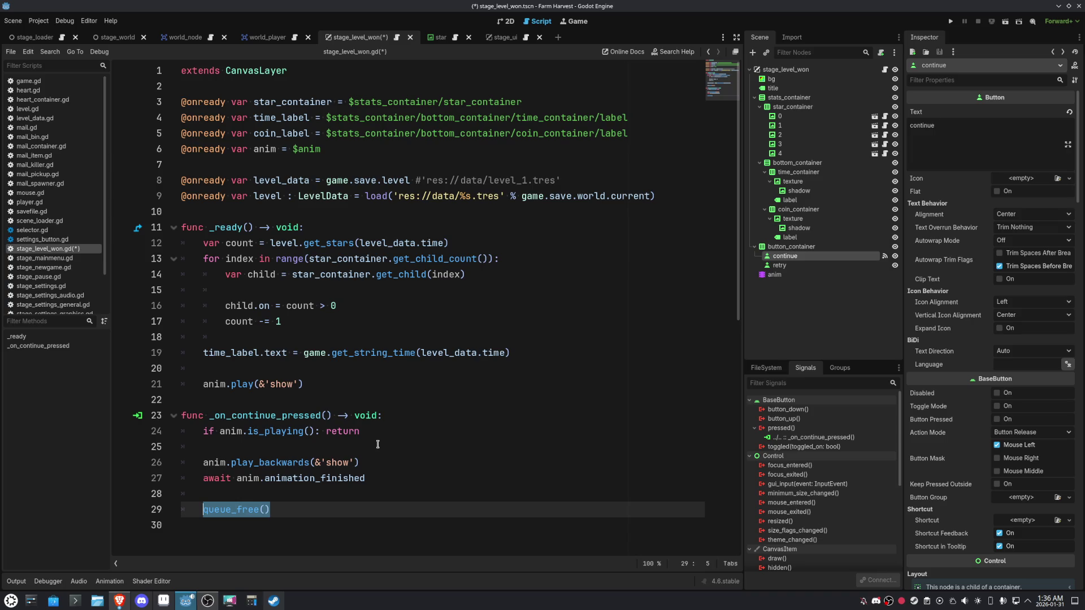
key("BackSpace")
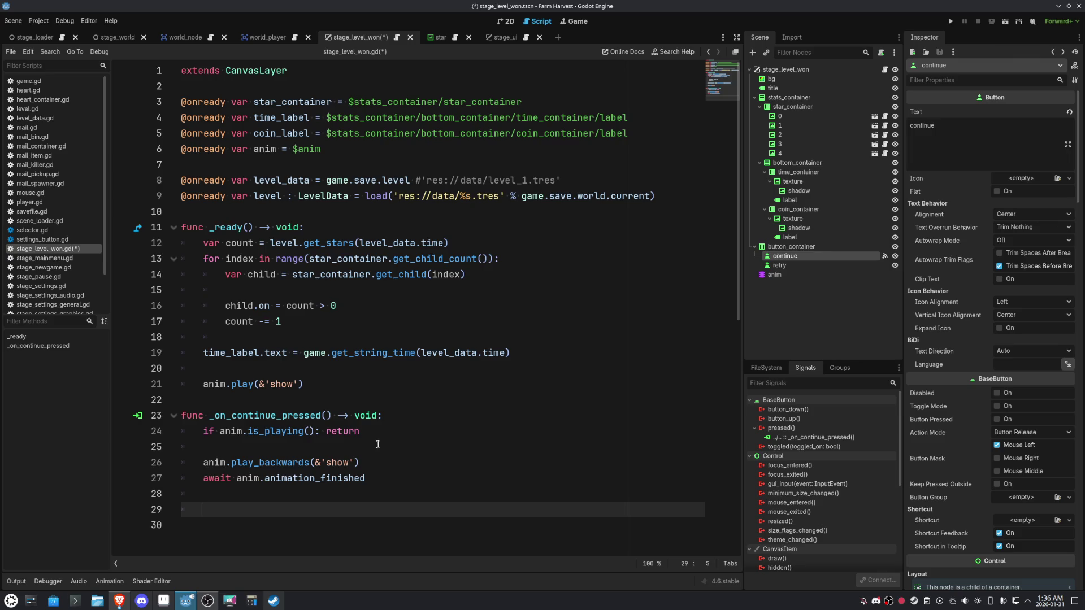
- Look through the world_node and world_player scripts for the change_stage call on lines 88–89
left_click(190, 39)
scroll(333, 350, "down", 18)
scroll(387, 417, "up", 4)
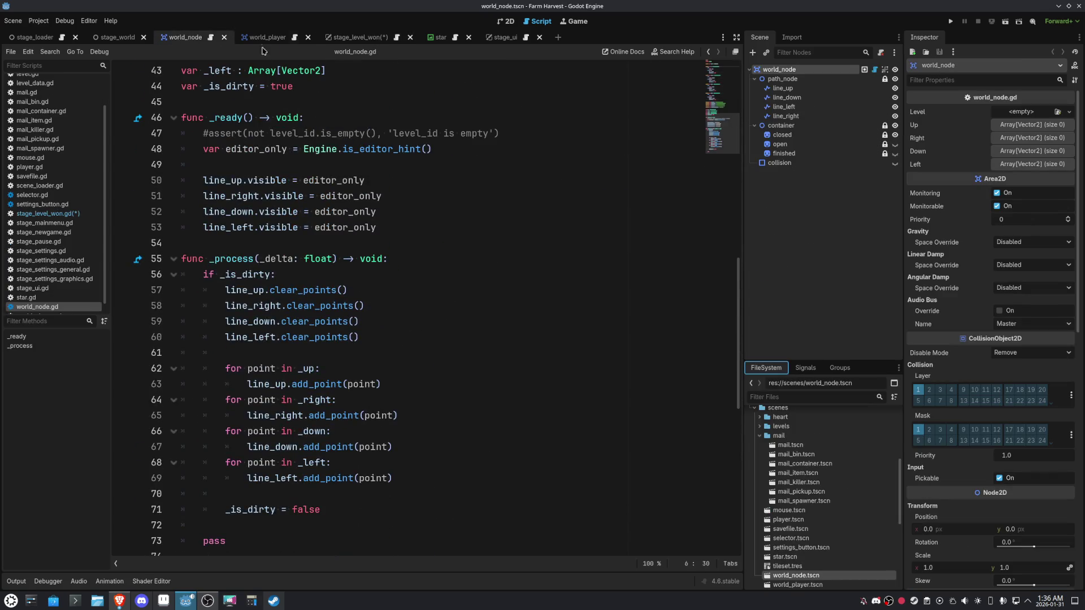
left_click(266, 38)
scroll(436, 381, "down", 6)
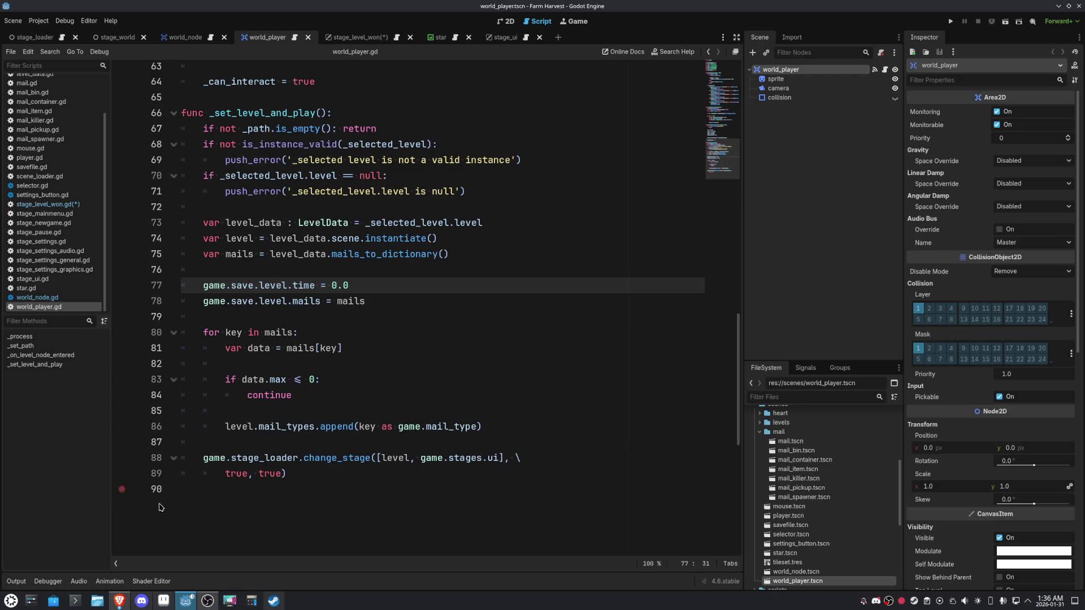
left_click_drag(289, 474, 204, 456)
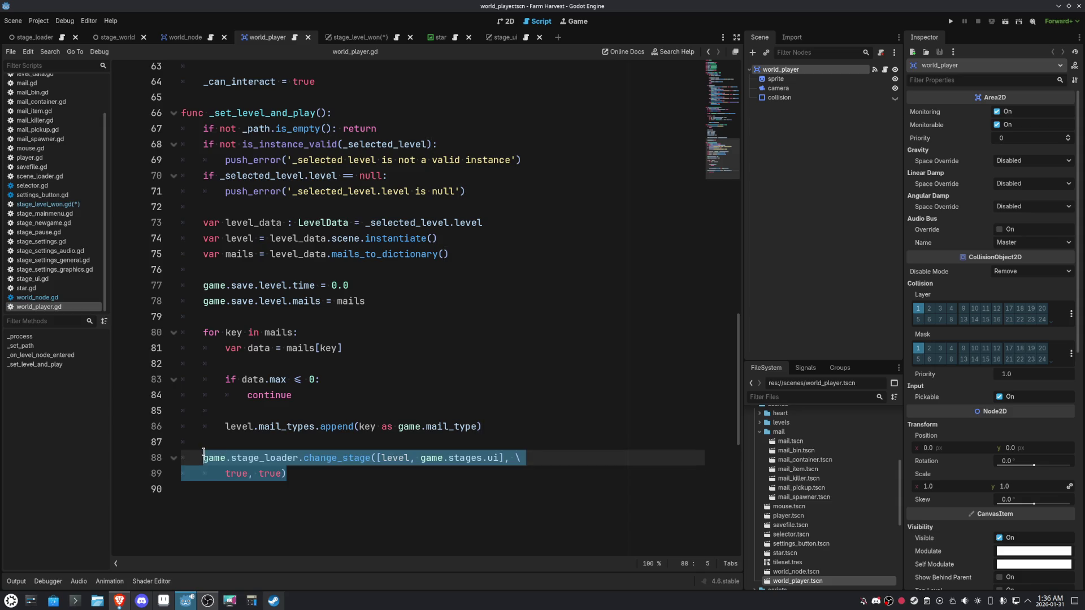
left_click(708, 53)
left_click(709, 53)
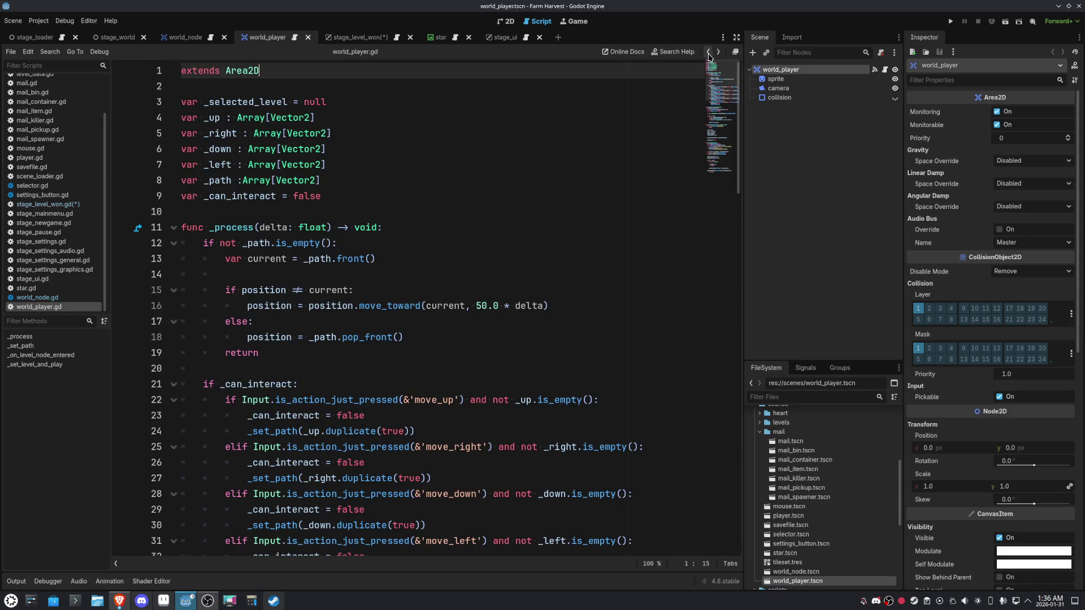
left_click(709, 53)
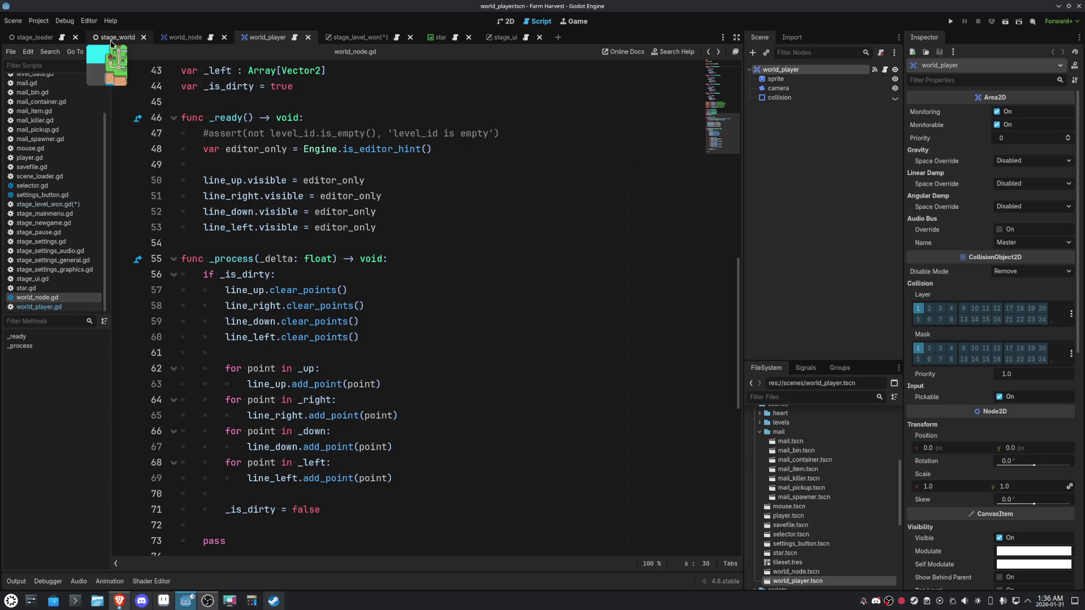
- Copy the change_stage call from the stage_loader script and return to stage_level_won
left_click(112, 40)
left_click(33, 37)
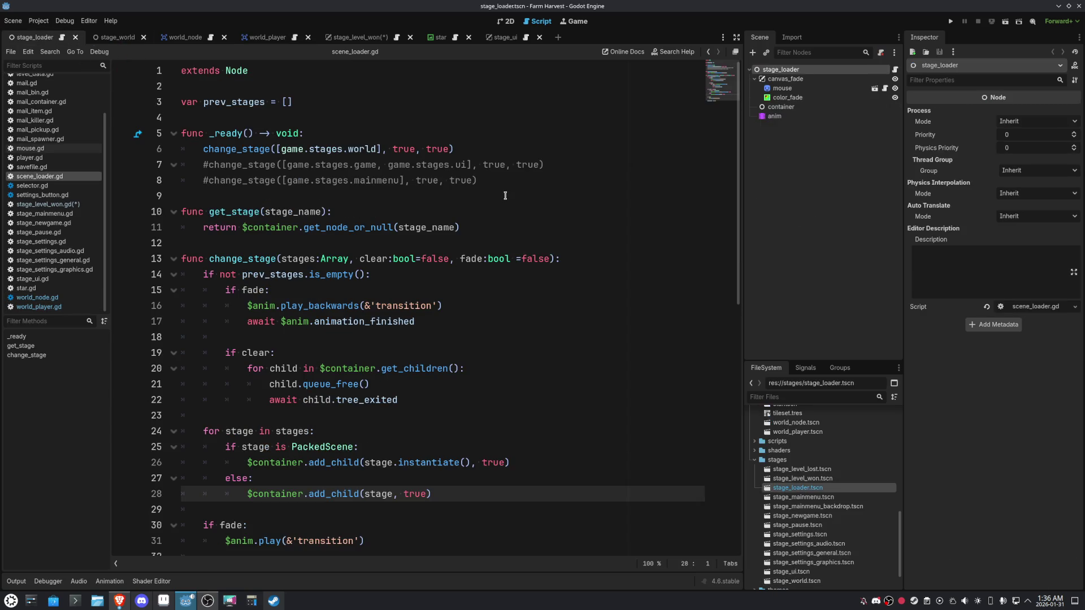
left_click(458, 154)
key("shift+Home")
key("ctrl+c")
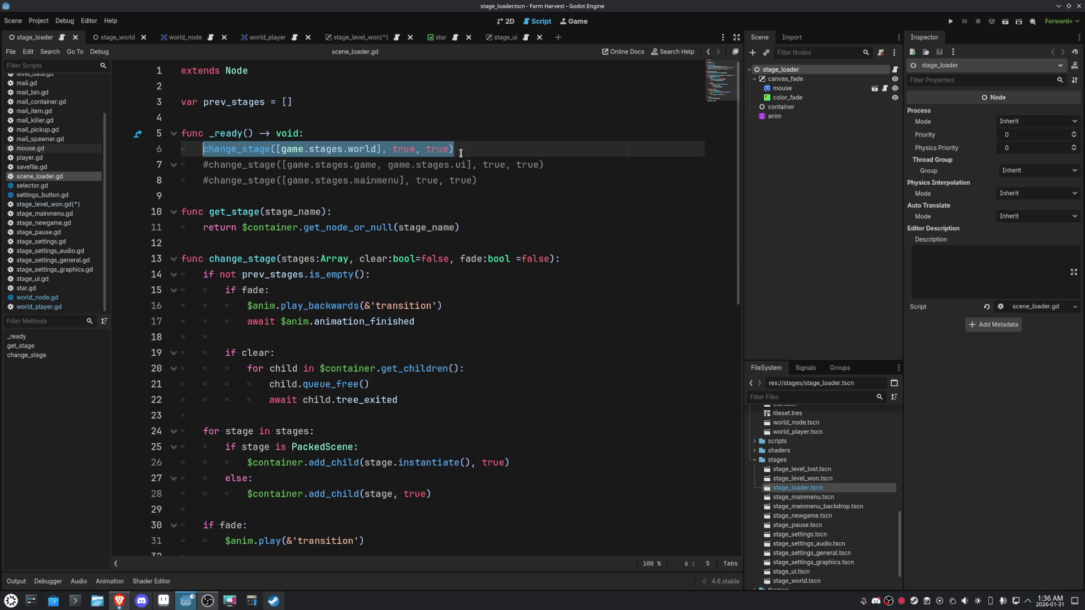
left_click(352, 37)
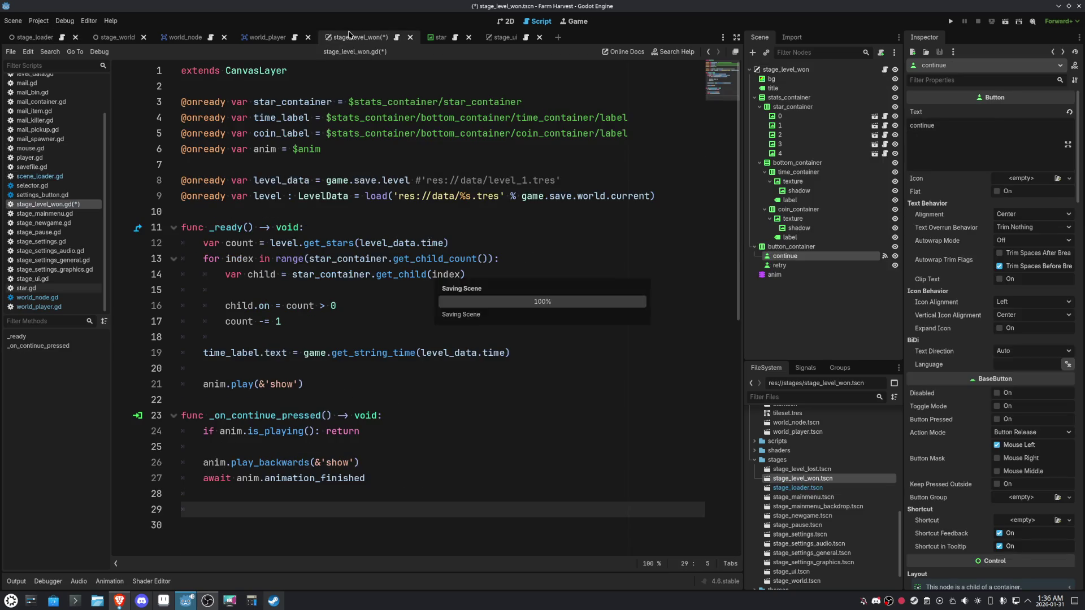
- Paste the call on line 29 as game.stage_loader.change_stage([game.stages.world], true, true) and save
key("ctrl+v")
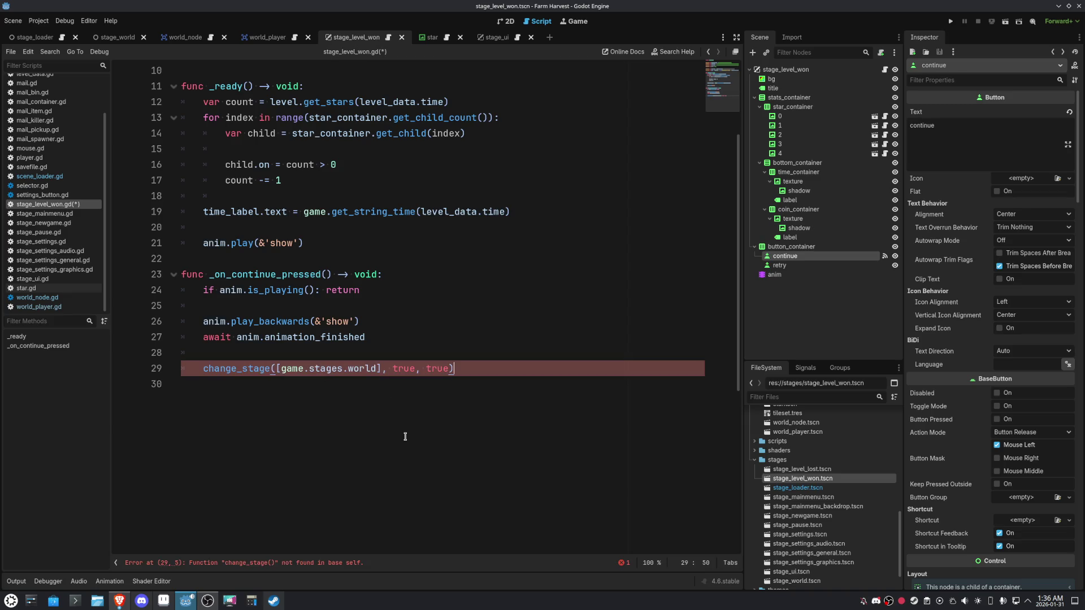
key("Home")
type("game.sta")
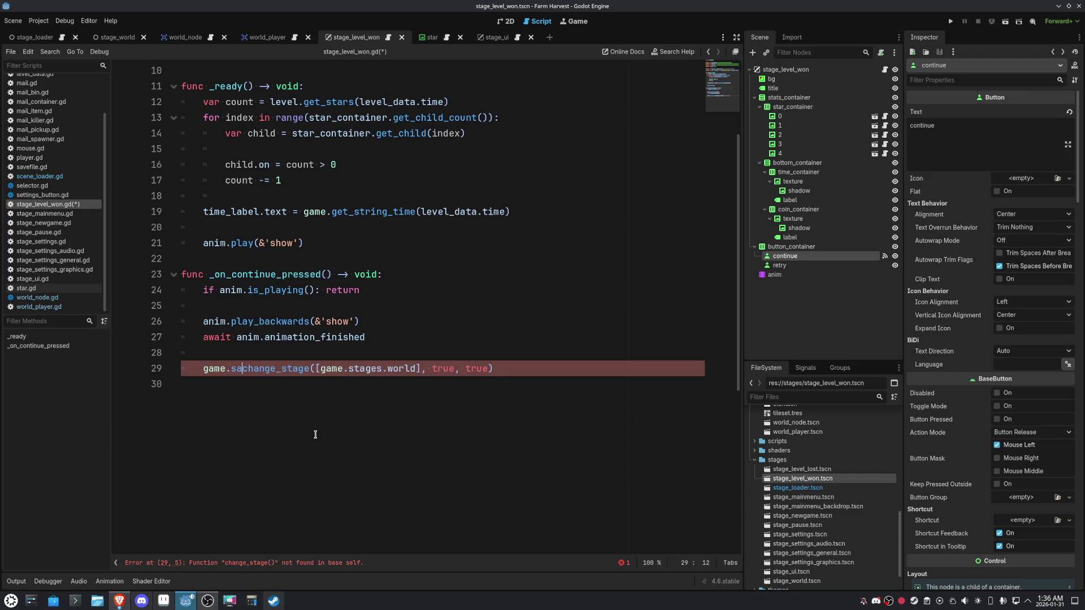
type("ge")
key("Down")
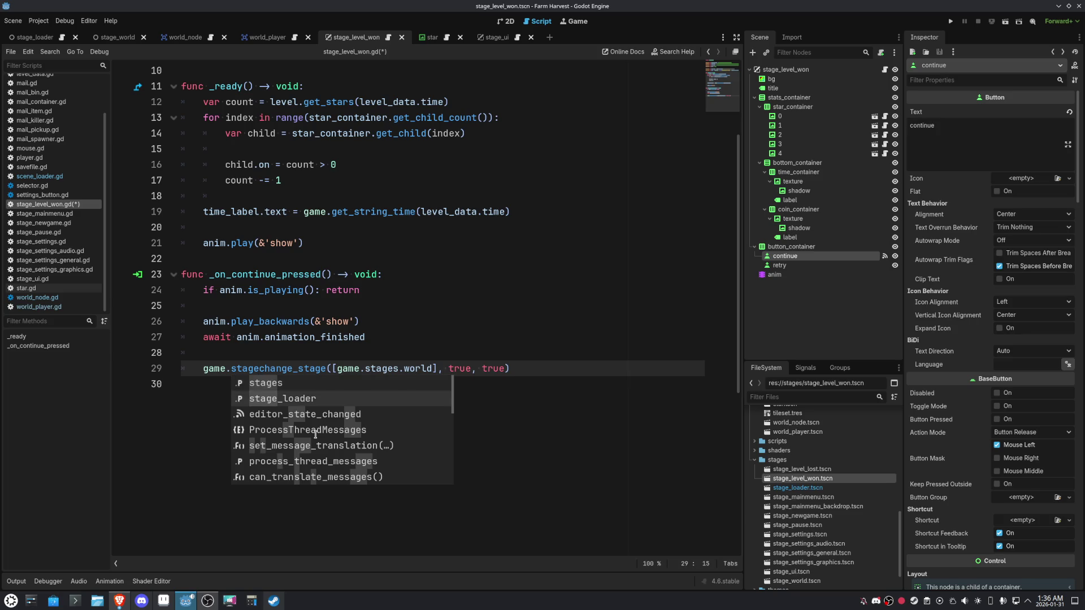
key("Tab")
type(".change_stage")
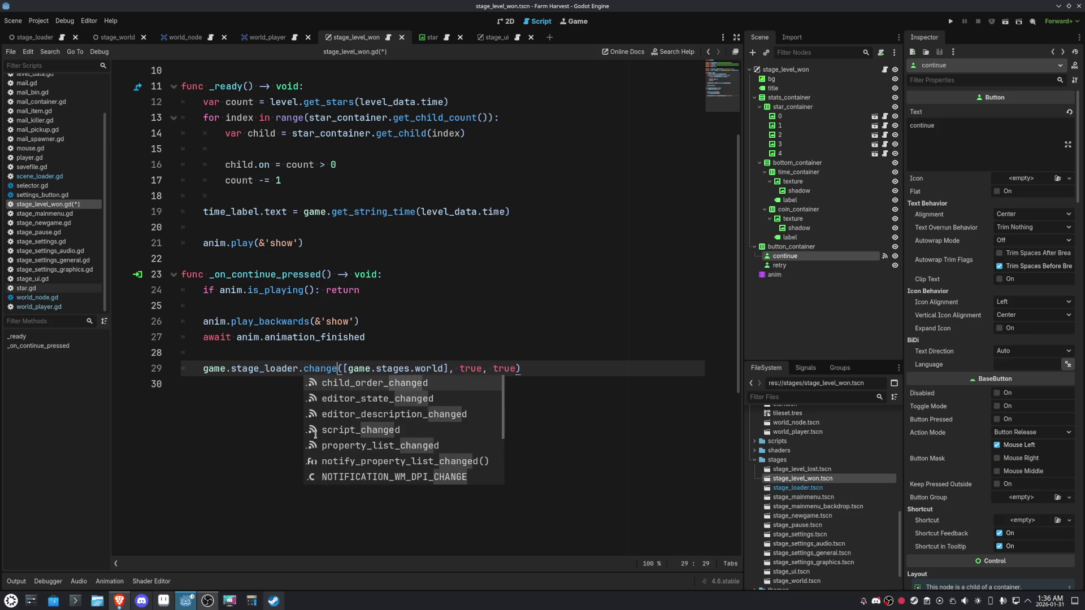
key("Down")
key("ctrl+s")
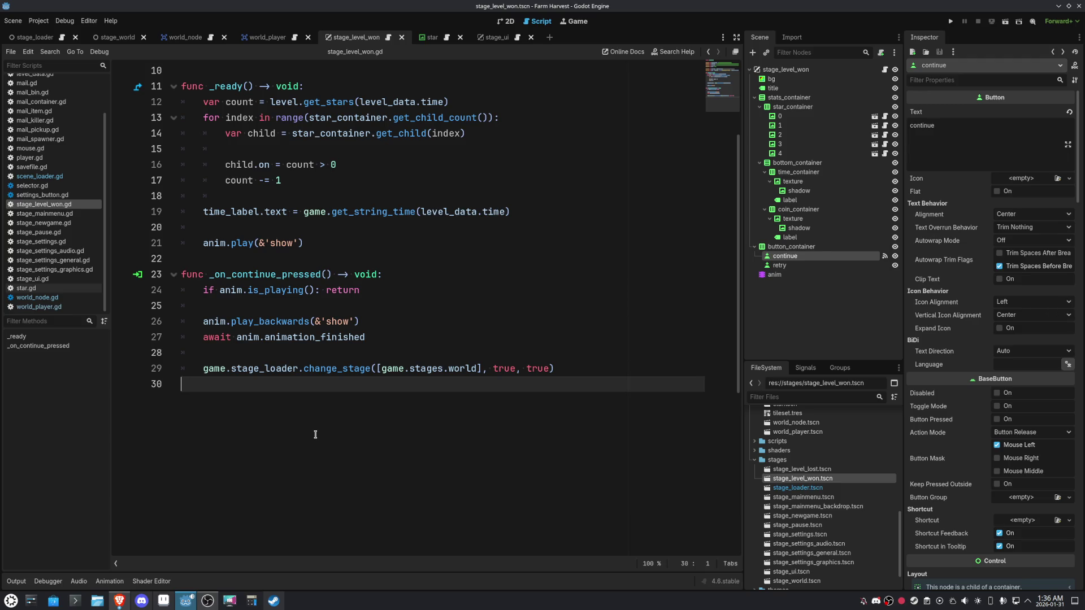
left_click(270, 369)
key("super")
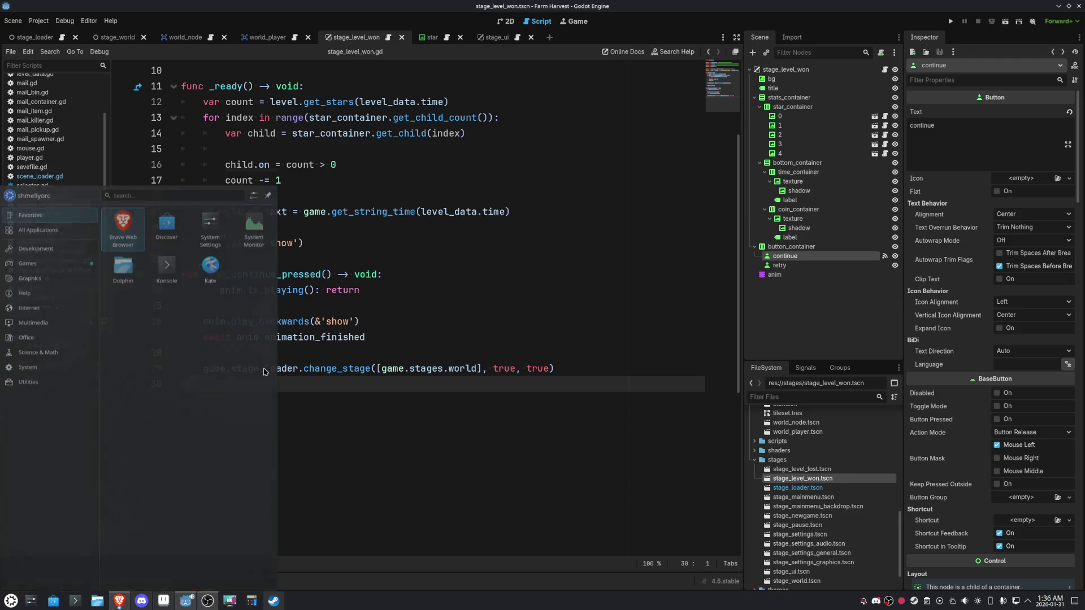
- Inspect the stage_loader definition and save data in game.gd, then return to stage_level_won.gd below change_stage
key("super")
left_click(270, 368, "ctrl")
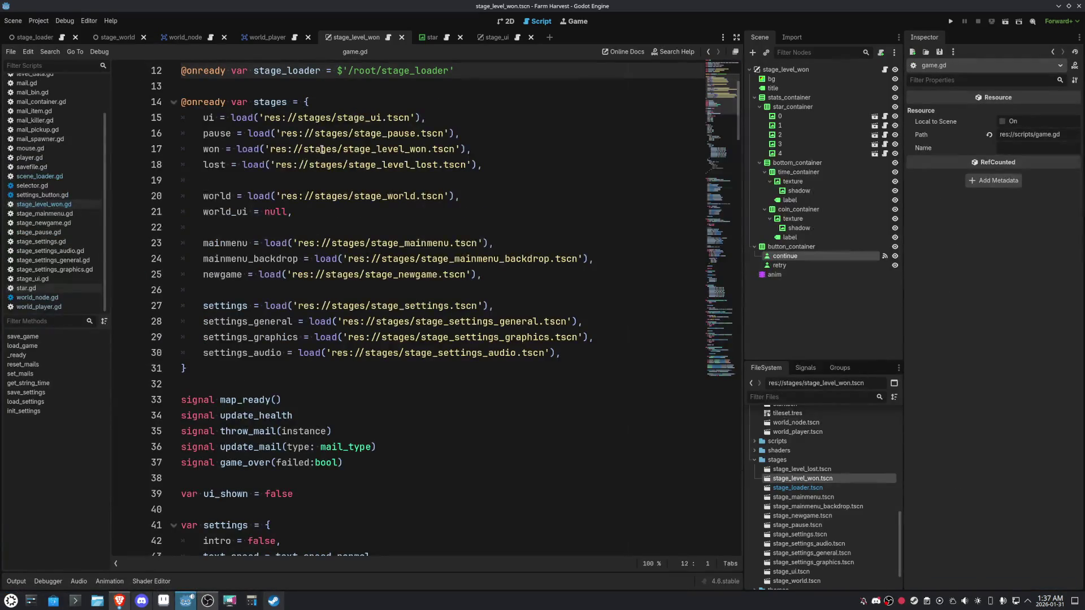
scroll(324, 147, "up", 3)
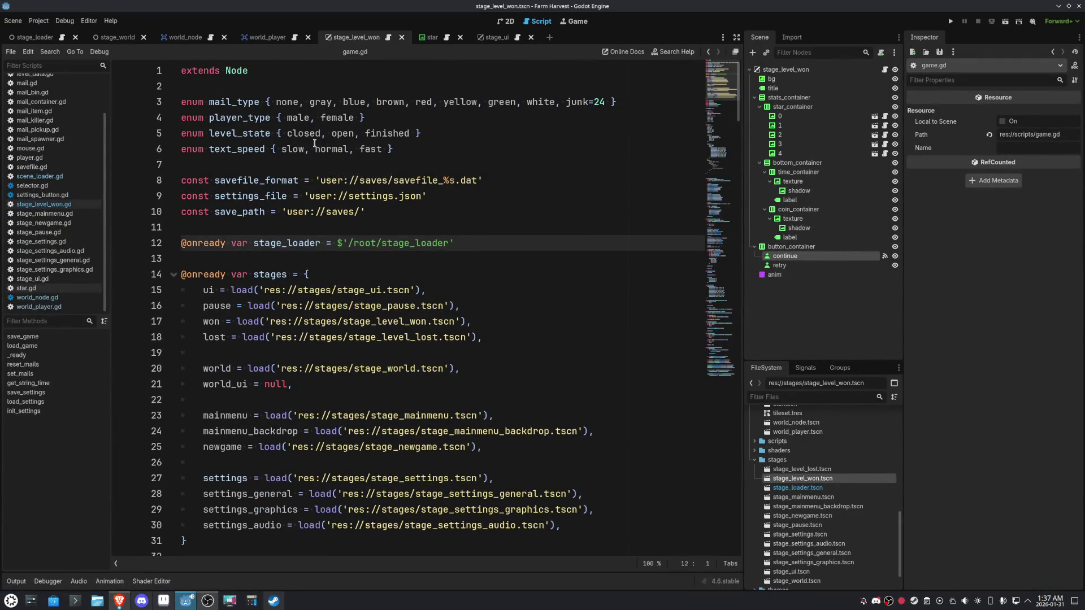
double_click(269, 243)
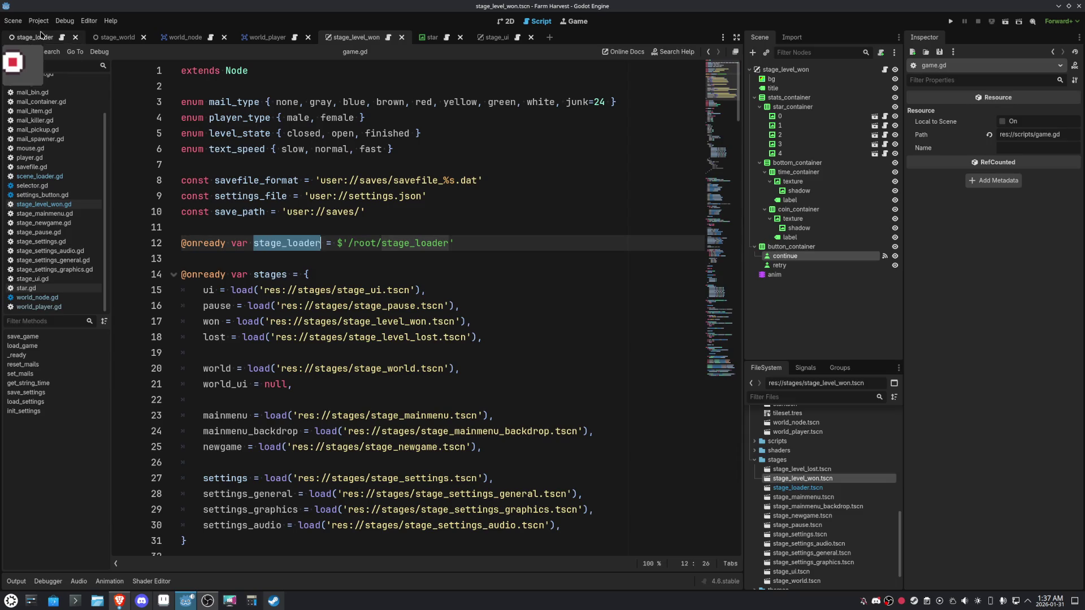
left_click(38, 37)
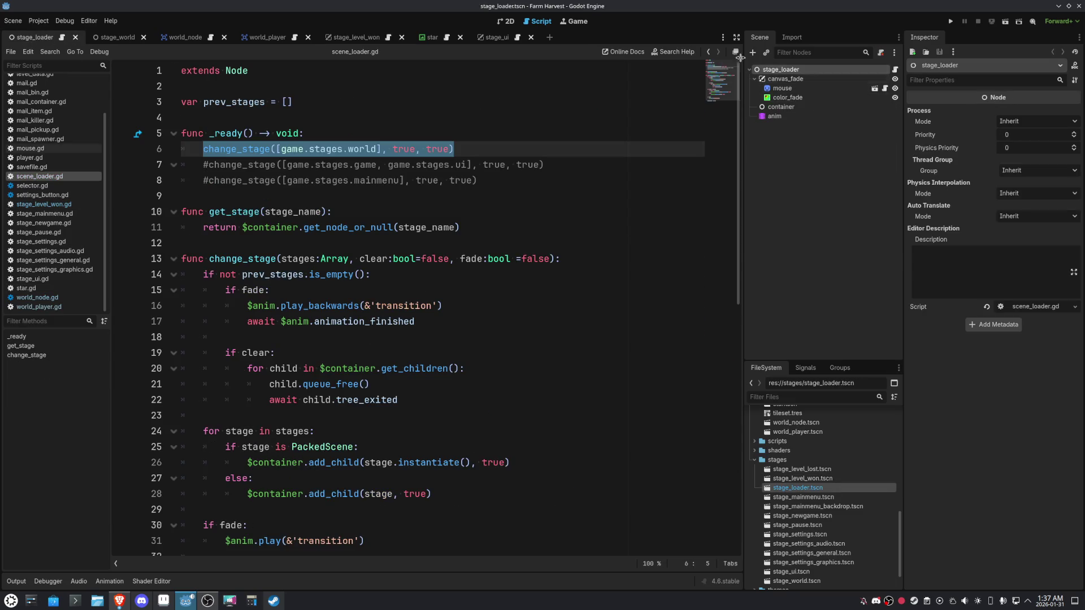
left_click(710, 52)
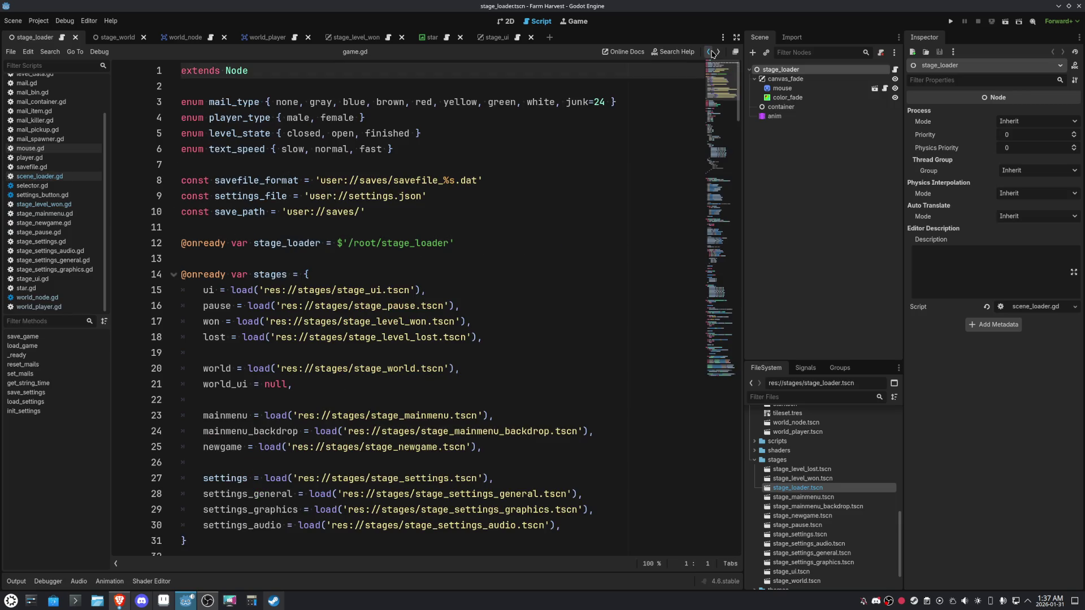
left_click(711, 52)
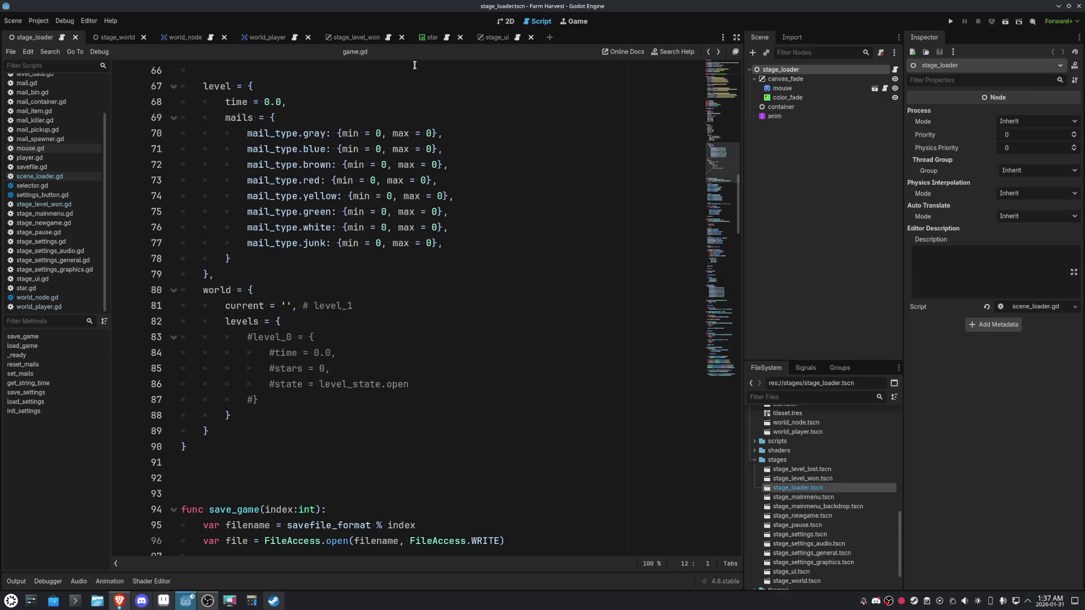
left_click(349, 38)
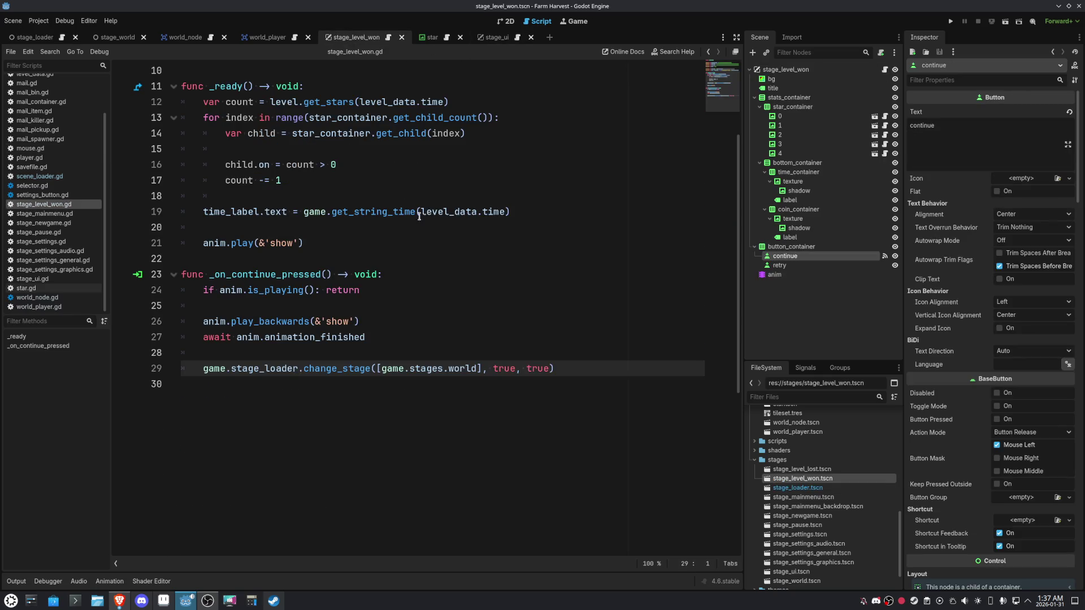
left_click(323, 397)
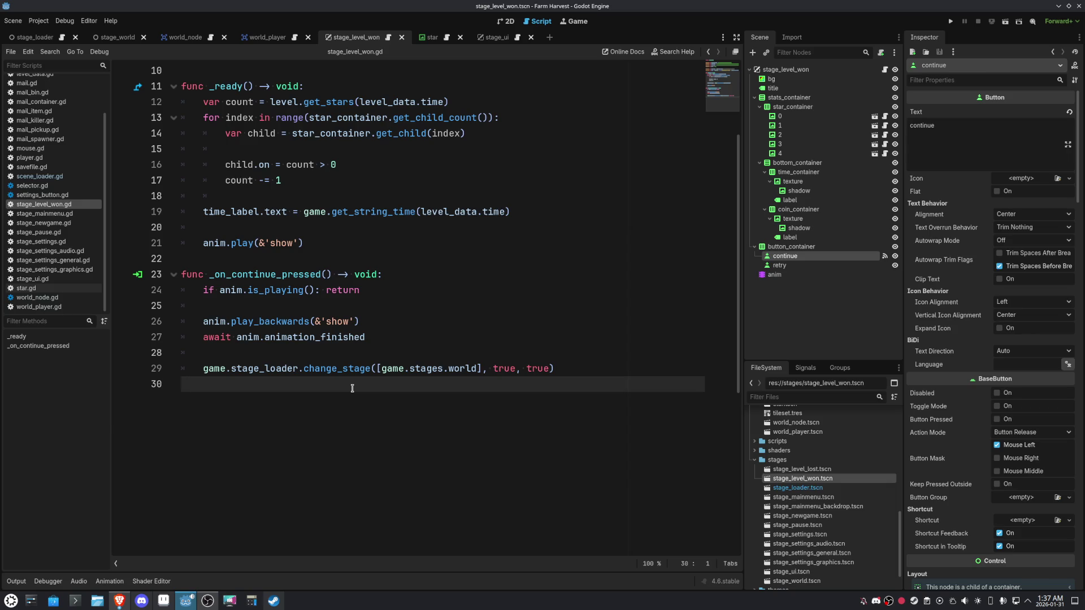
- Start a new 'if world_data.' line just before the change_stage call
left_click(416, 339)
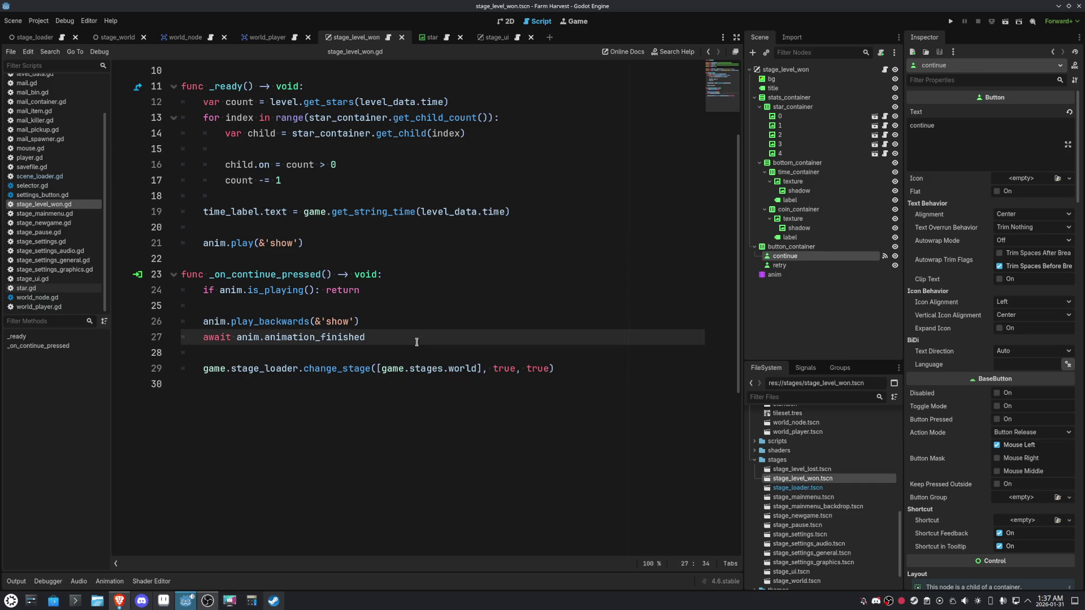
key("Return")
key("Return")
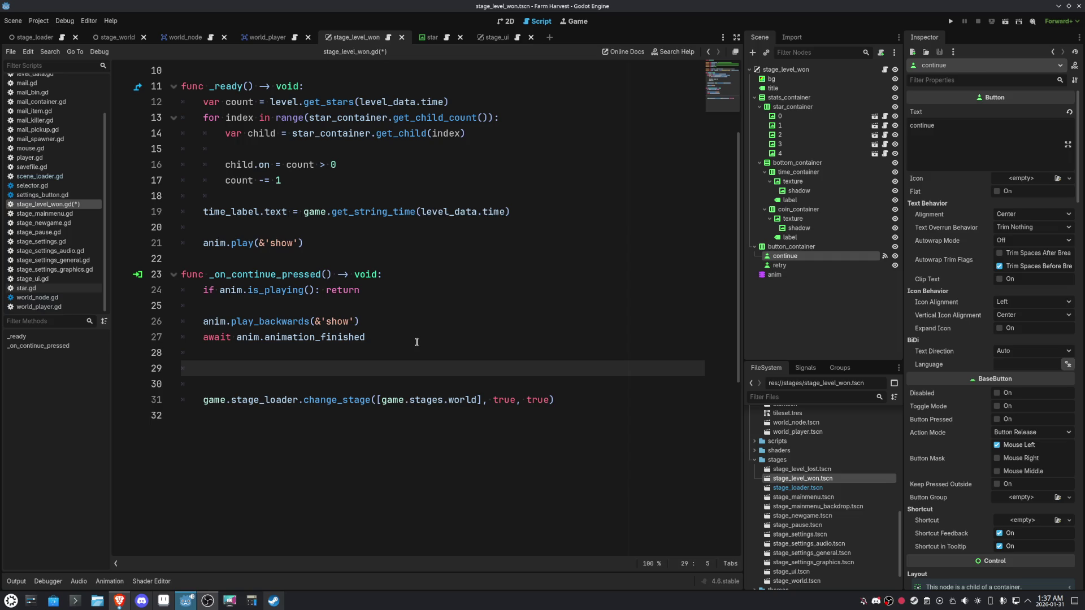
type("if ")
type("wo")
type("rld")
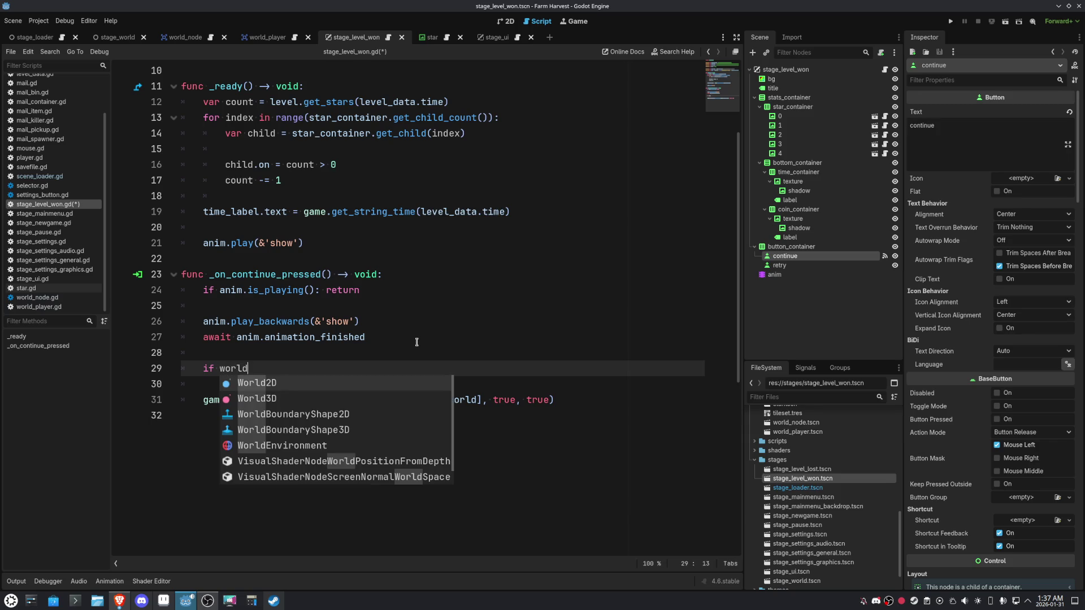
type("_d")
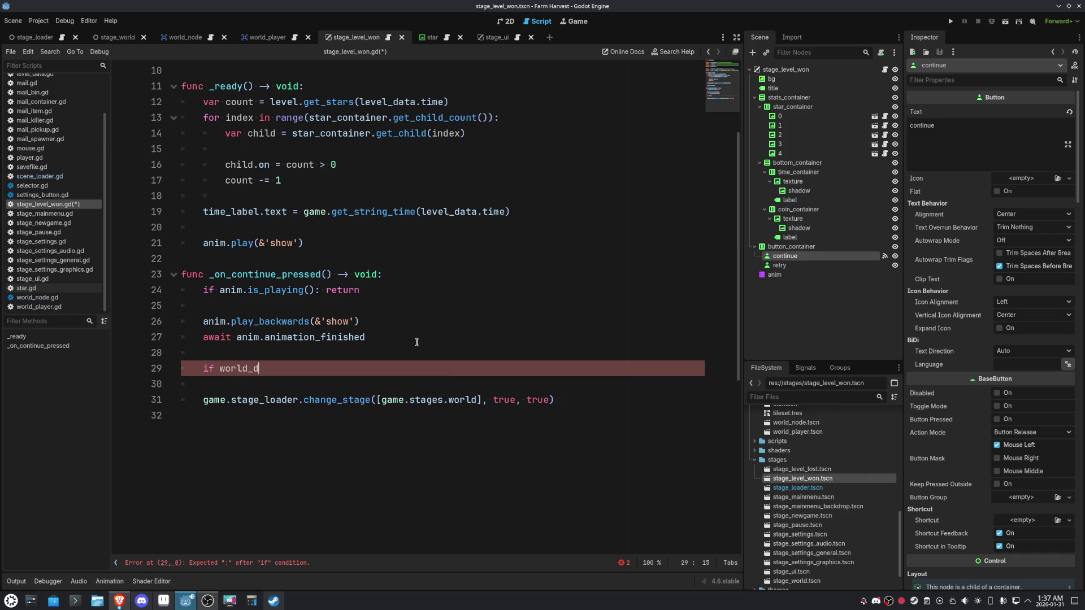
type("ata.")
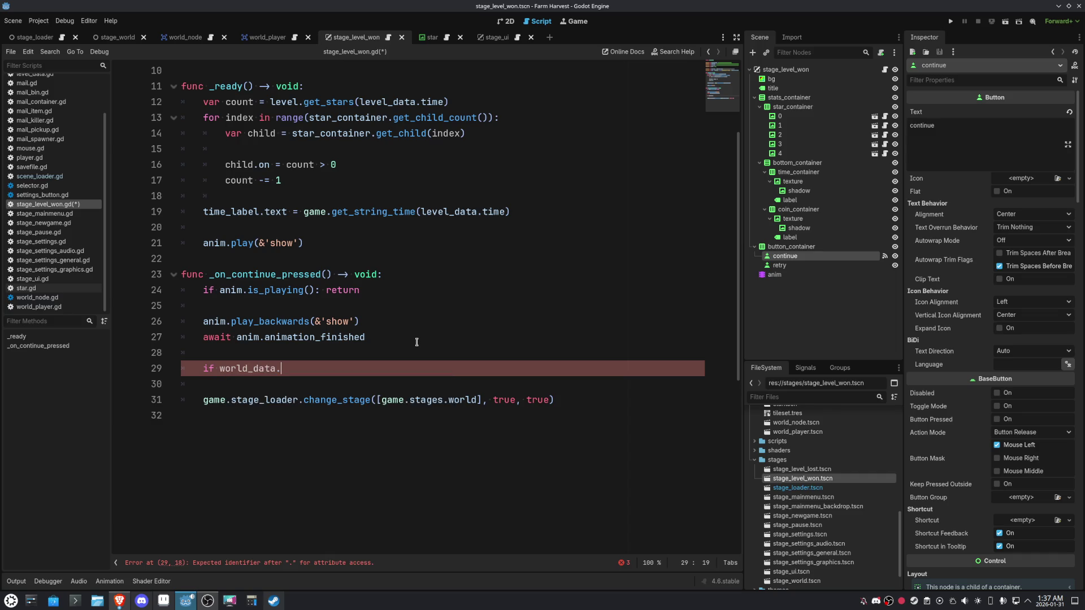
- Duplicate the level_data declaration and remove the trailing level_1.tres comments from both lines
scroll(417, 342, "up", 5)
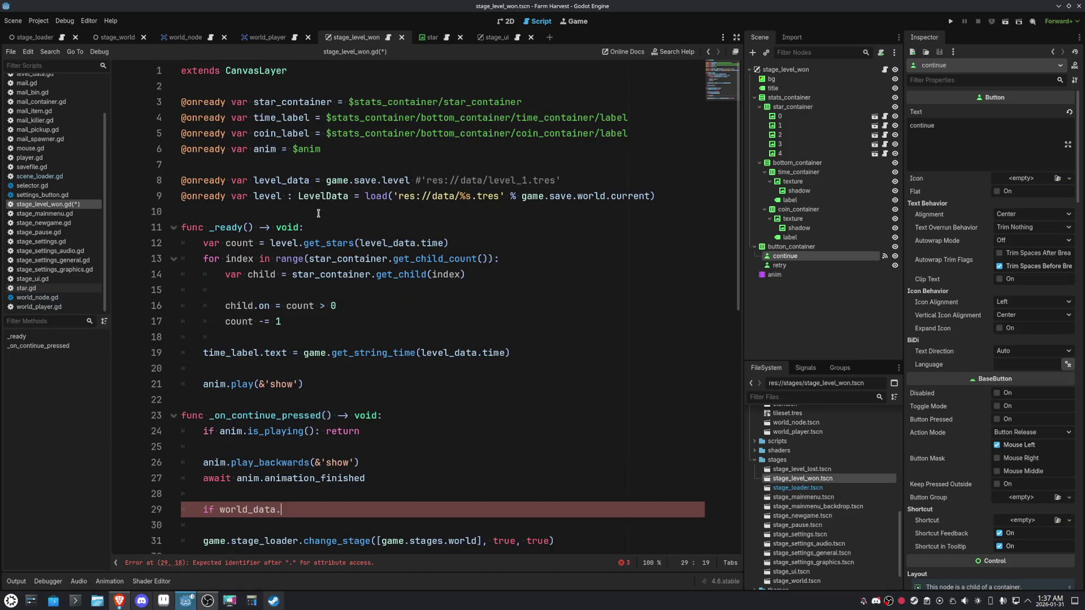
left_click(568, 180)
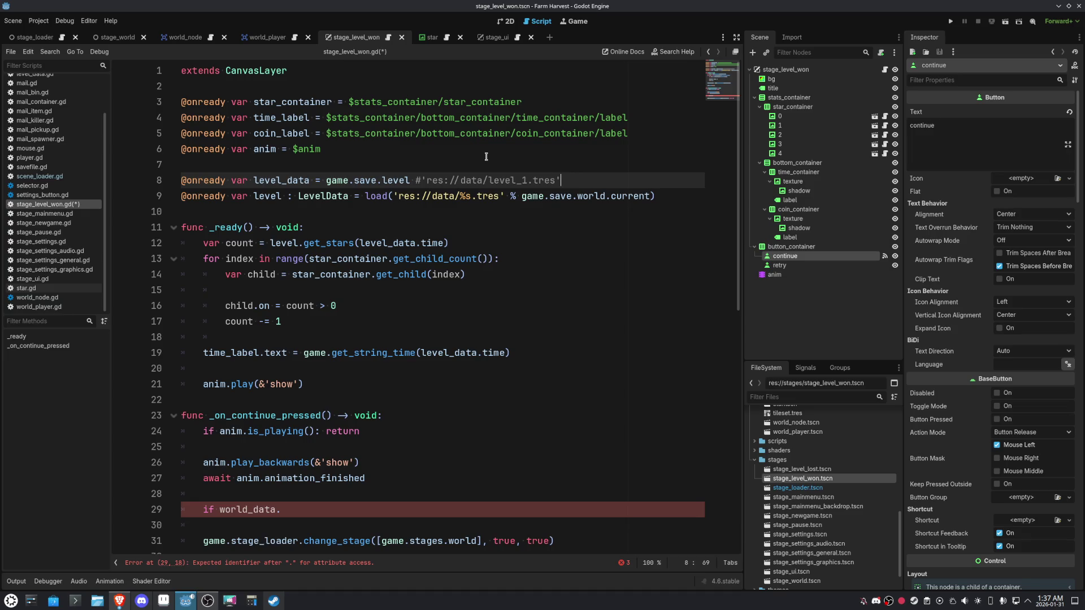
key("Return")
key("Up")
key("ctrl+x")
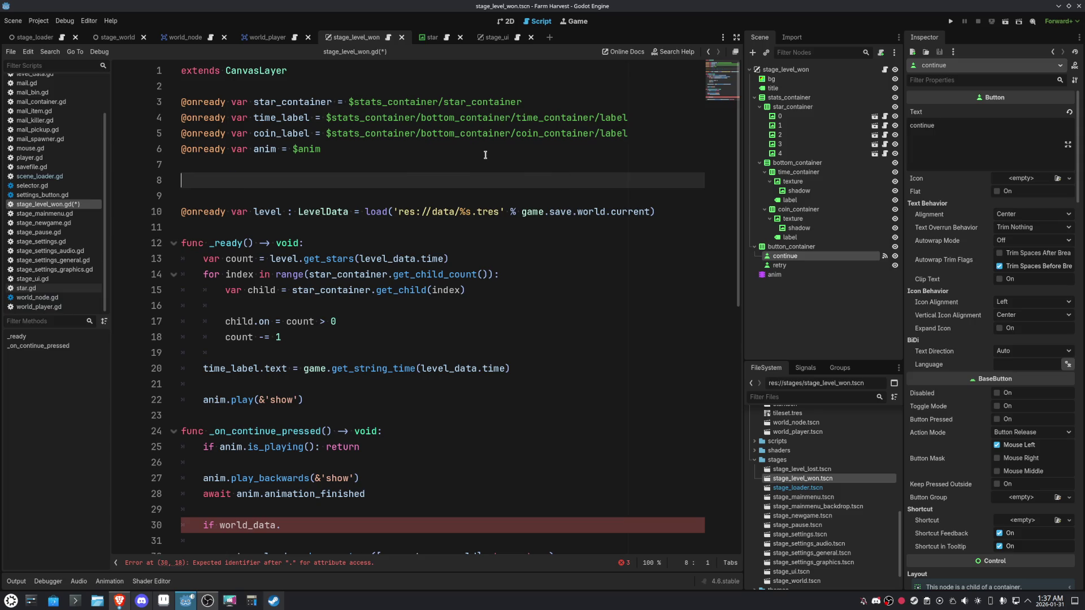
key("ctrl+v")
key("ctrl+v")
left_click(421, 185)
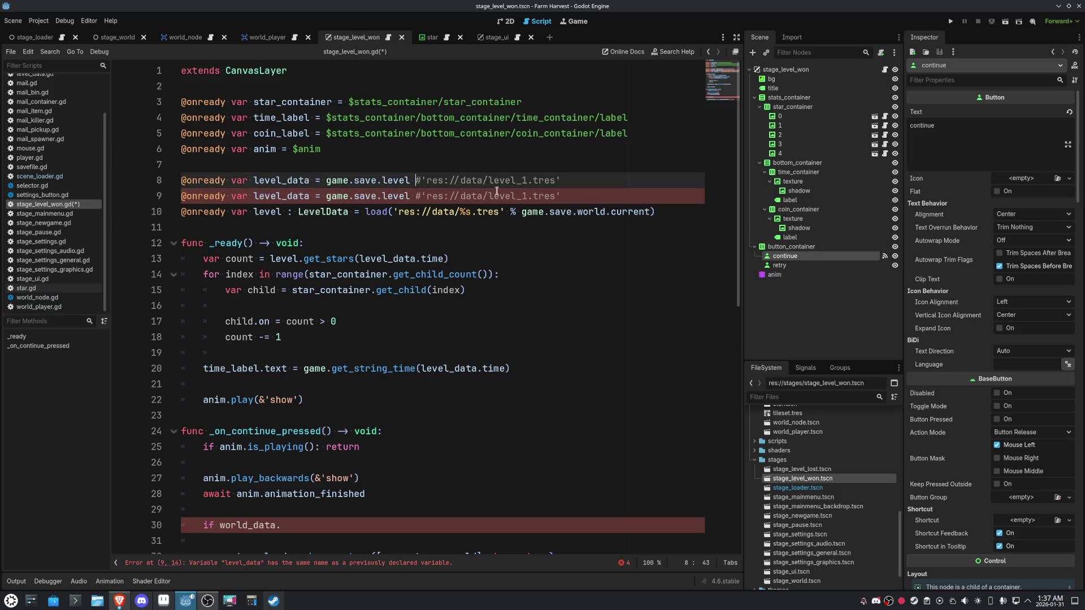
key("shift+alt+Down")
key("shift+End")
key("BackSpace")
key("BackSpace")
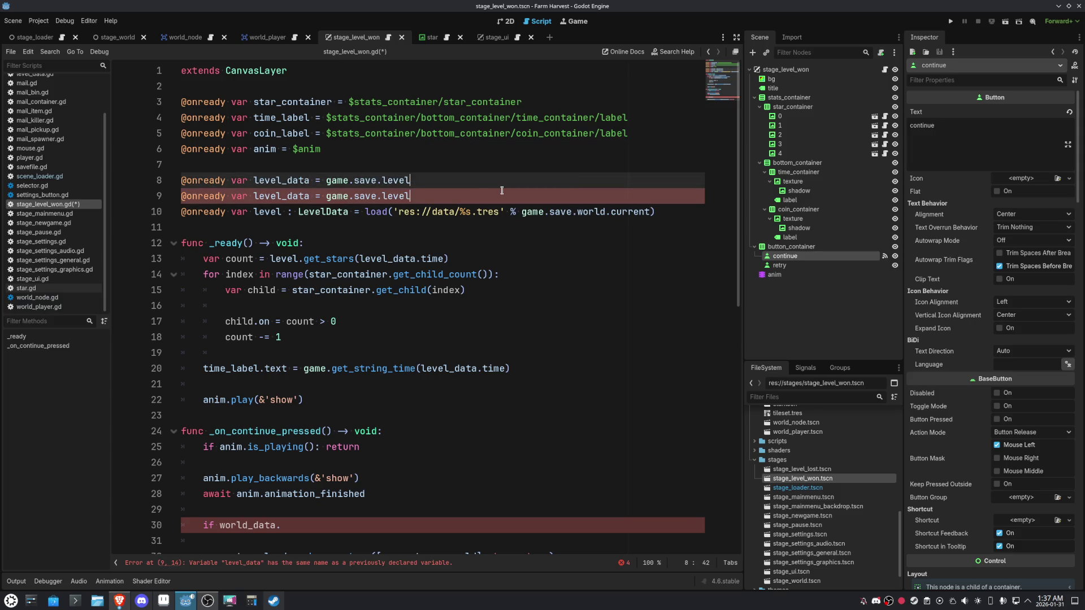
- Rename the duplicate declaration to world_data = game.save.world
left_click(264, 195)
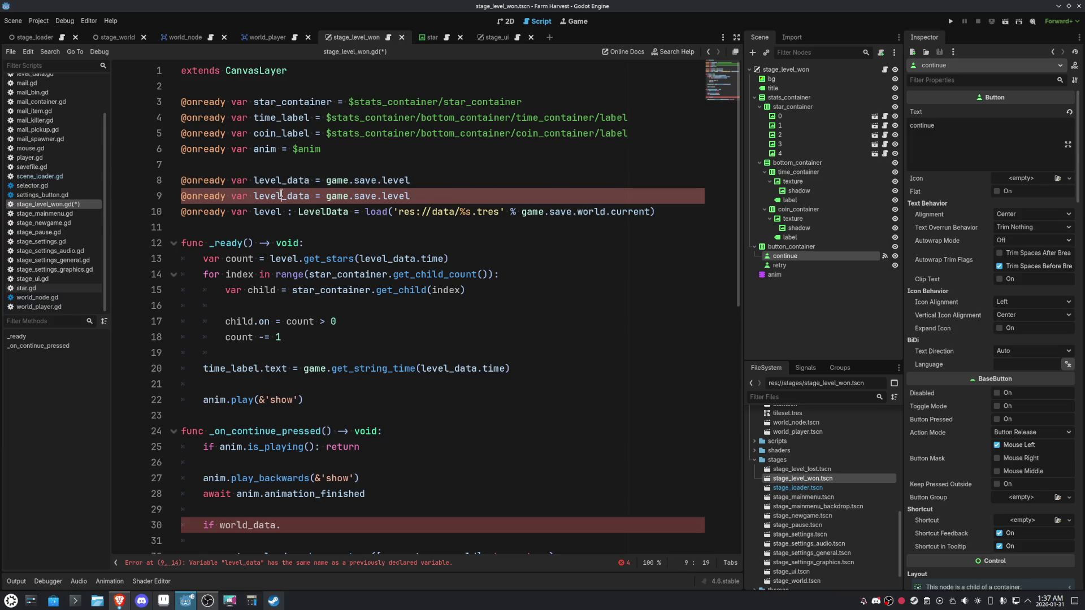
left_click(254, 195)
double_click(254, 196)
type("world_data")
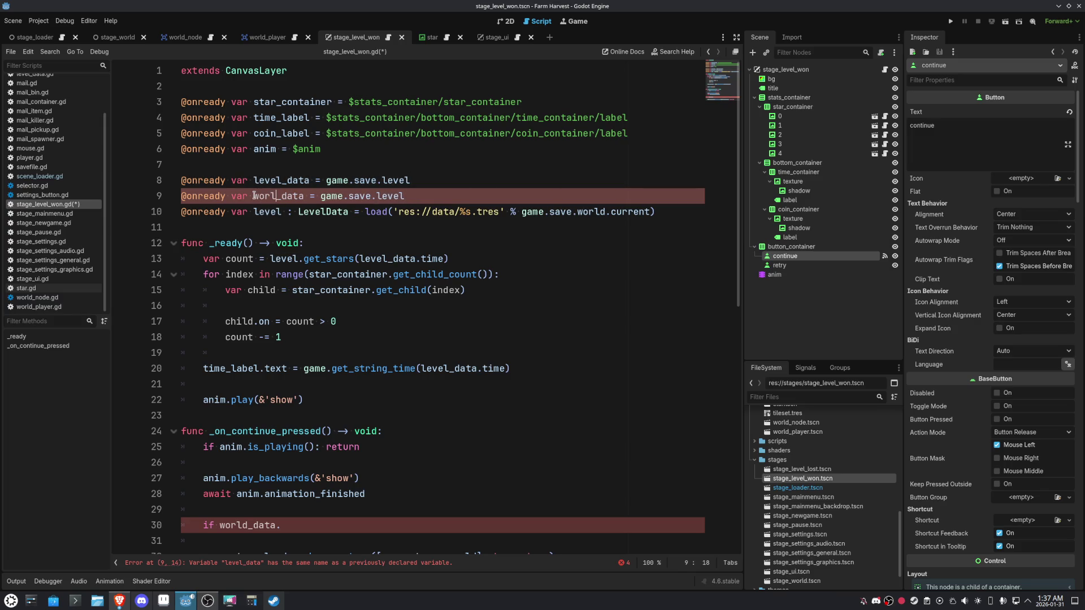
double_click(398, 196)
type("world")
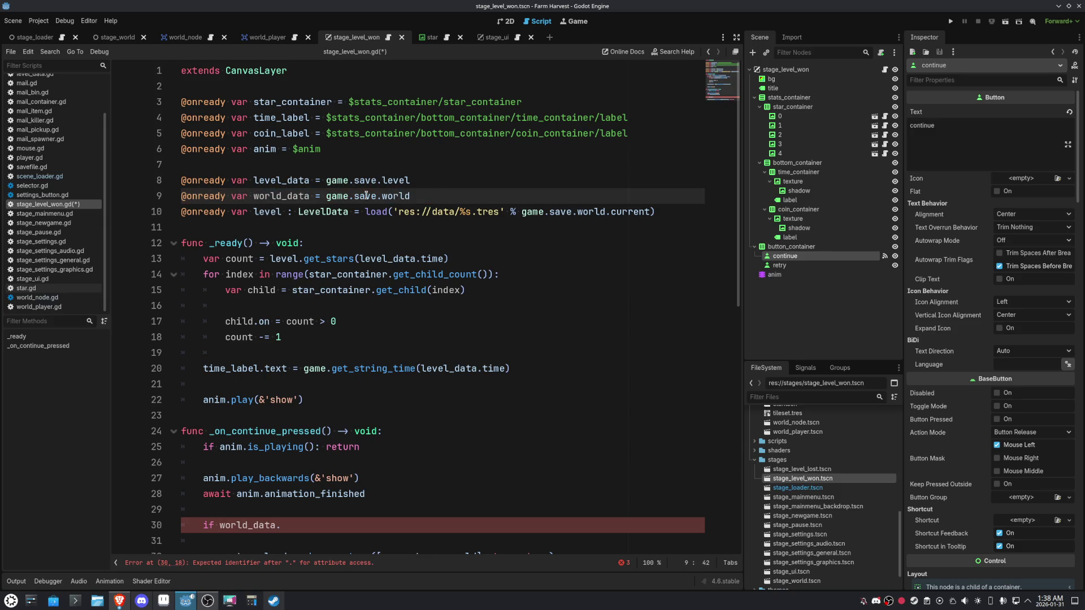
- Replace game.save.world with world_data in the level load line and save the script
double_click(284, 194)
key("ctrl+c")
left_click_drag(521, 211, 601, 212)
key("ctrl+v")
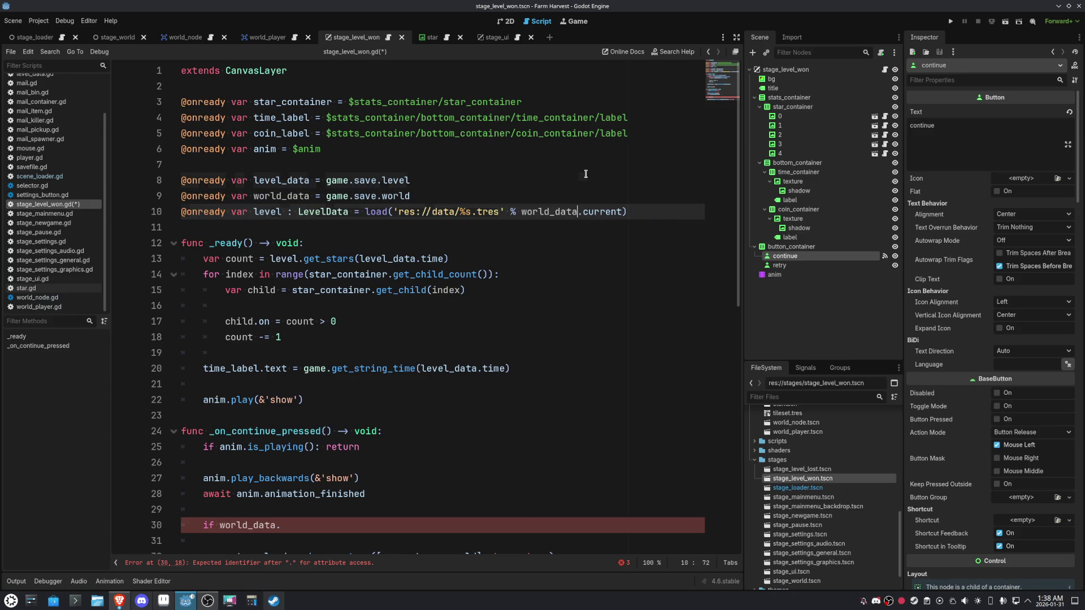
left_click(585, 174)
key("ctrl+s")
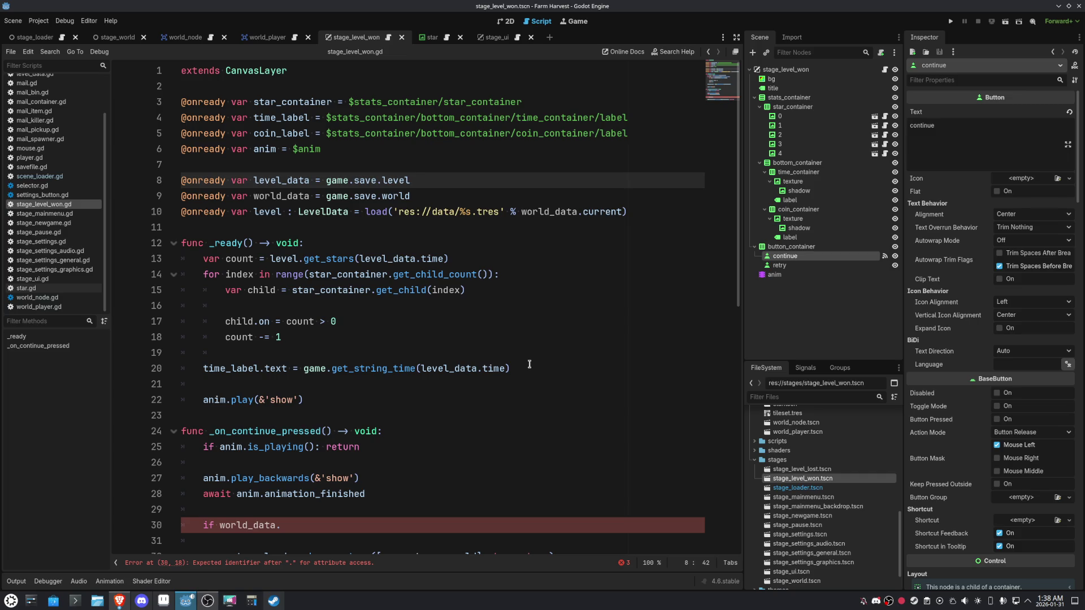
- Extend the unfinished condition to 'if world_data.level.'
scroll(461, 228, "down", 6)
scroll(367, 335, "up", 1)
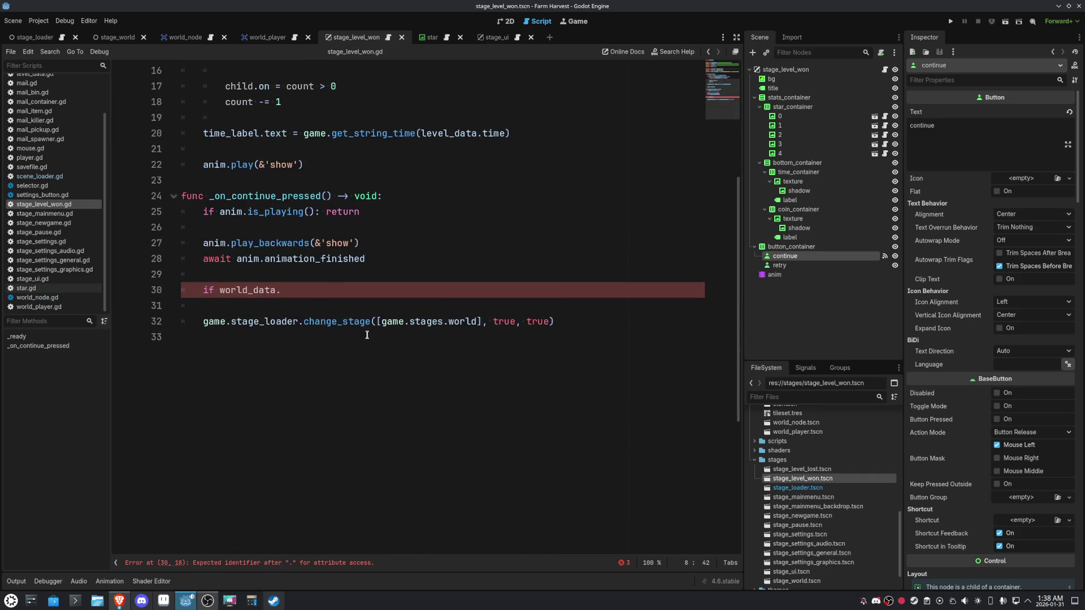
left_click(330, 291)
type("level.")
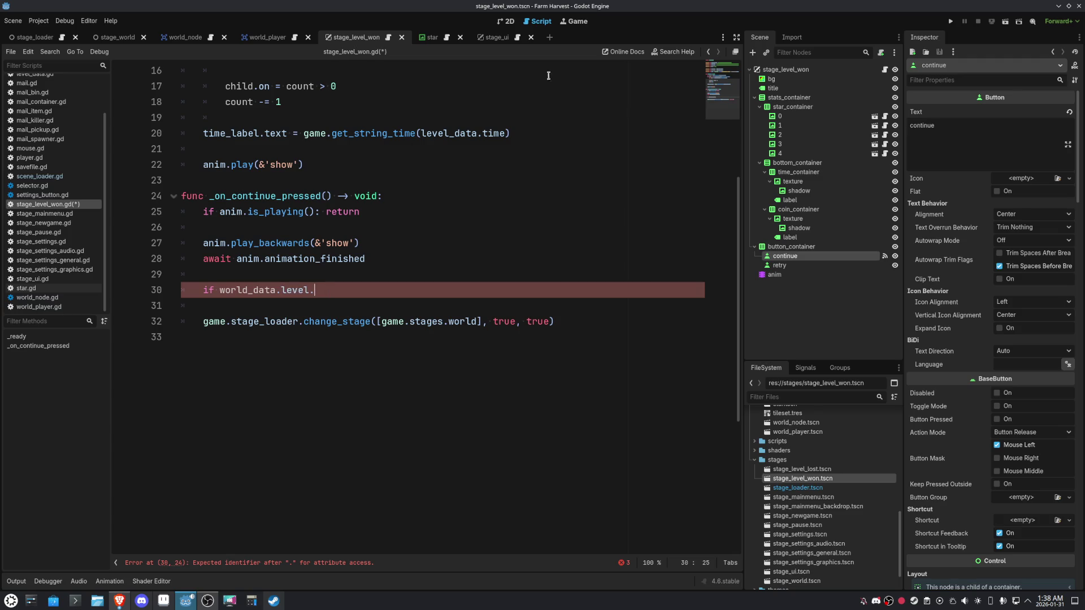
left_click(673, 51)
- Look up the Dictionary class reference and jump to its has() method description
type("Dictionar")
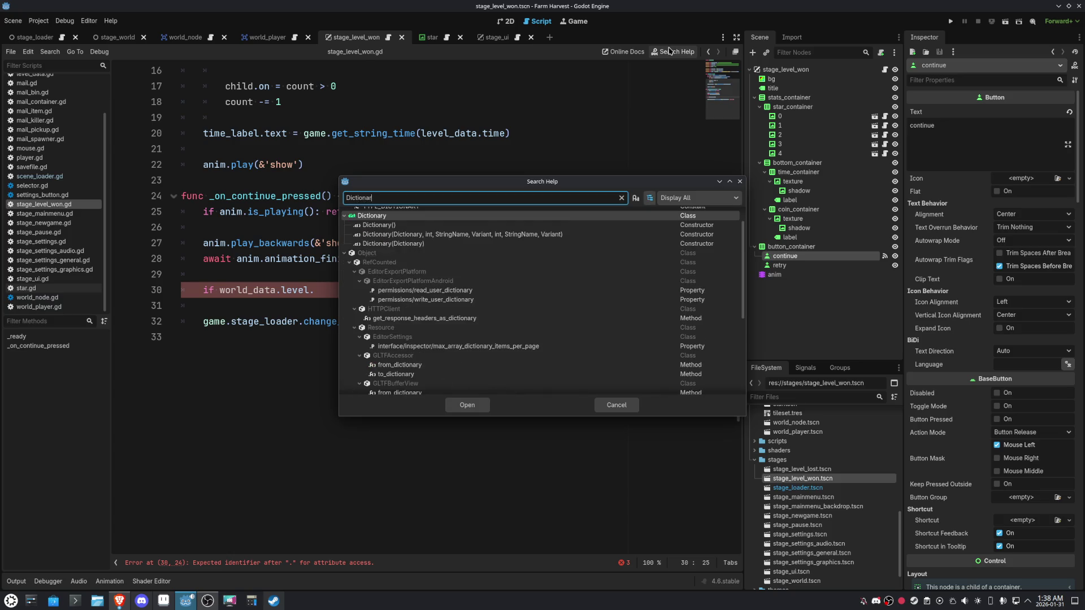
key("Return")
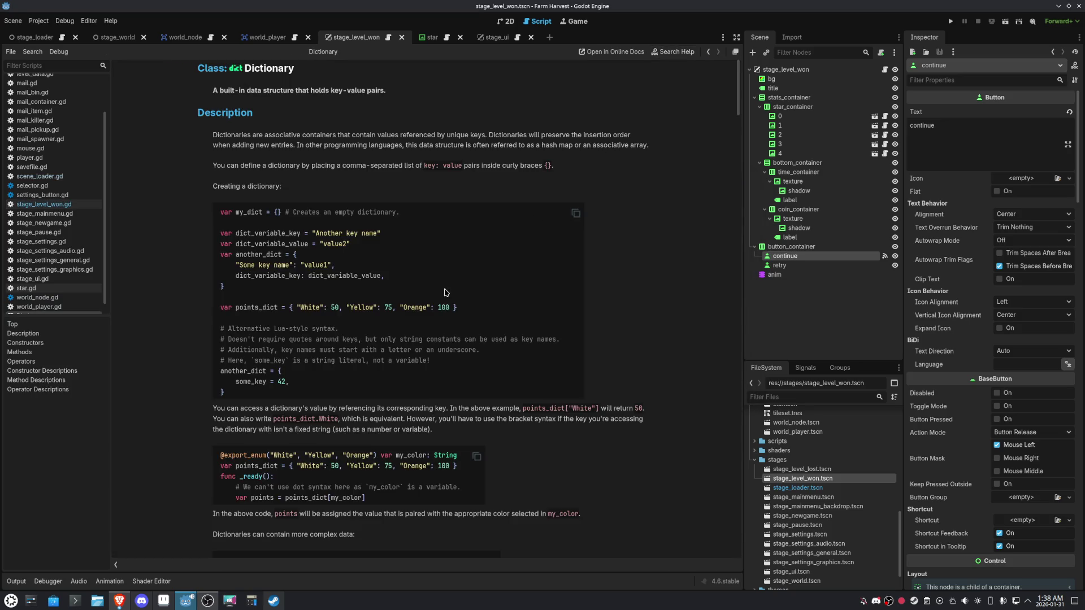
scroll(445, 293, "down", 15)
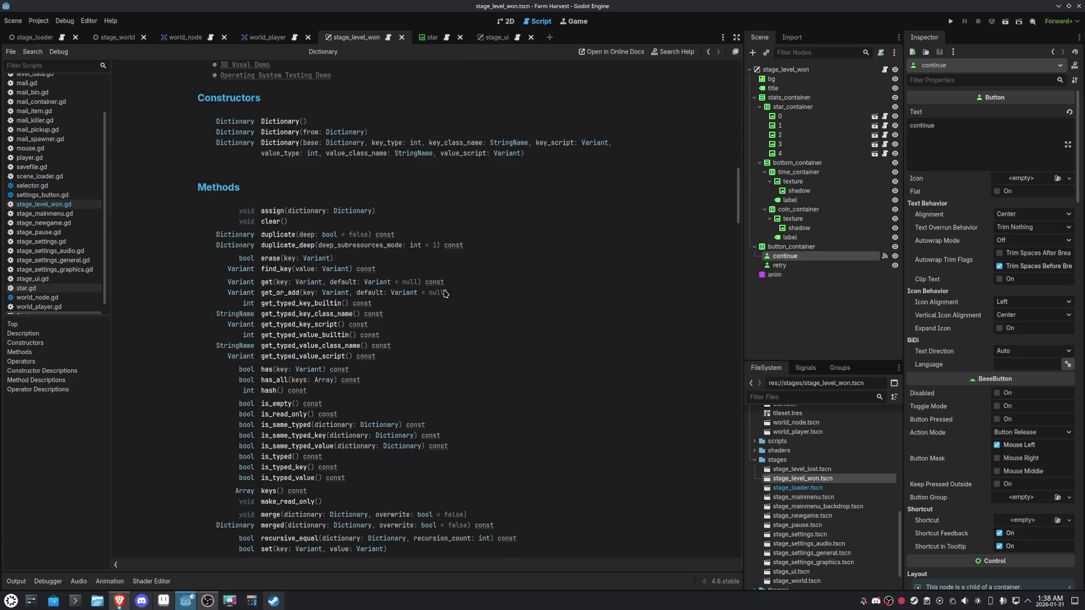
scroll(445, 293, "down", 2)
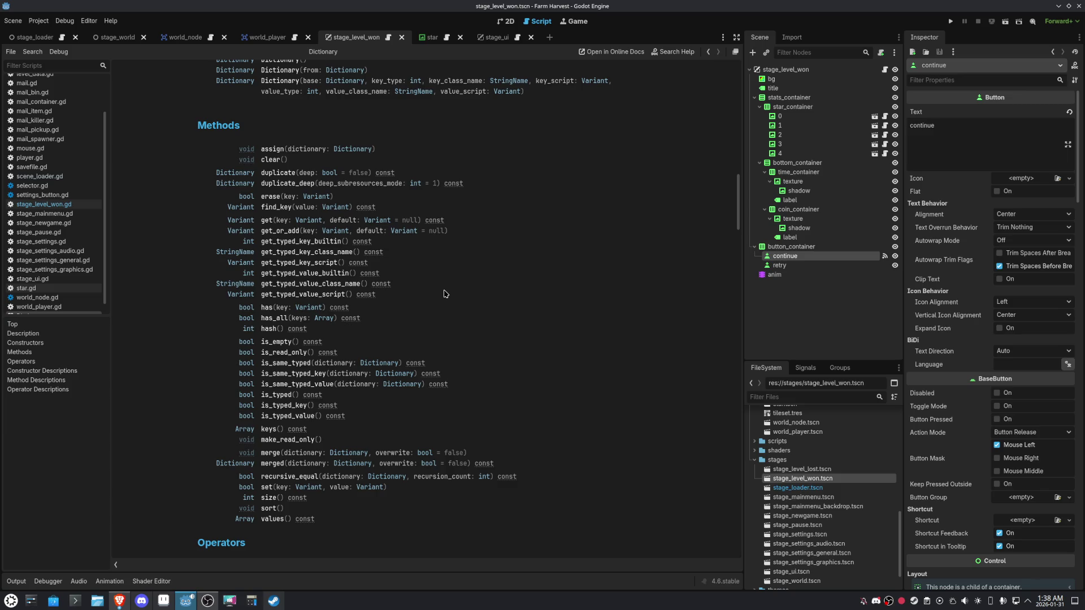
left_click(267, 308)
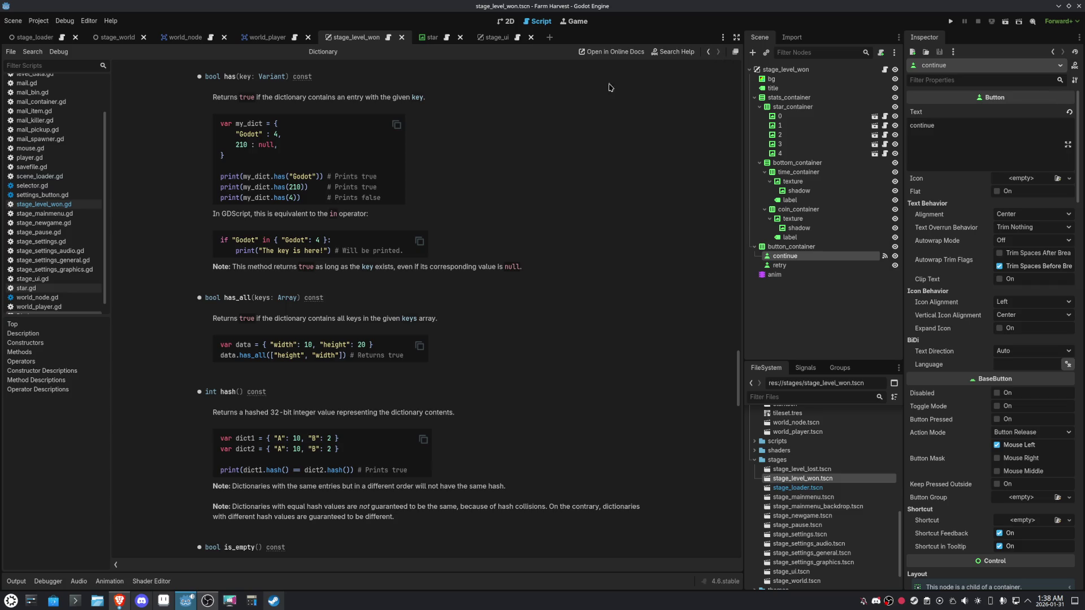
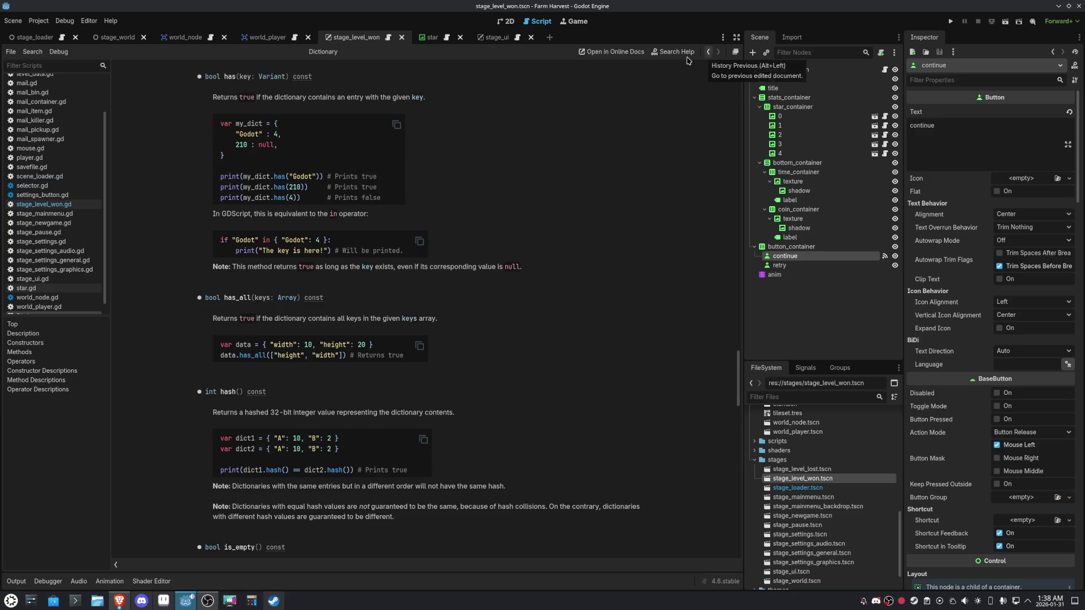
- Select the 'in' operator example in the Dictionary docs, then go back to stage_level_won.gd
left_click_drag(332, 239, 210, 240)
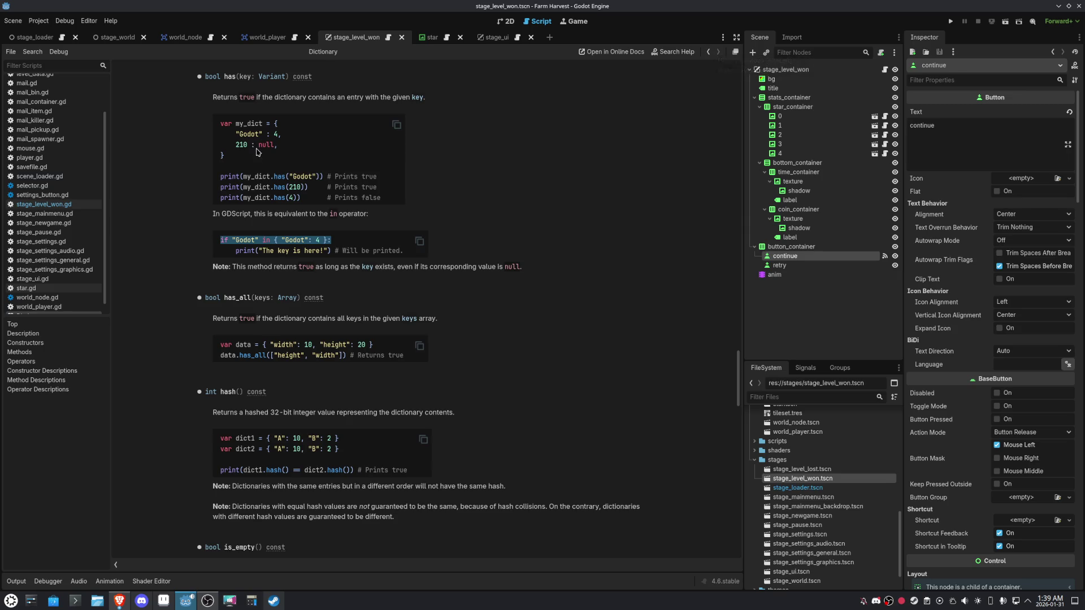
left_click(711, 54)
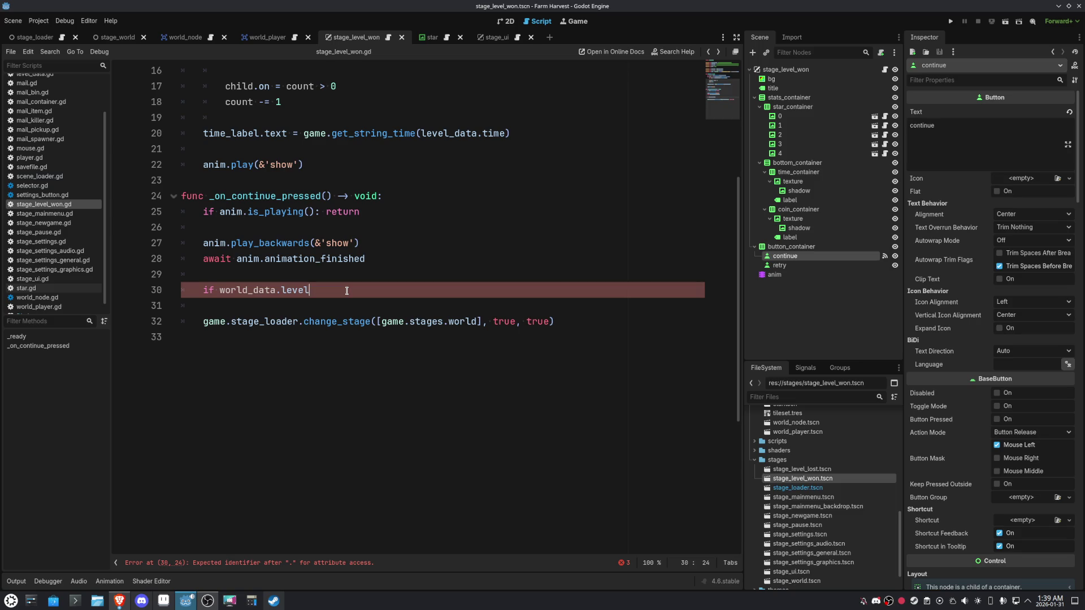
- Complete line 30 as 'if world_data.level.has(world_data.current):' with a pass body
type(".has('")
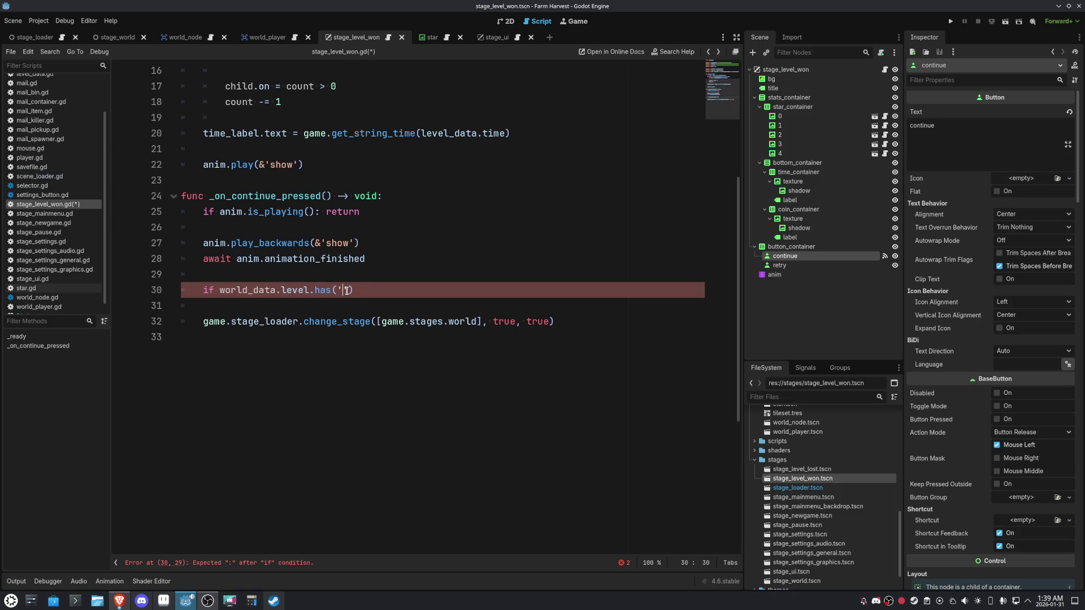
key("BackSpace")
key("BackSpace")
type("world_Data.")
key("BackSpace")
key("BackSpace")
key("BackSpace")
type("data.current)")
type(":")
key("Return")
key("Return")
type("pas")
key("Return")
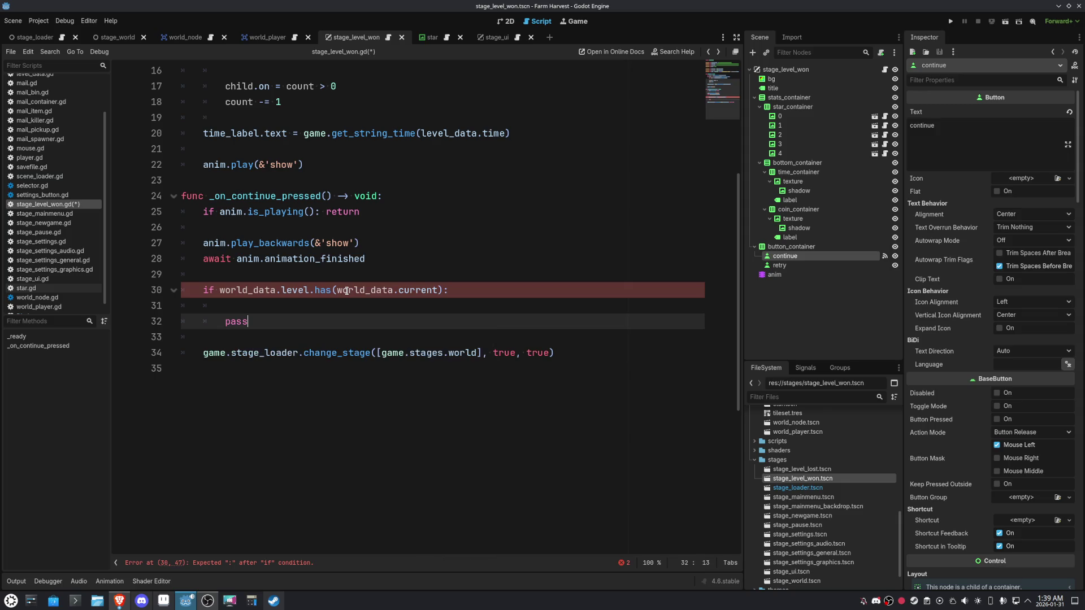
- Add an empty else: branch below pass and switch to game.gd
key("Up")
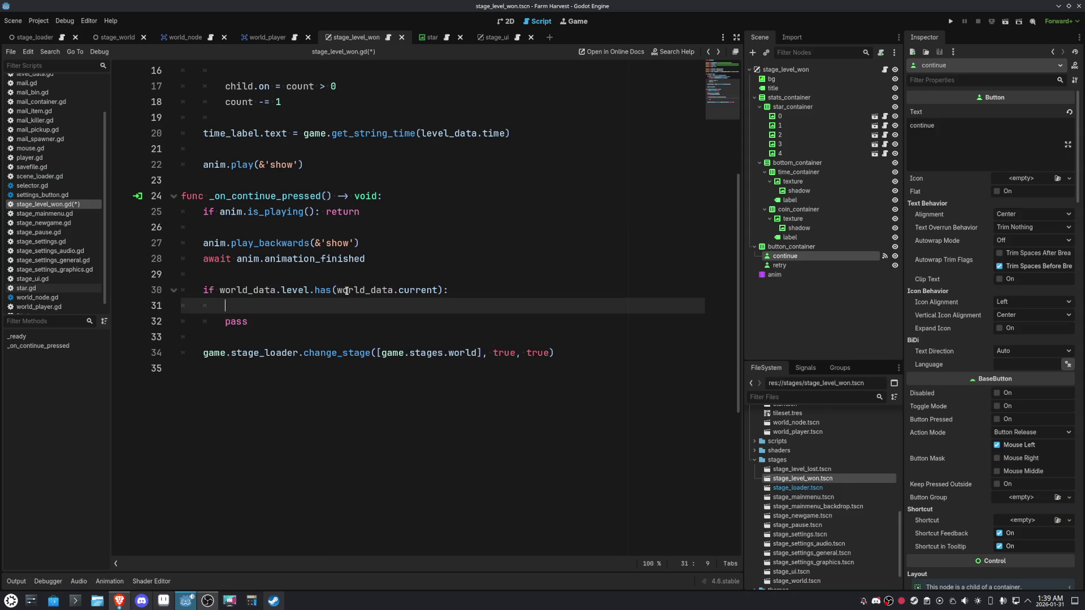
key("BackSpace")
key("alt+Down")
type("else:")
key("Return")
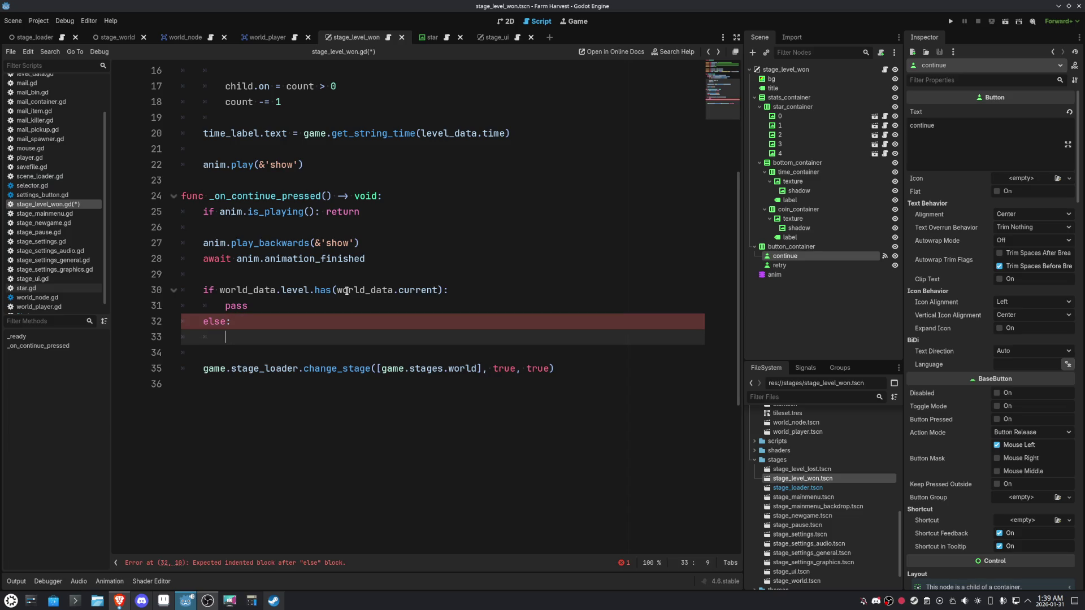
scroll(51, 121, "up", 3)
left_click(52, 86)
- Look up the levels entry in game.gd's world data, then navigate back to stage_level_won.gd
scroll(300, 288, "down", 1)
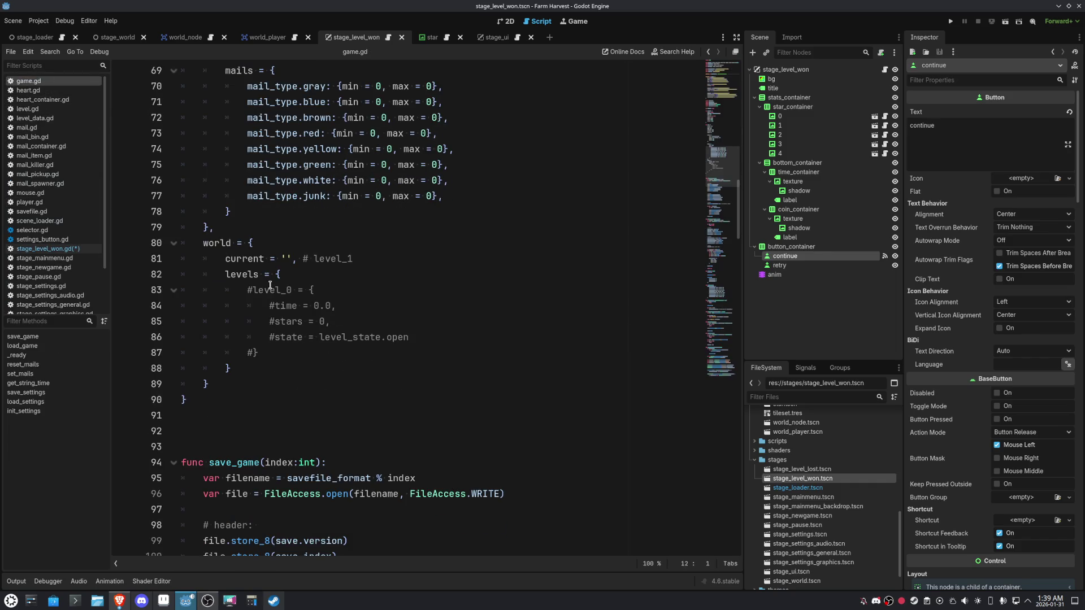
double_click(247, 275)
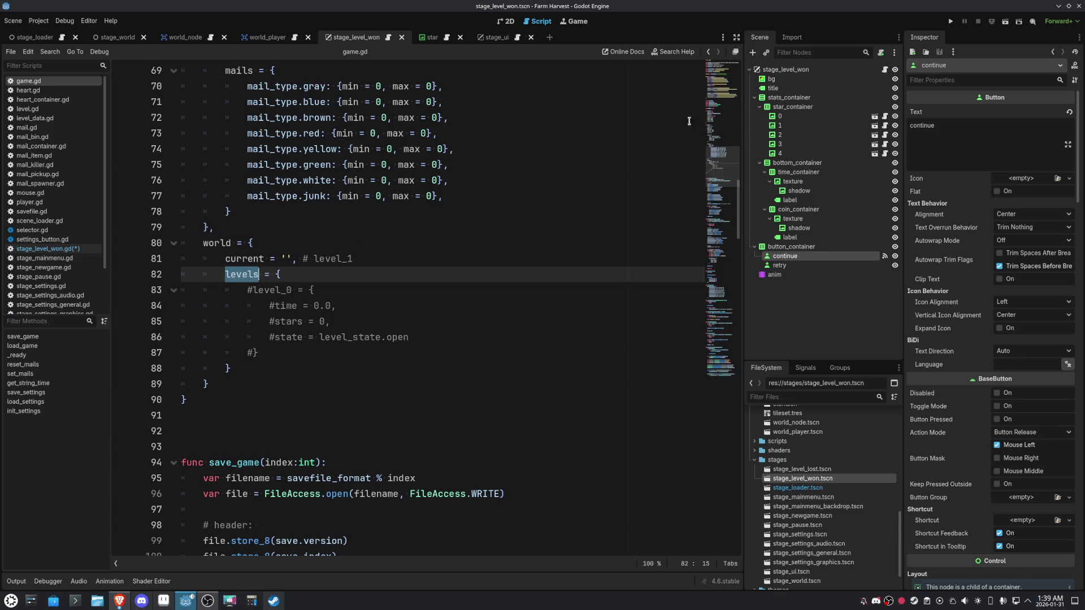
left_click(708, 52)
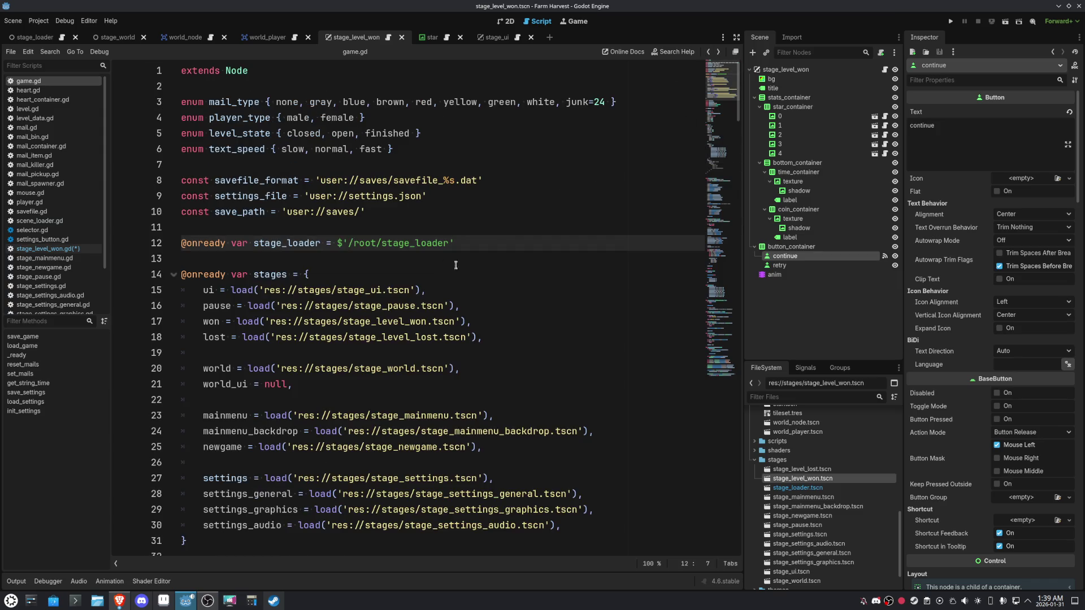
left_click(718, 53)
left_click(709, 52)
left_click(708, 52)
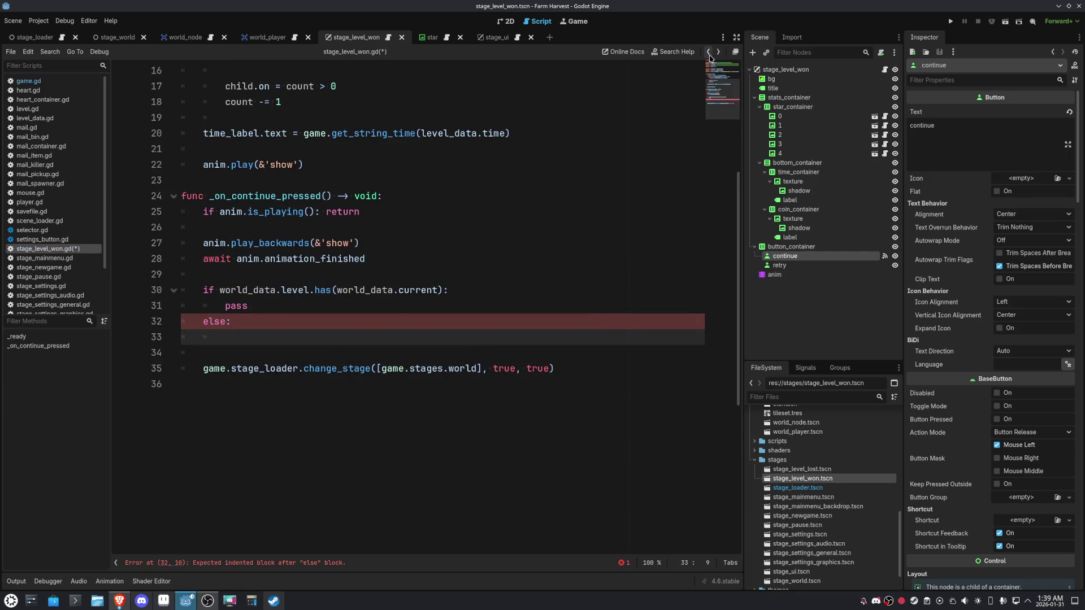
- In the else branch, assign world_data.levels = { } with the braces on separate lines
type("world_data.")
type("levels = {")
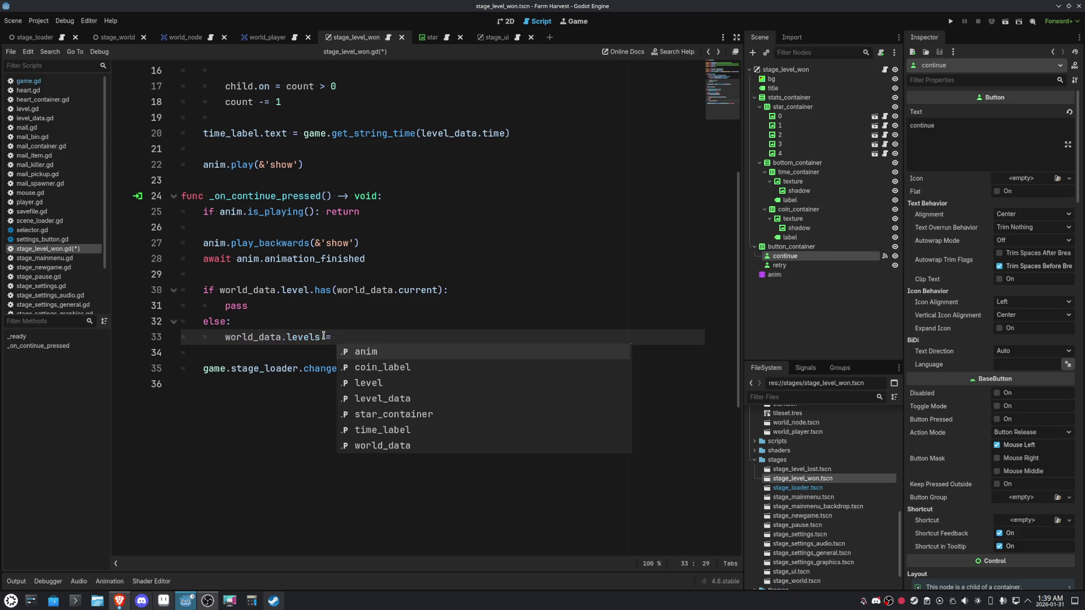
key("Return")
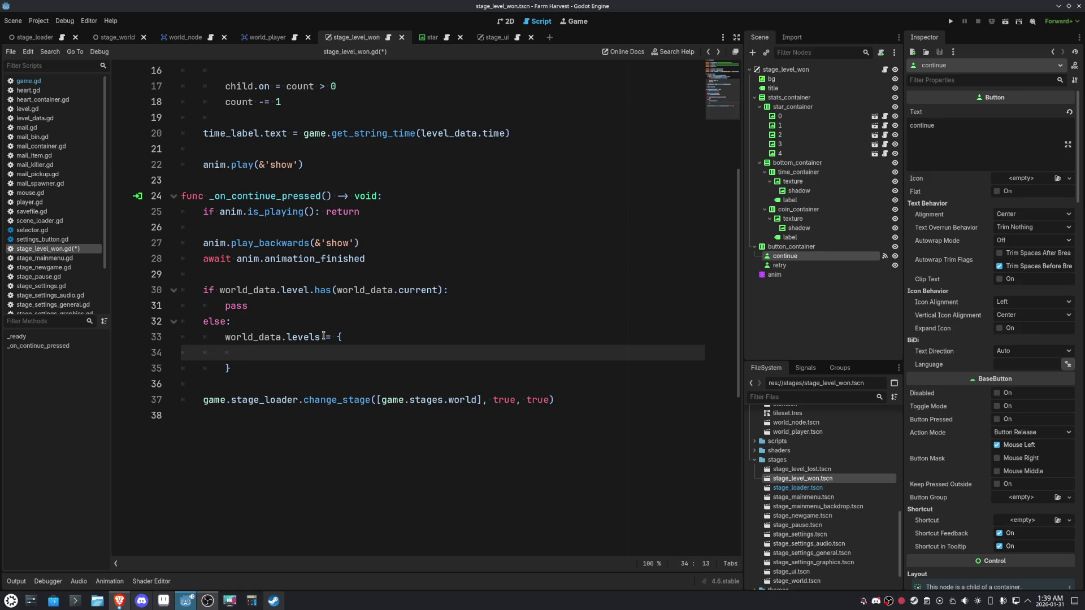
scroll(334, 296, "up", 5)
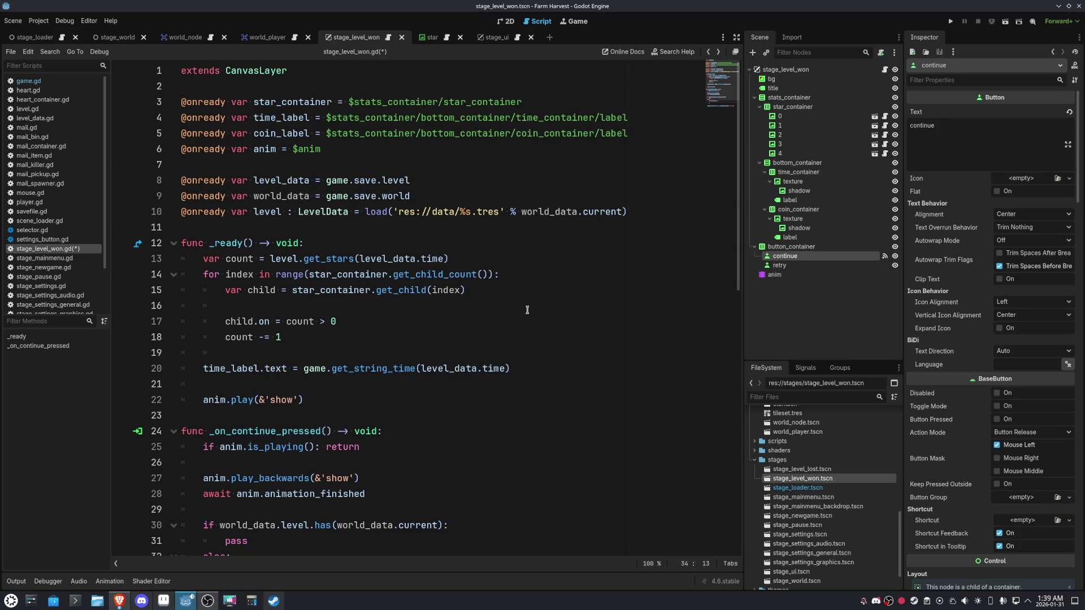
- Copy 'var count = level.get_stars(level_data.time)' from _ready and paste it after the await line
left_click(639, 214)
left_click_drag(455, 259, 203, 260)
key("ctrl+c")
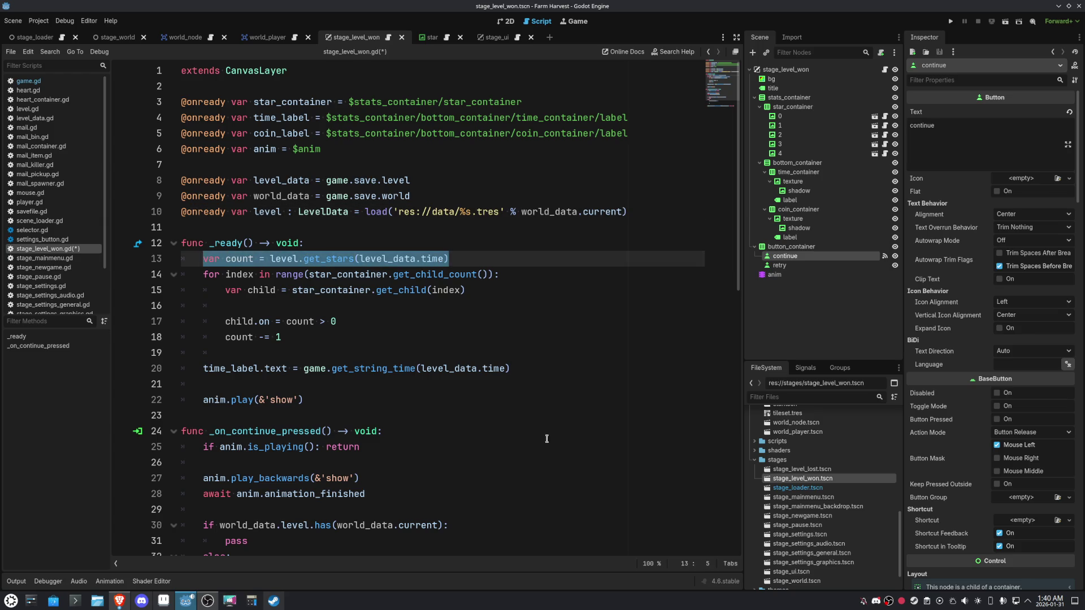
scroll(529, 425, "down", 5)
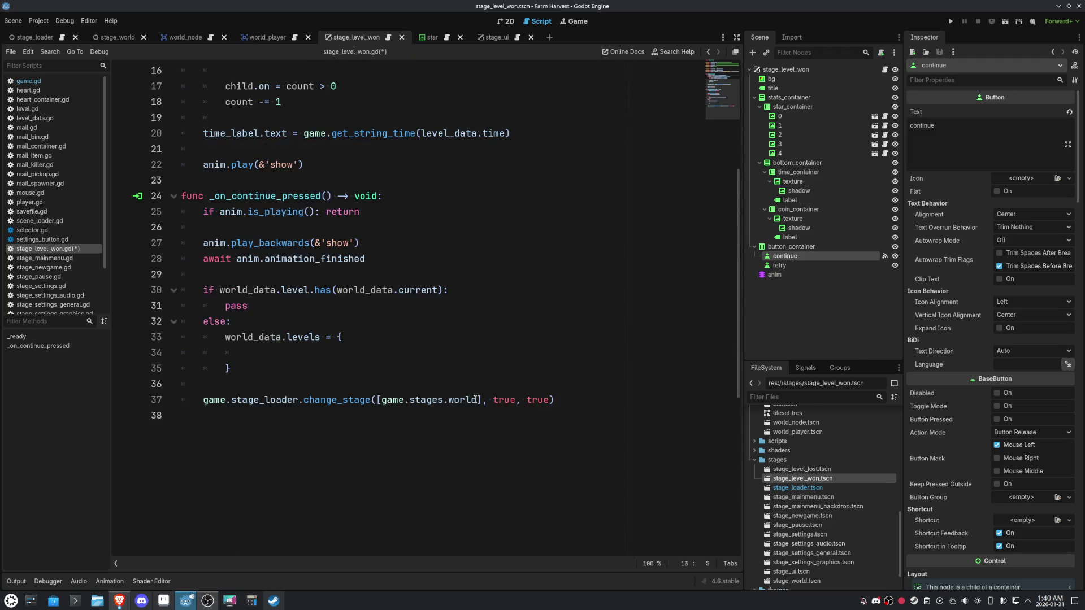
left_click(388, 262)
key("Return")
key("Return")
key("ctrl+v")
- Check level_data.time in the pasted line and the new levels dictionary, then switch to game.gd
scroll(388, 263, "up", 5)
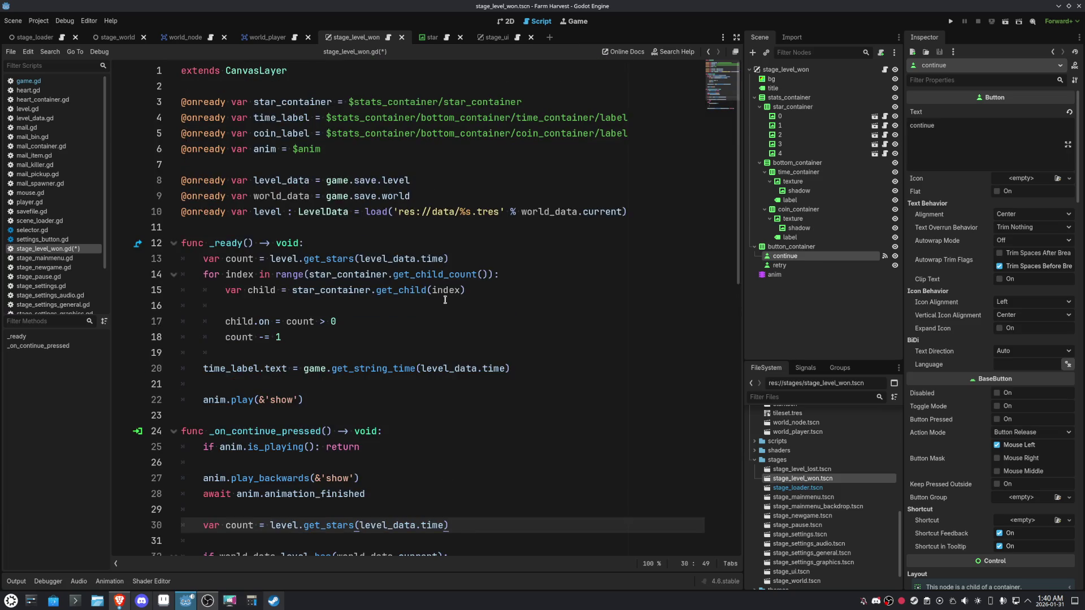
left_click_drag(445, 259, 361, 259)
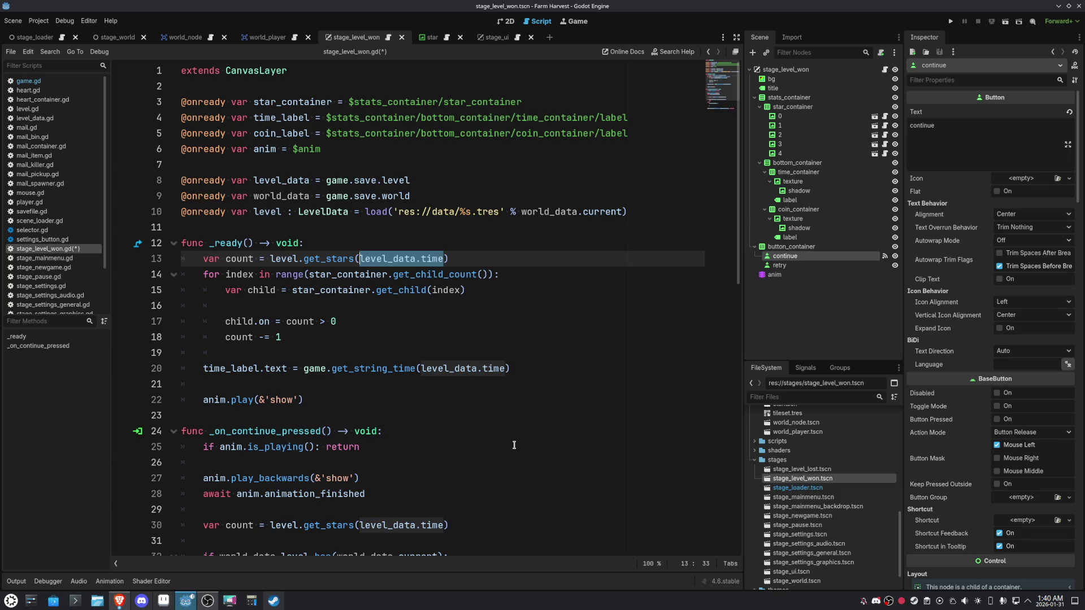
scroll(513, 441, "down", 5)
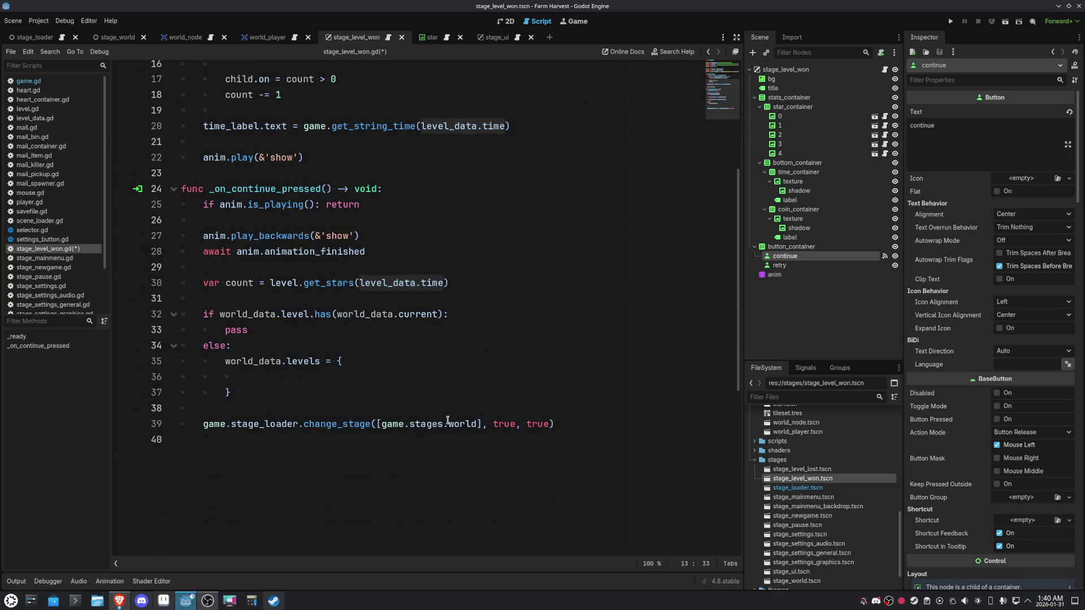
left_click(267, 370)
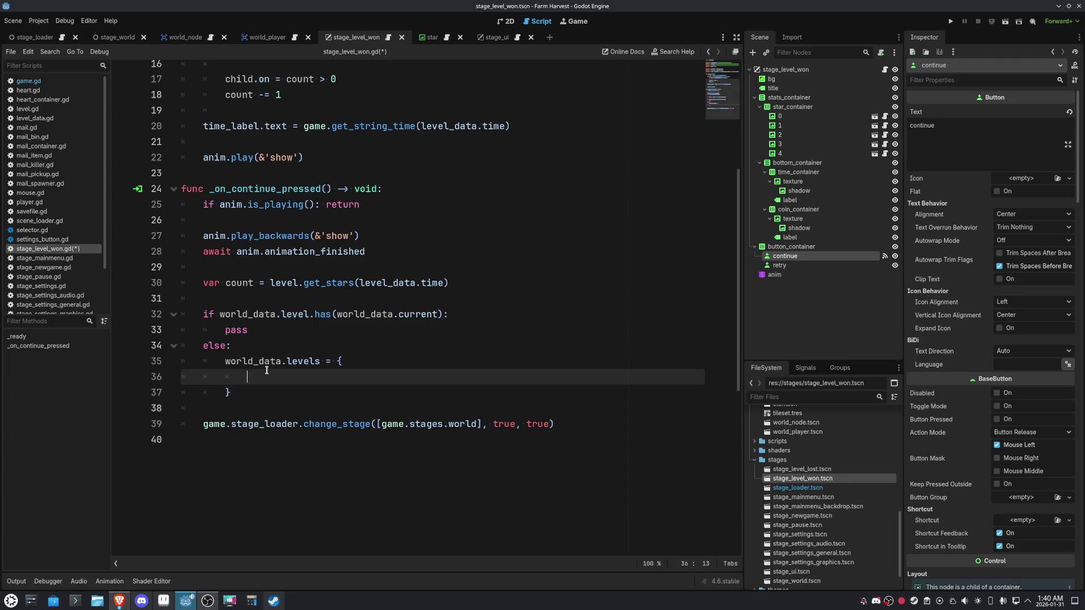
scroll(348, 394, "up", 4)
scroll(387, 393, "down", 5)
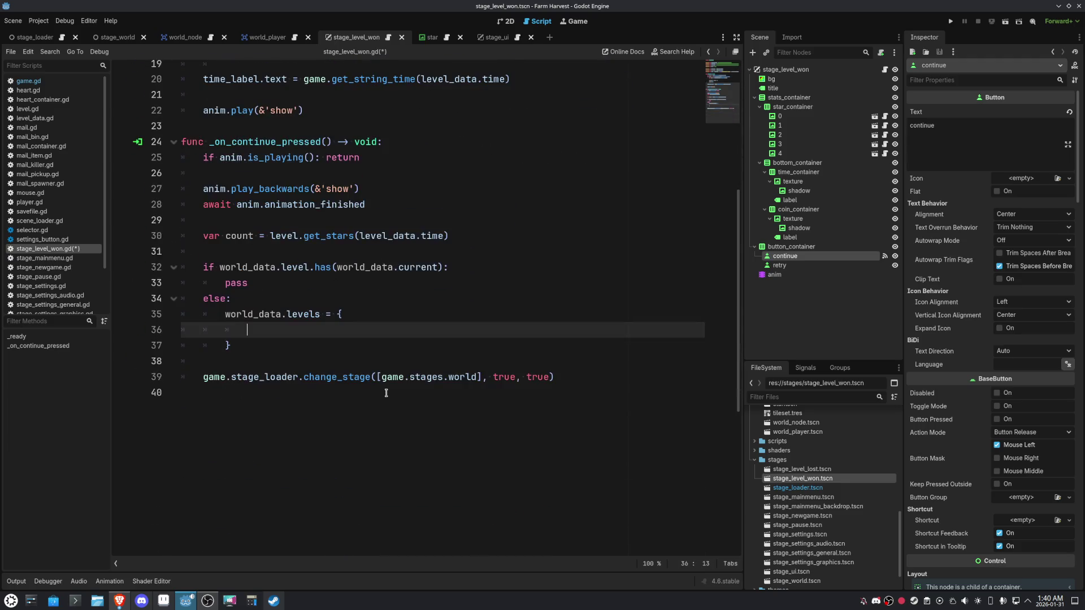
left_click(28, 81)
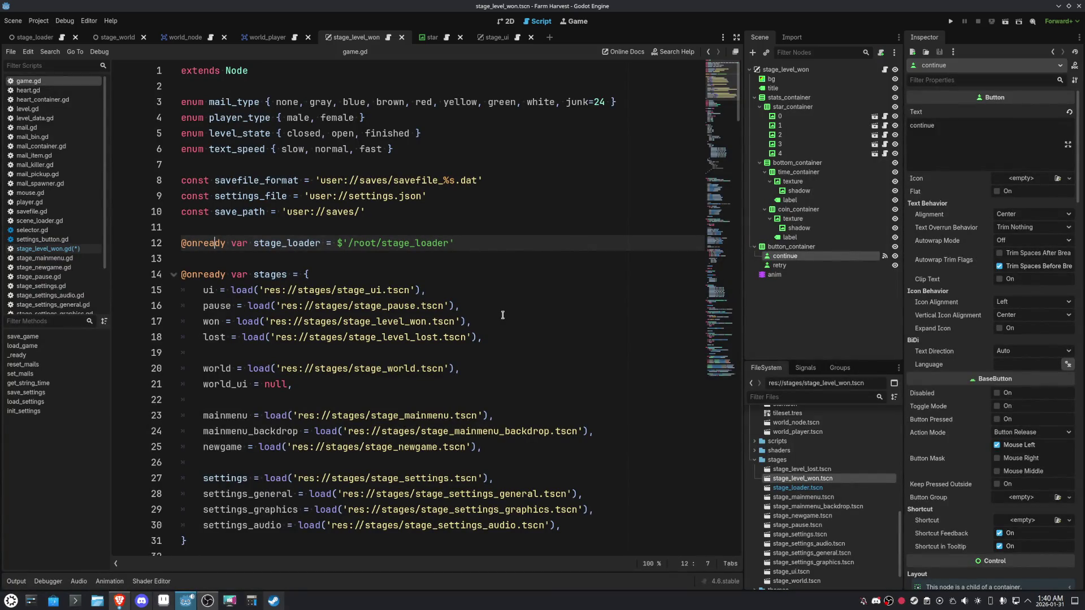
scroll(503, 315, "down", 12)
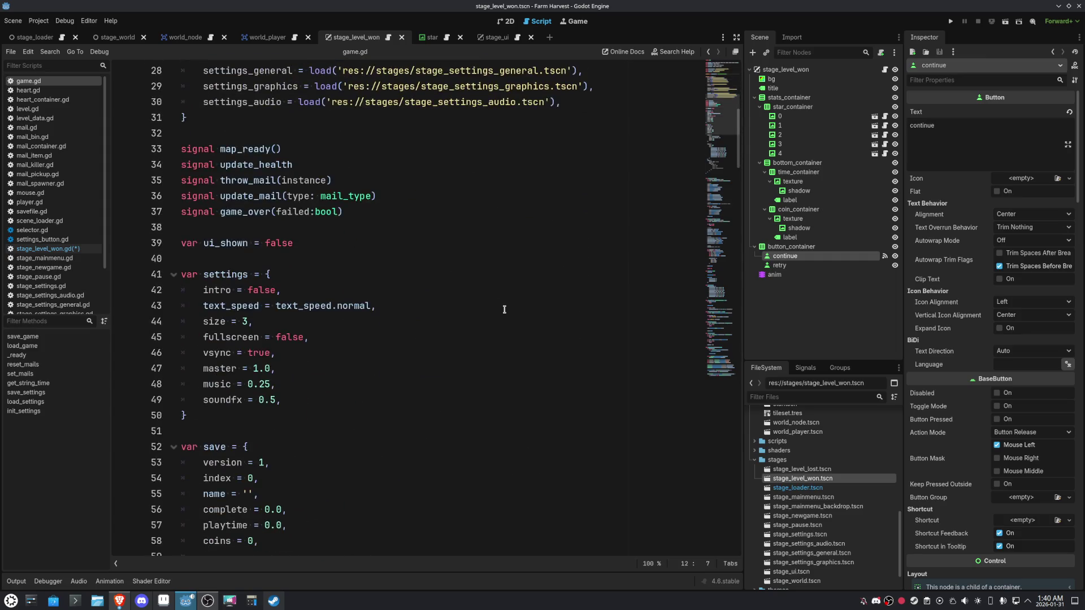
- Add a commented #name = &'' line under #level_0 in game.gd's level template
scroll(504, 310, "down", 9)
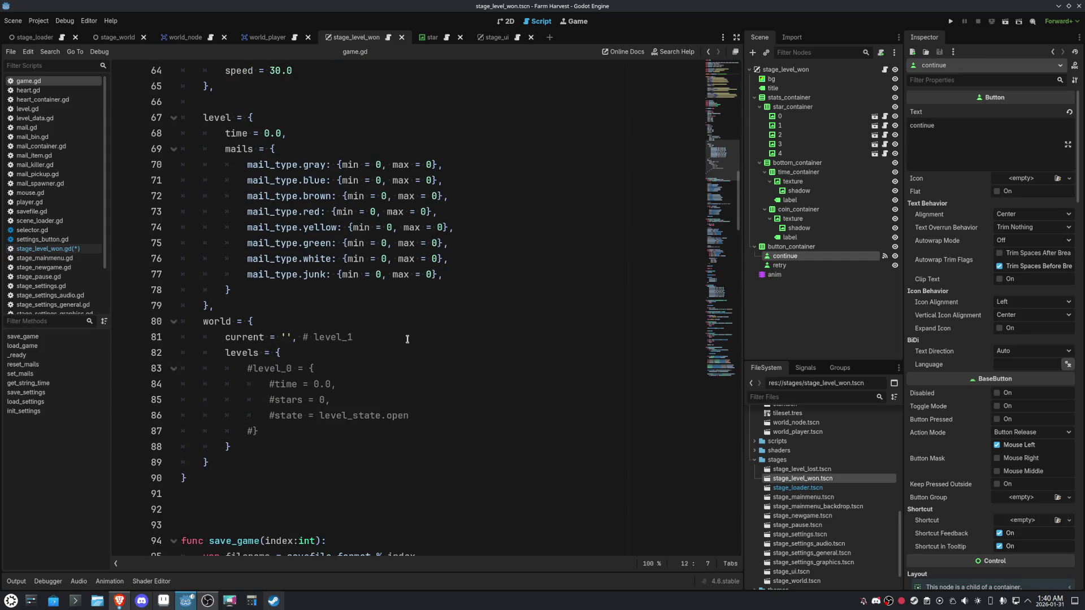
left_click(364, 372)
key("Return")
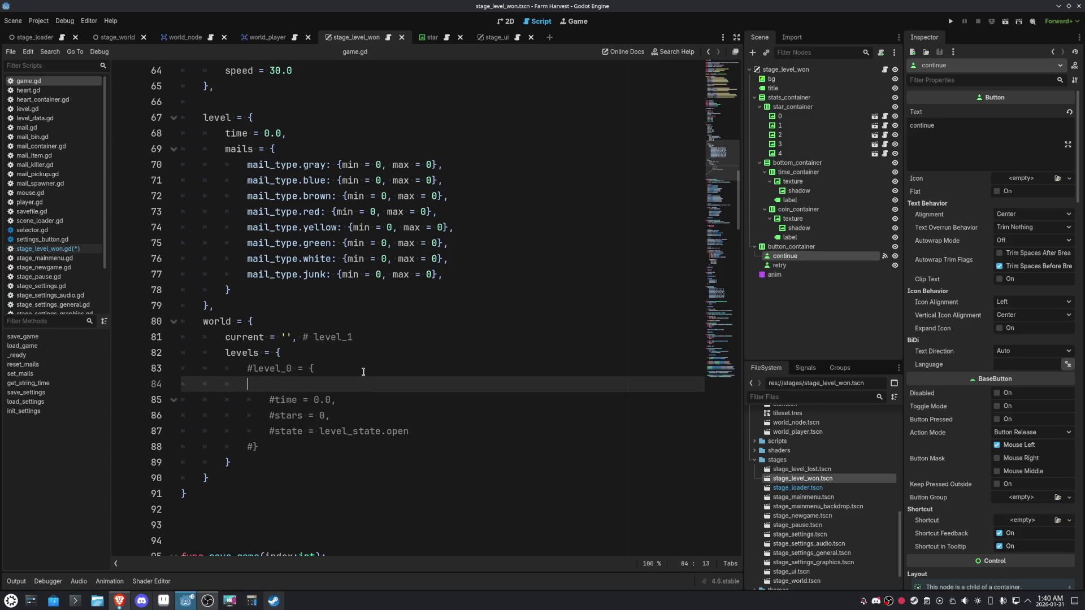
type("#name = ")
type("&'',")
mouse_move(410, 431)
left_mouse_down()
mouse_move(273, 401)
mouse_move(269, 385)
left_mouse_up()
right_click(292, 389)
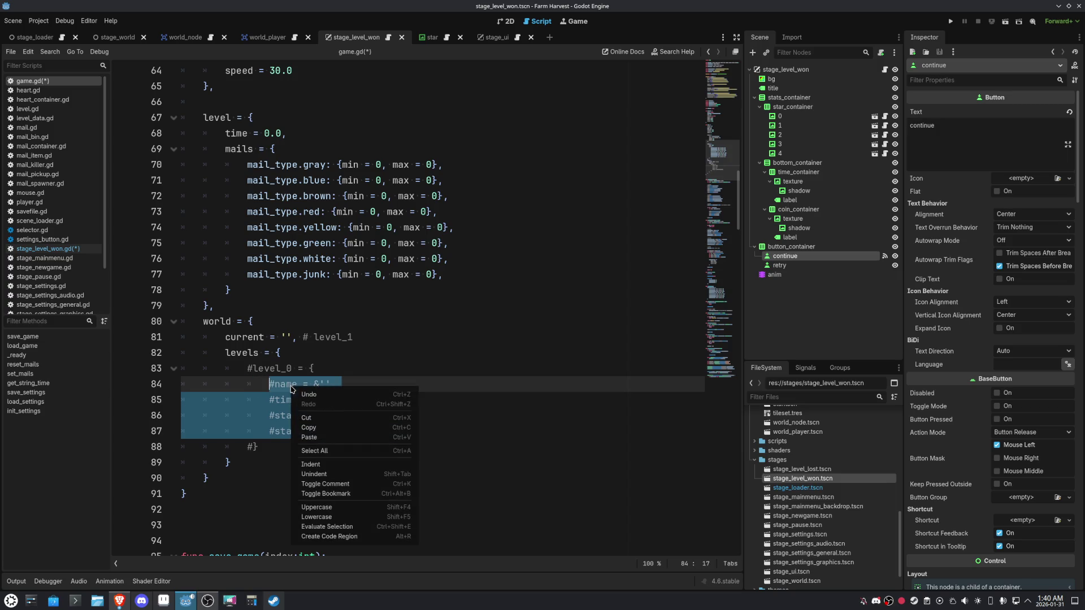
left_click(308, 394)
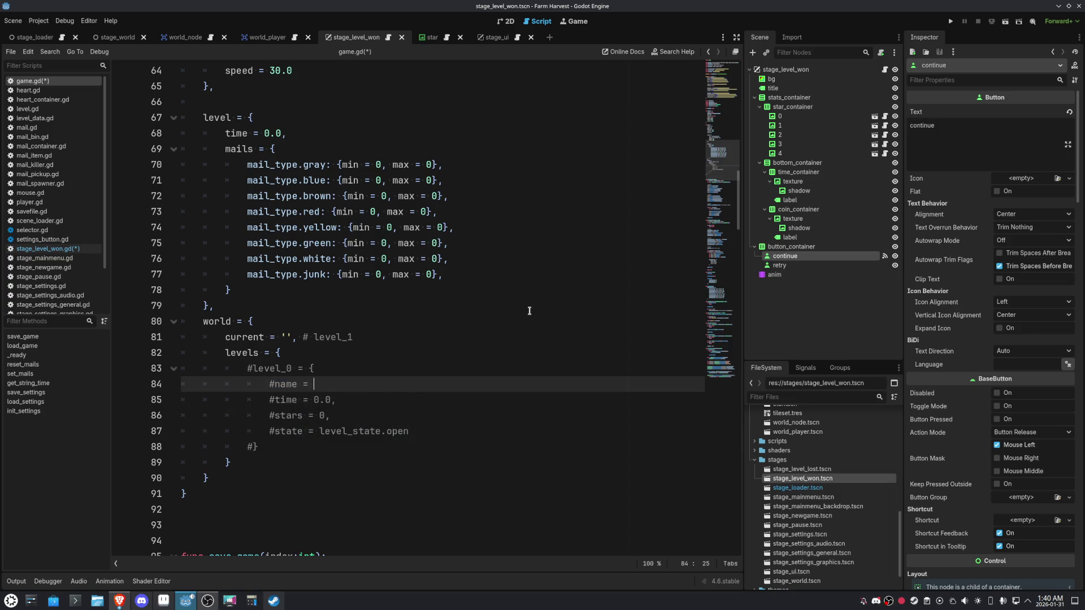
type("&'',")
- Copy the four commented level fields (lines 84–87) and return to stage_level_won.gd
left_click_drag(270, 384, 445, 434)
key("ctrl+c")
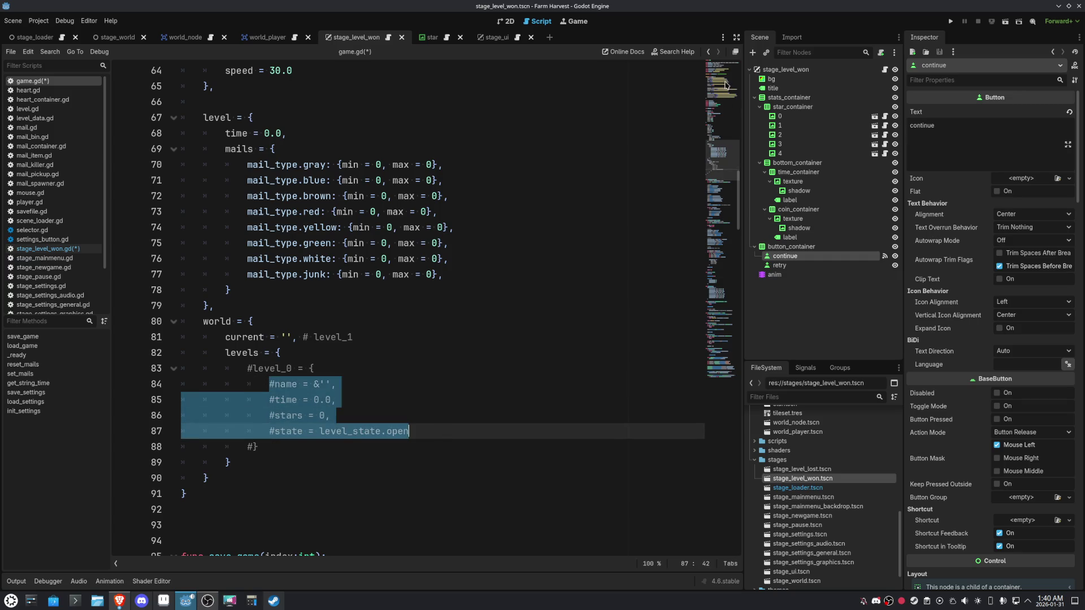
left_click(707, 52)
left_click(707, 52)
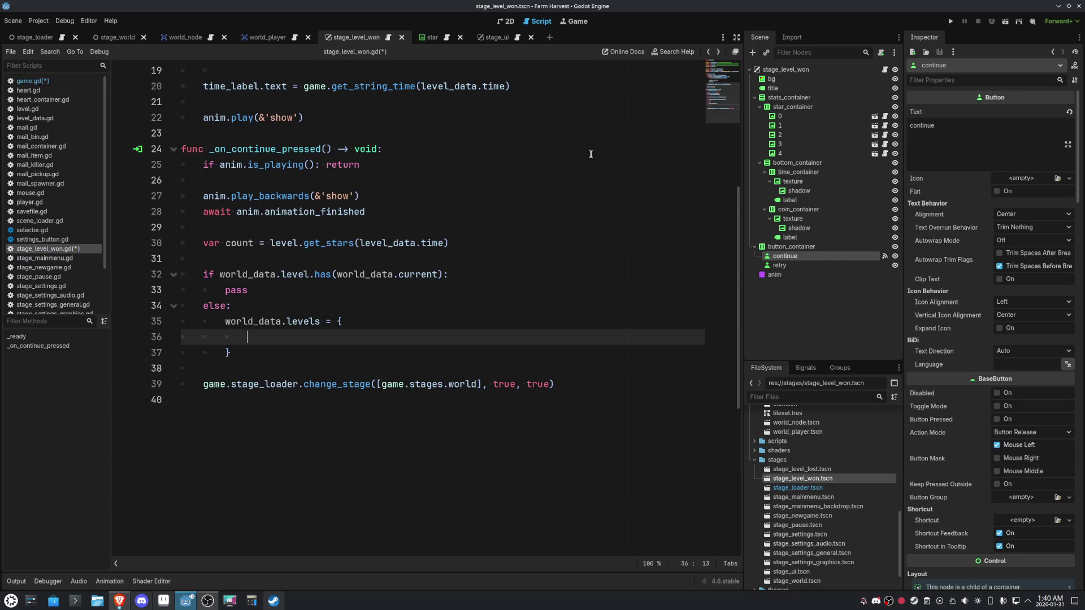
- Paste the four commented fields into the levels dictionary, then dedent and uncomment them
key("ctrl+v")
key("shift+Up")
key("shift+Home")
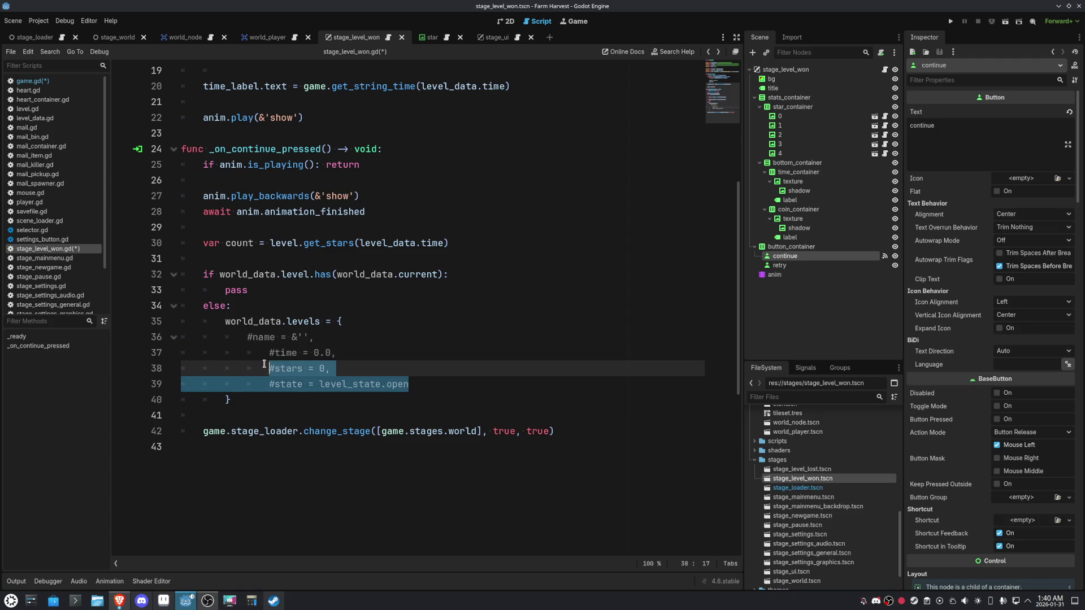
key("shift+Up")
key("shift+Tab")
left_click_drag(388, 384, 230, 340)
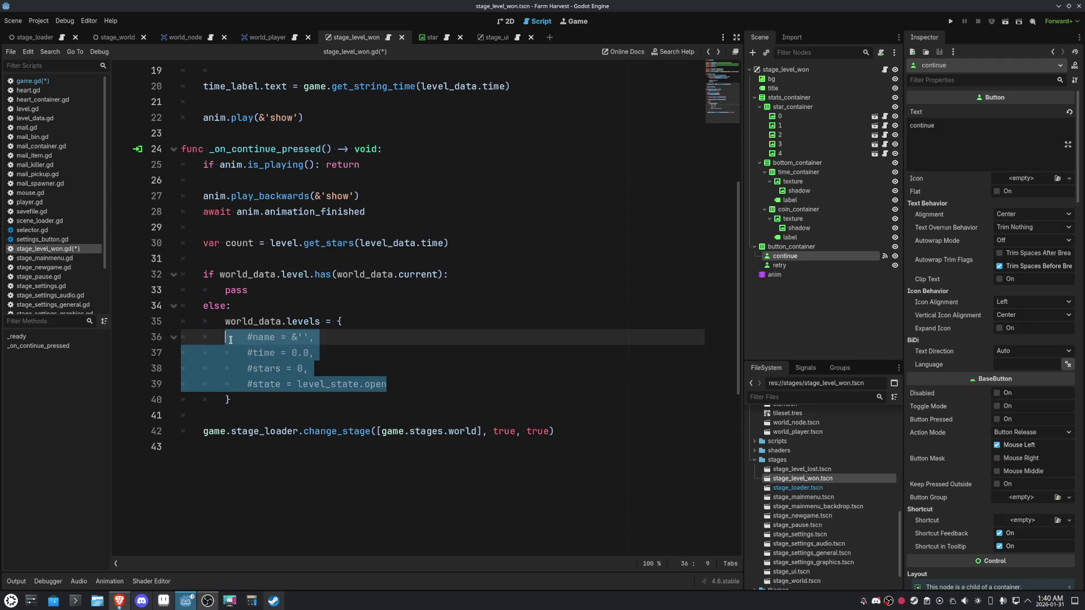
key("ctrl+k")
- Add a comma after the name entry and change the state value to game.level_state.open
left_click(308, 353)
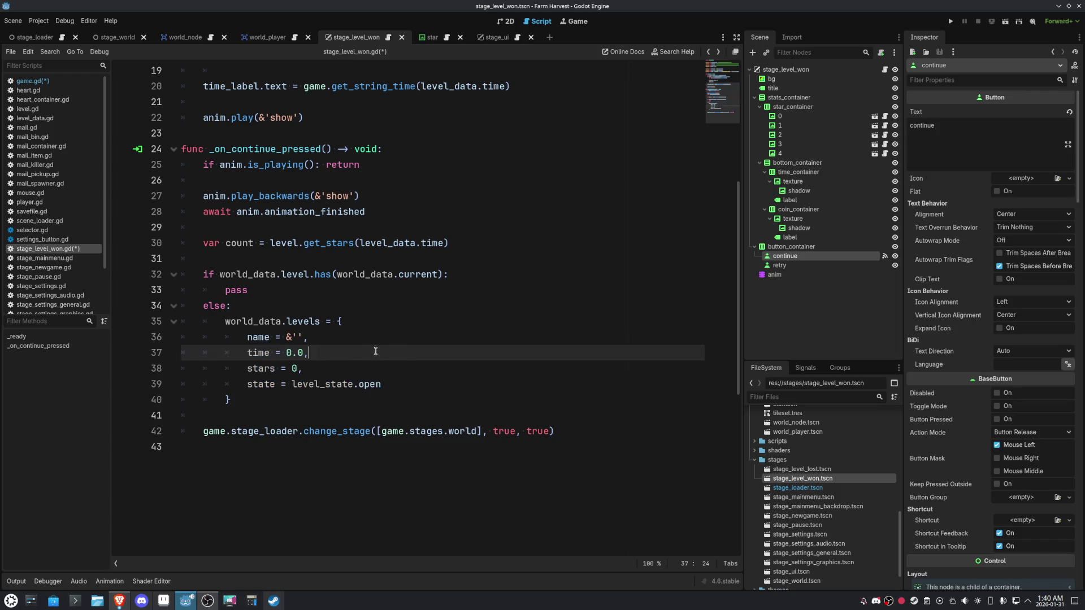
left_click(306, 339)
type(",")
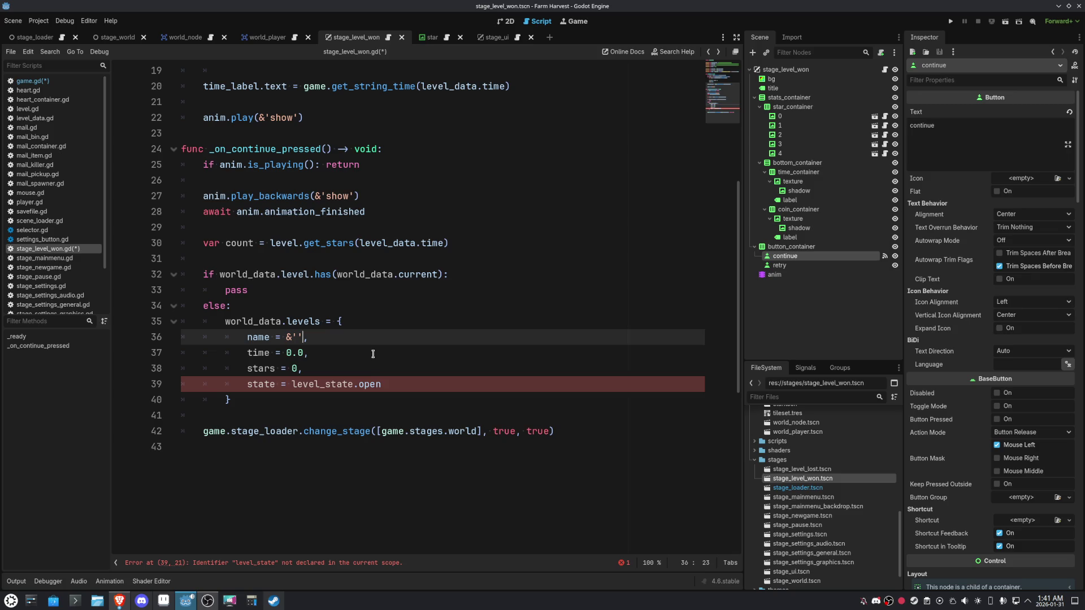
left_click_drag(382, 384, 292, 382)
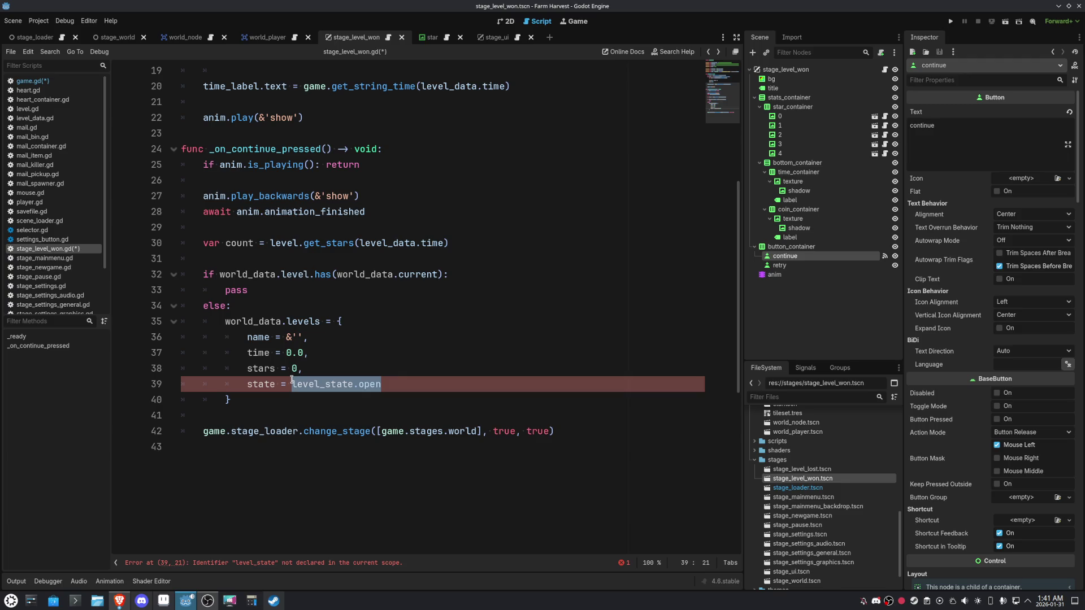
left_click(291, 385)
type("game.")
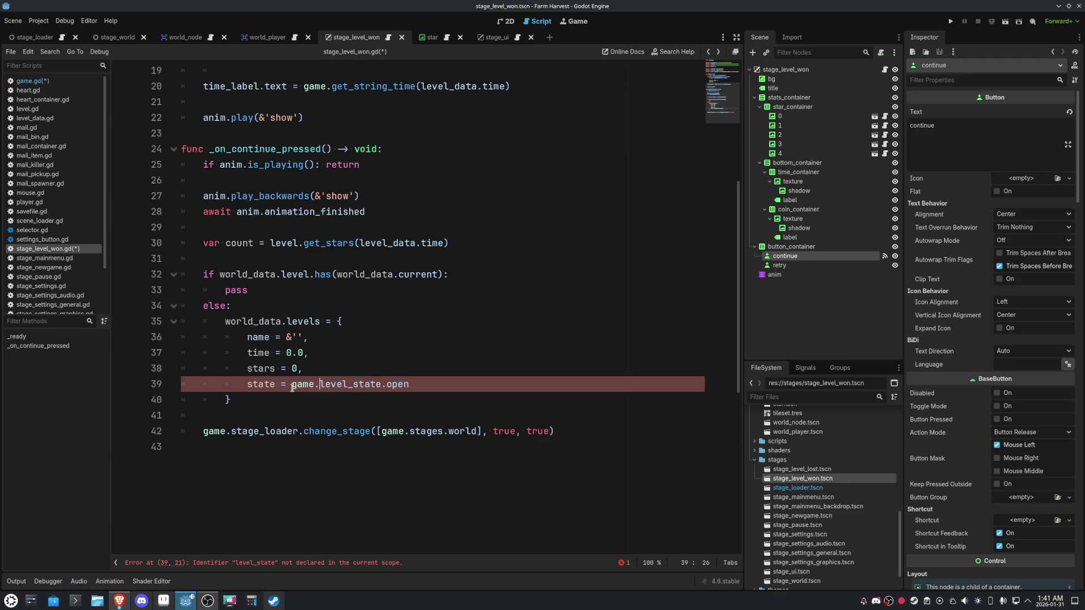
- Replace the stars value 0 with level.get_stars(level_data.time), copied from _ready
left_click(328, 366)
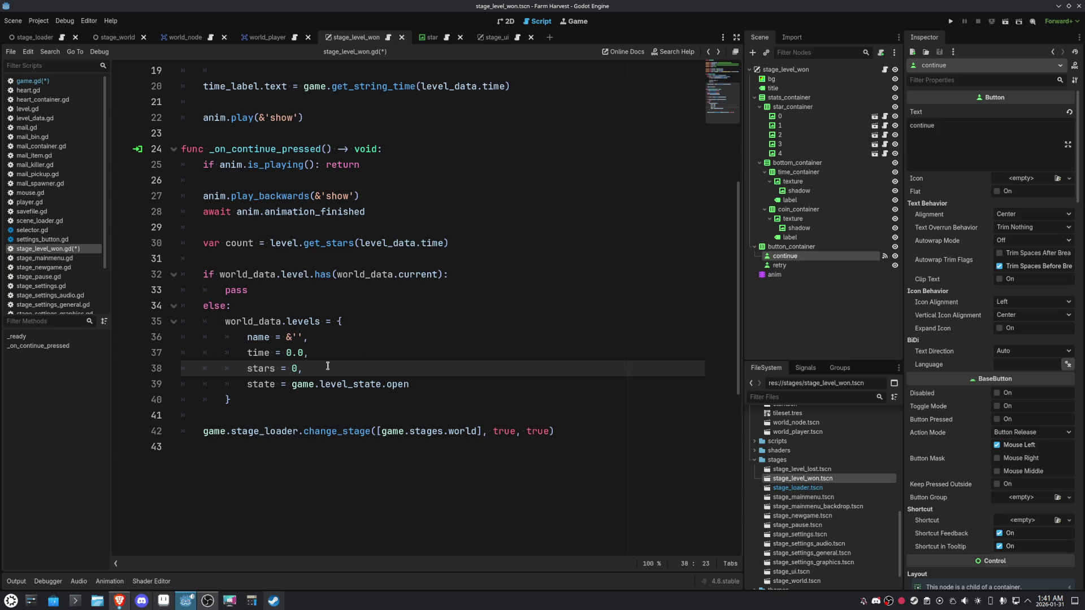
scroll(310, 312, "up", 6)
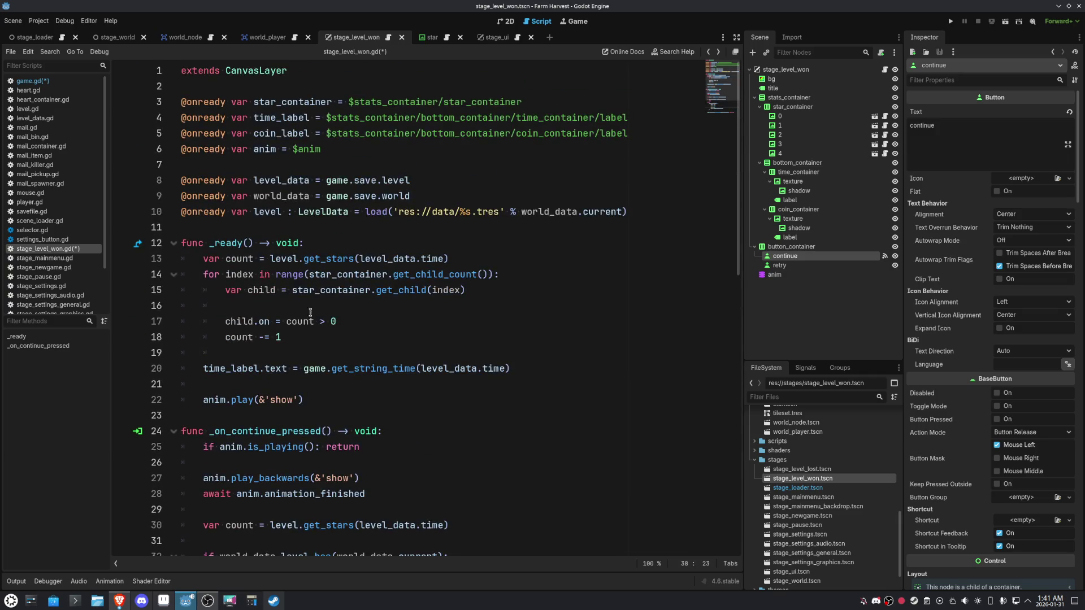
mouse_move(449, 258)
left_mouse_down()
mouse_move(226, 244)
mouse_move(197, 261)
left_mouse_up()
key("ctrl+c")
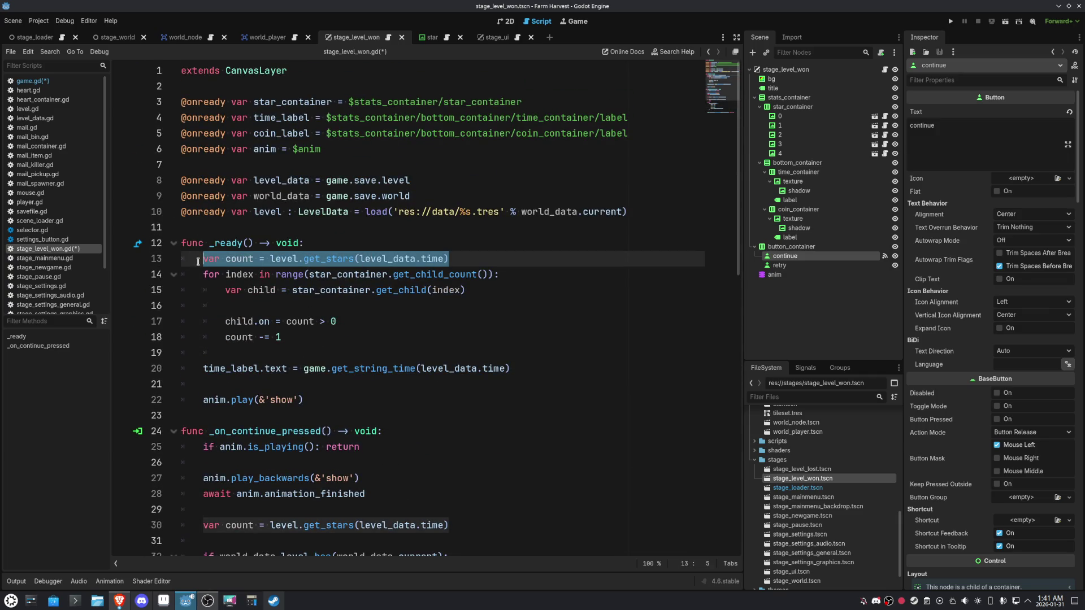
scroll(476, 371, "down", 7)
left_click(290, 253)
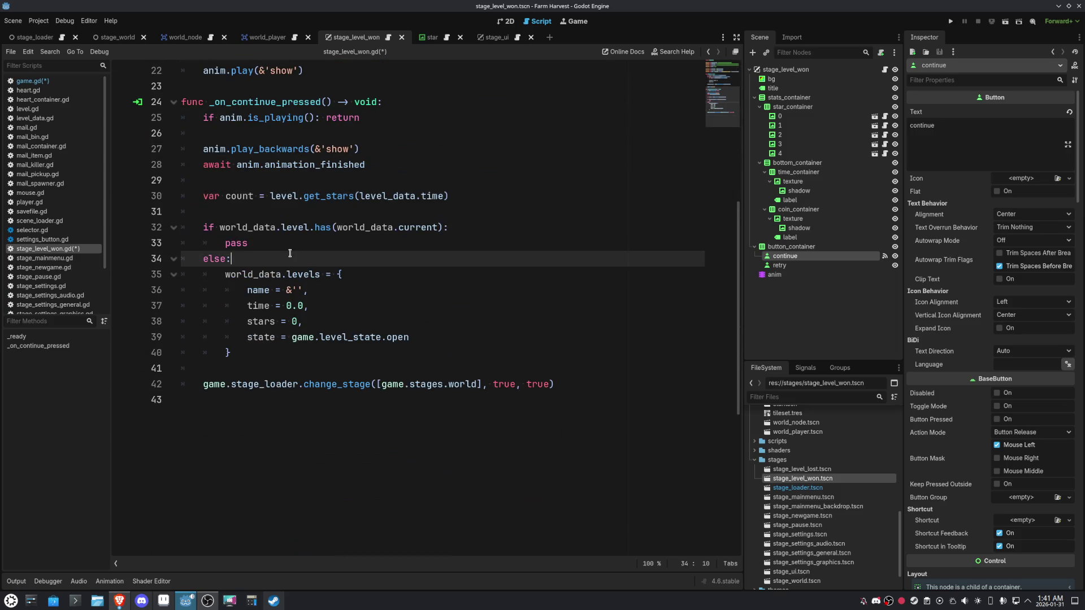
left_click(293, 320)
double_click(293, 321)
key("ctrl+v")
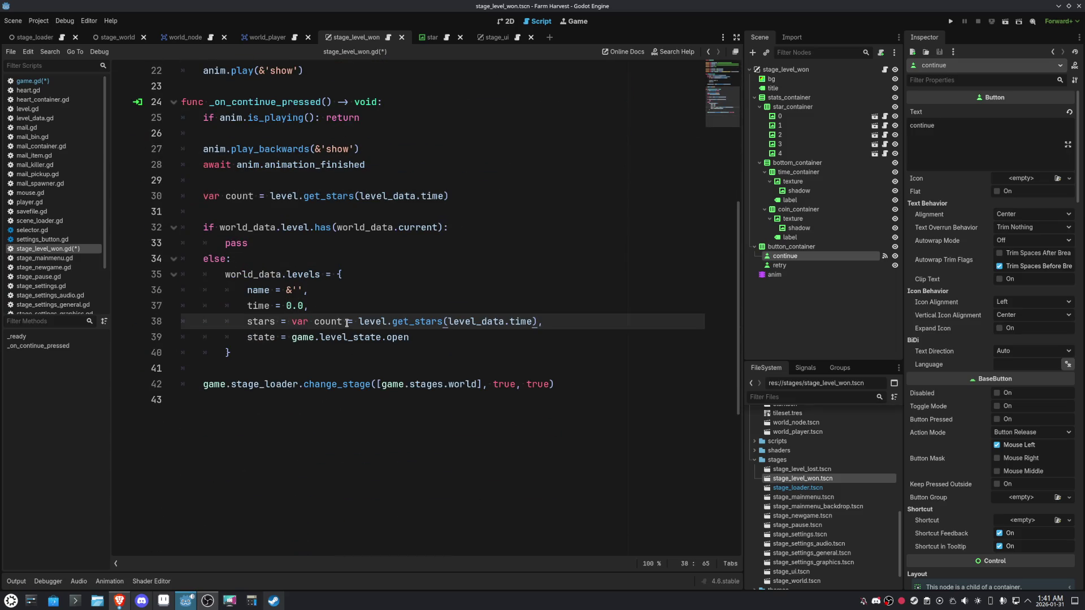
left_click_drag(354, 322, 292, 322)
key("BackSpace")
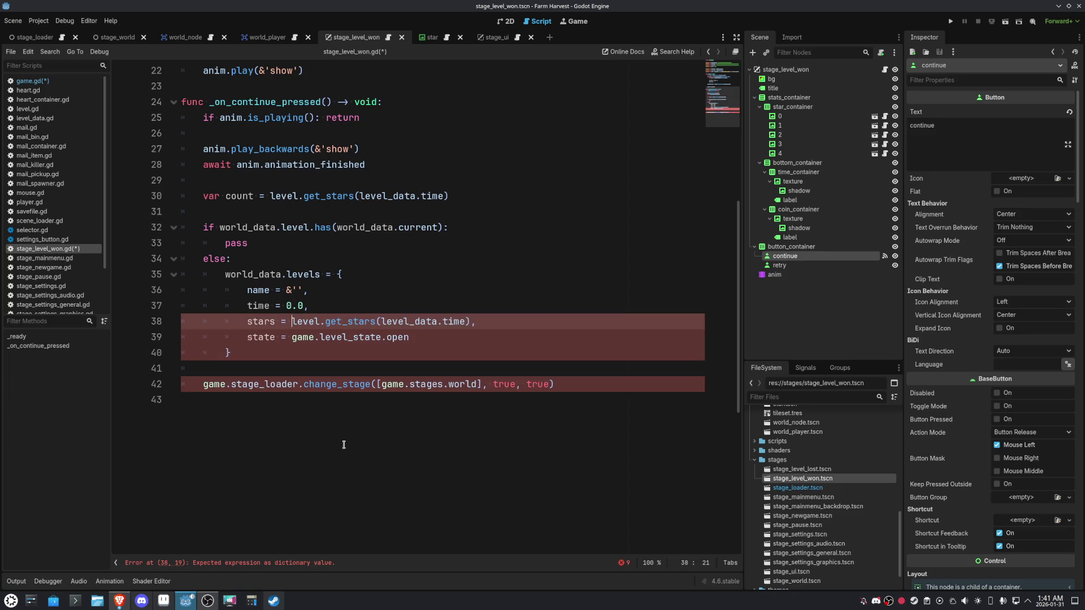
- Set the time value to level_data.time and start the name value as level_data
left_click(344, 446)
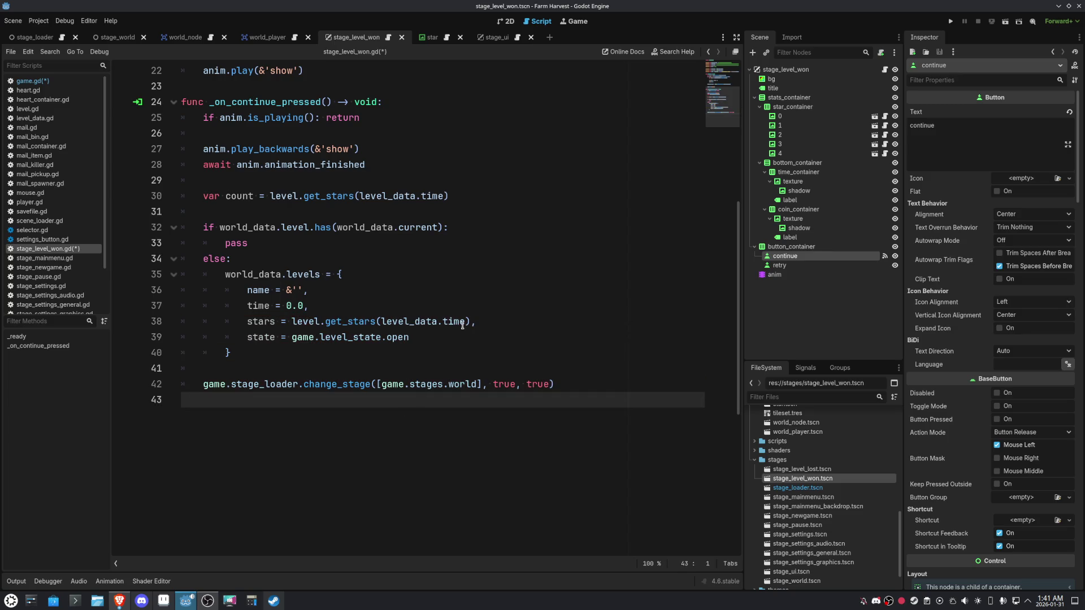
left_click_drag(464, 322, 380, 321)
key("ctrl+c")
double_click(300, 306)
key("ctrl+v")
left_click_drag(303, 294, 288, 290)
type("level_data")
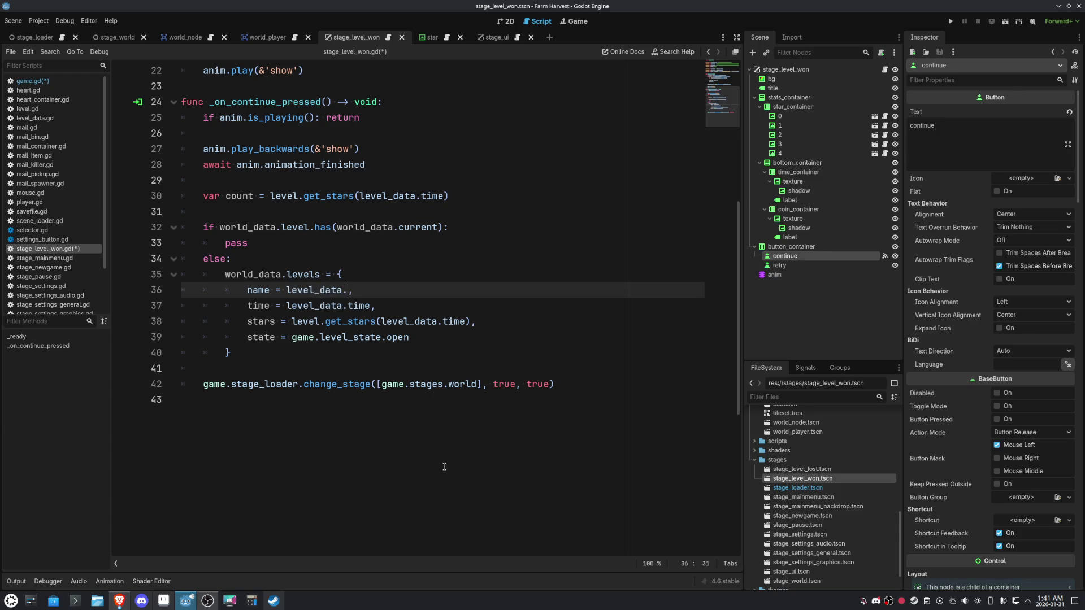
scroll(814, 447, "up", 5)
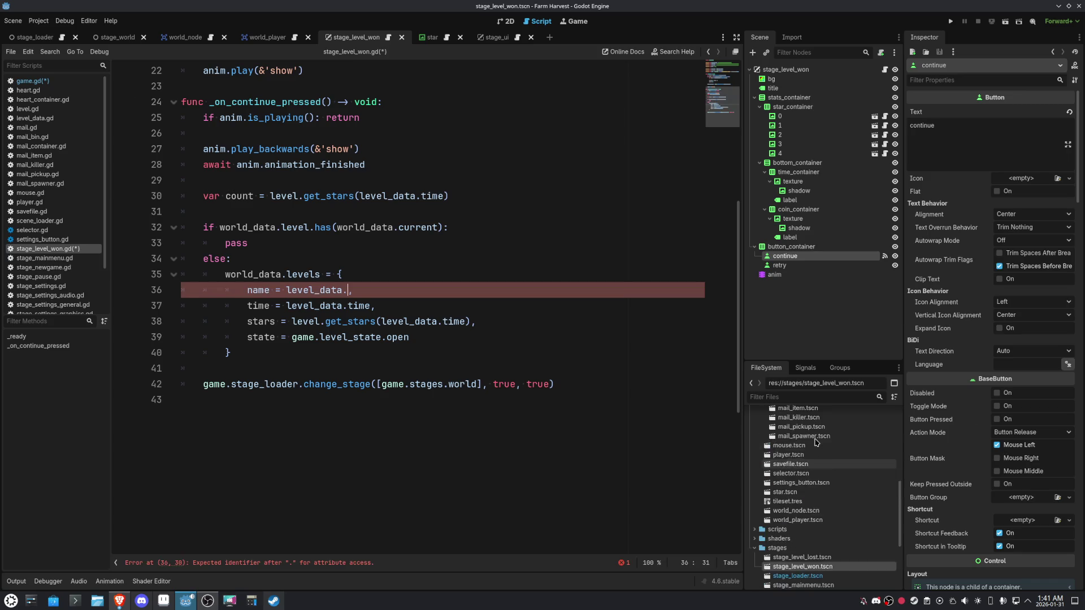
- Look up the title property of level_1.tres in the Inspector and save the script
left_click(781, 467)
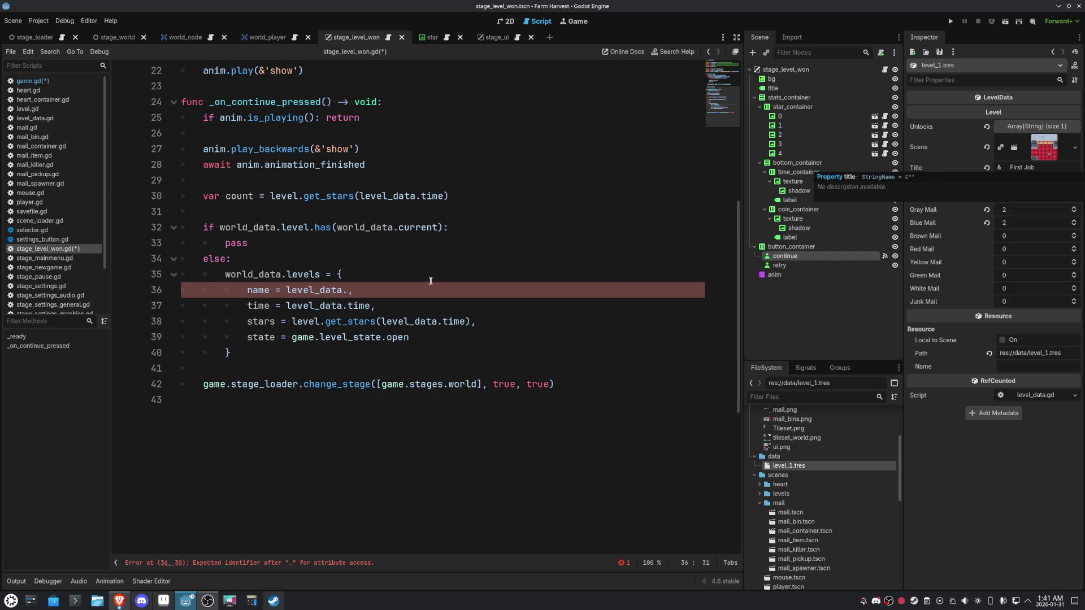
type("title")
left_click(560, 228)
key("ctrl+s")
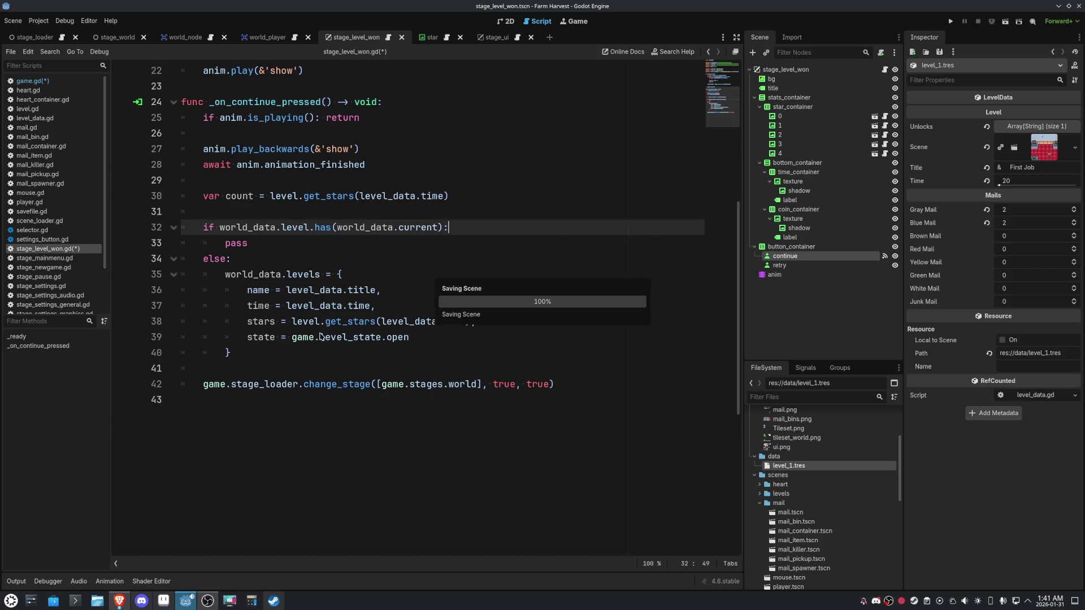
- Add an empty print() below the levels dictionary and delete its four entries
left_click(272, 354)
key("Return")
key("Return")
type("print")
key("Return")
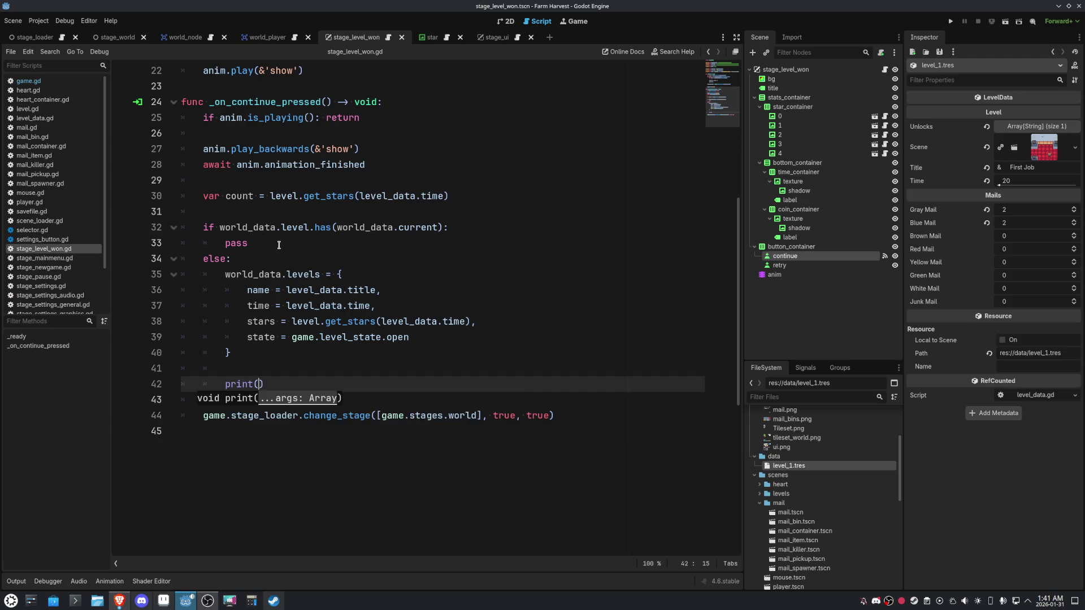
left_click_drag(246, 290, 463, 335)
key("BackSpace")
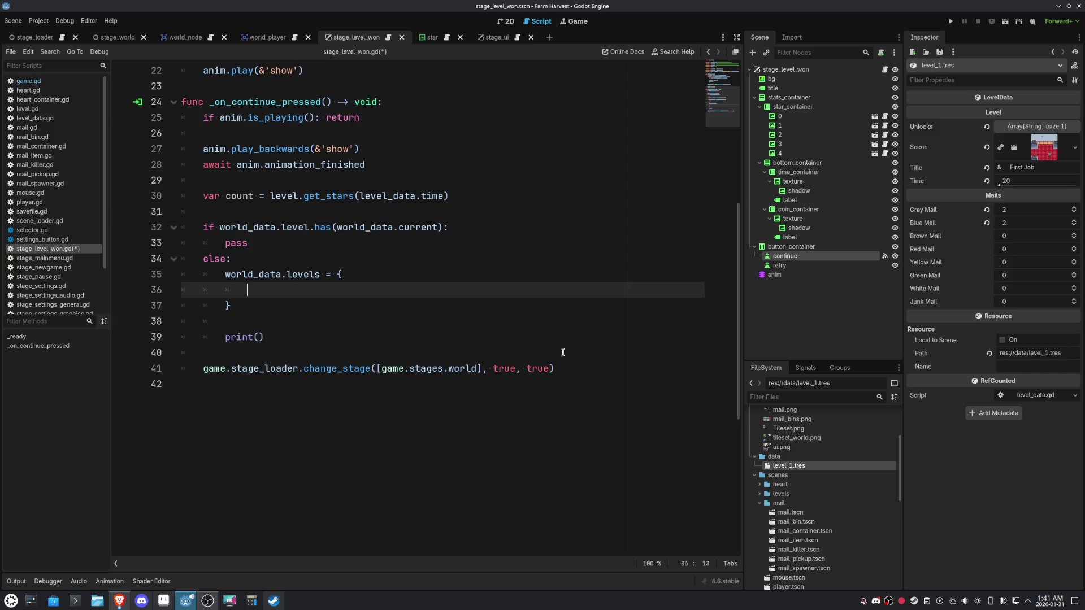
- Undo the deletion to bring back the name, time, stars and state entries
type("g")
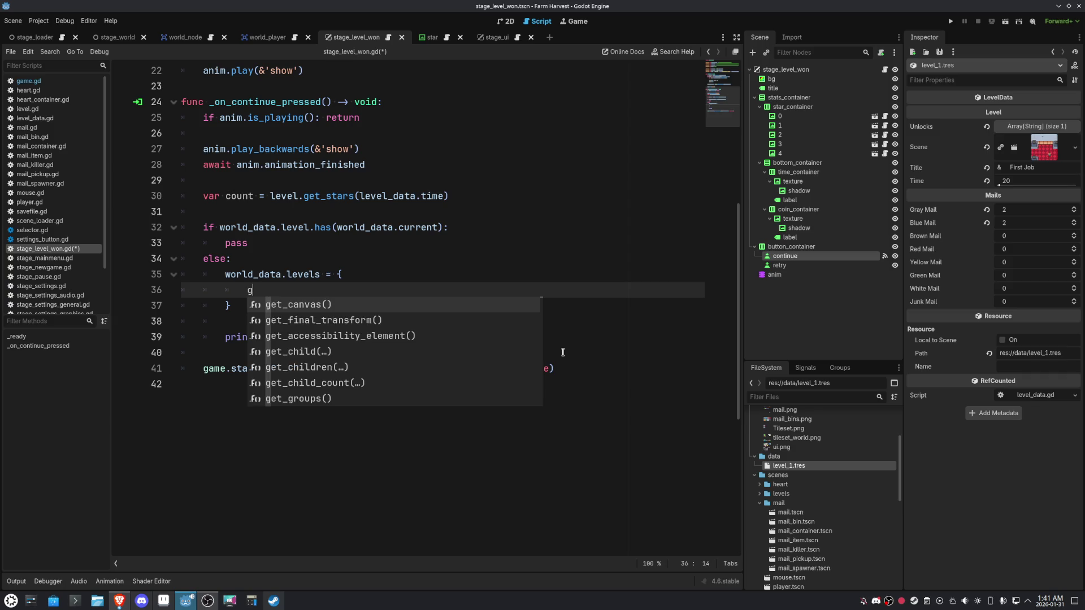
key("BackSpace")
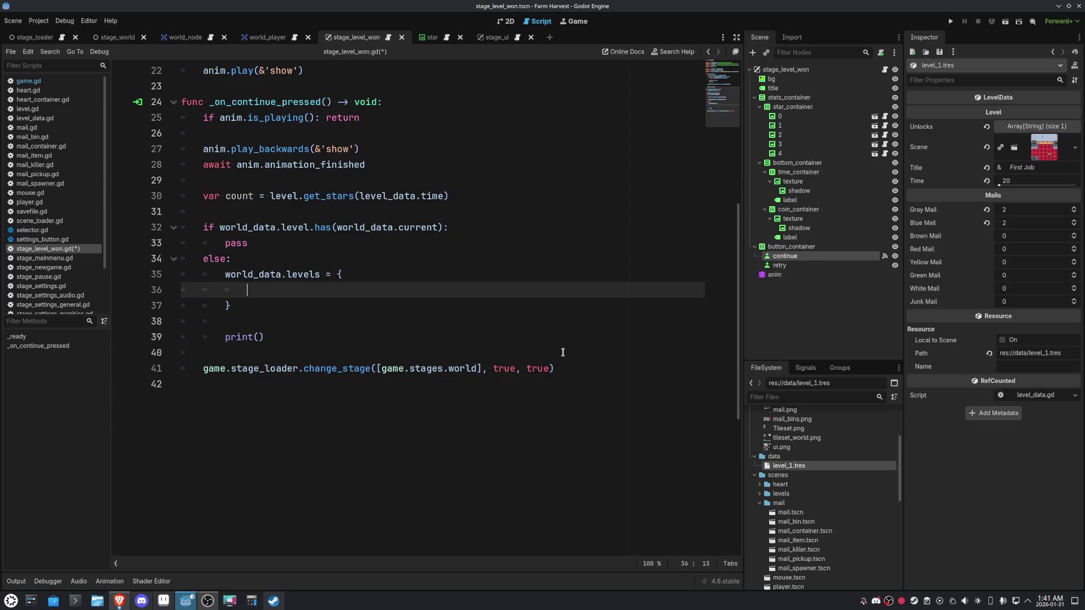
key("ctrl+z")
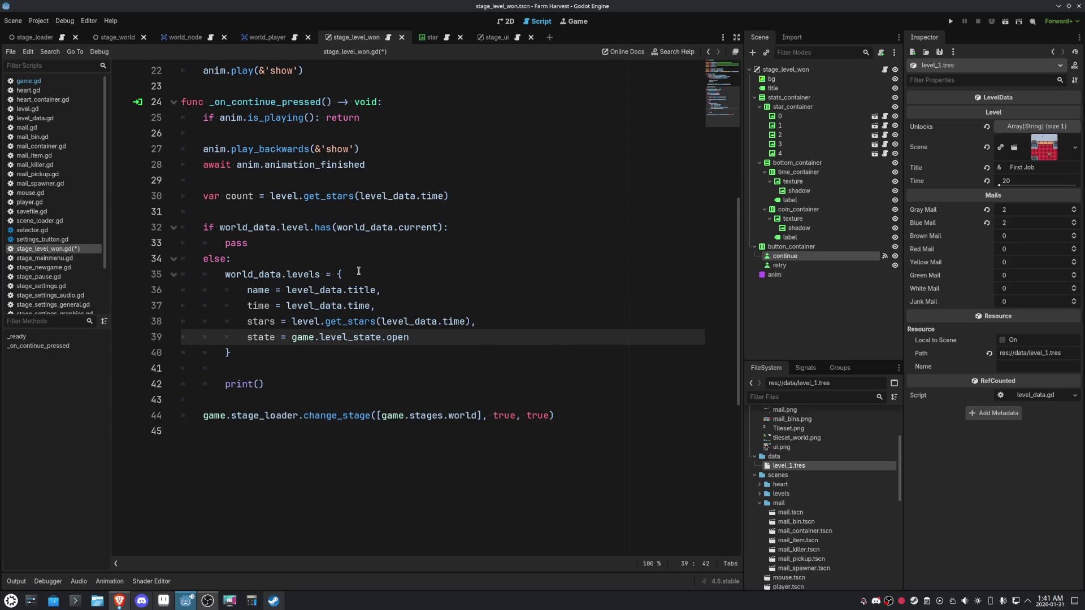
left_click(320, 274)
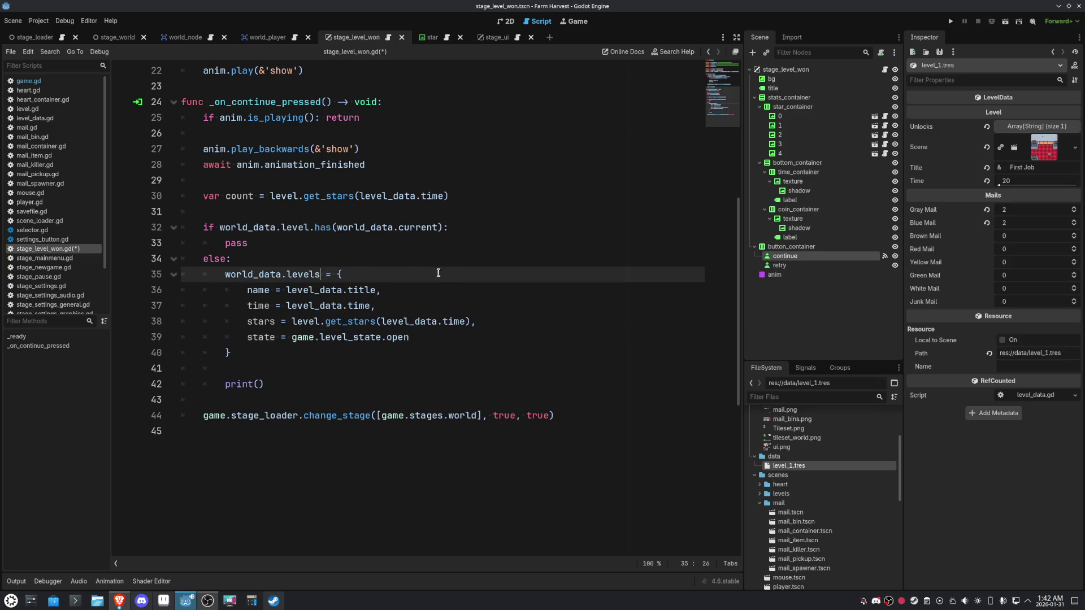
type(".")
key("BackSpace")
- Save the script and search the built-in help for 'diction'
mouse_move(424, 337)
left_mouse_down()
mouse_move(359, 318)
mouse_move(322, 288)
mouse_move(245, 293)
left_mouse_up()
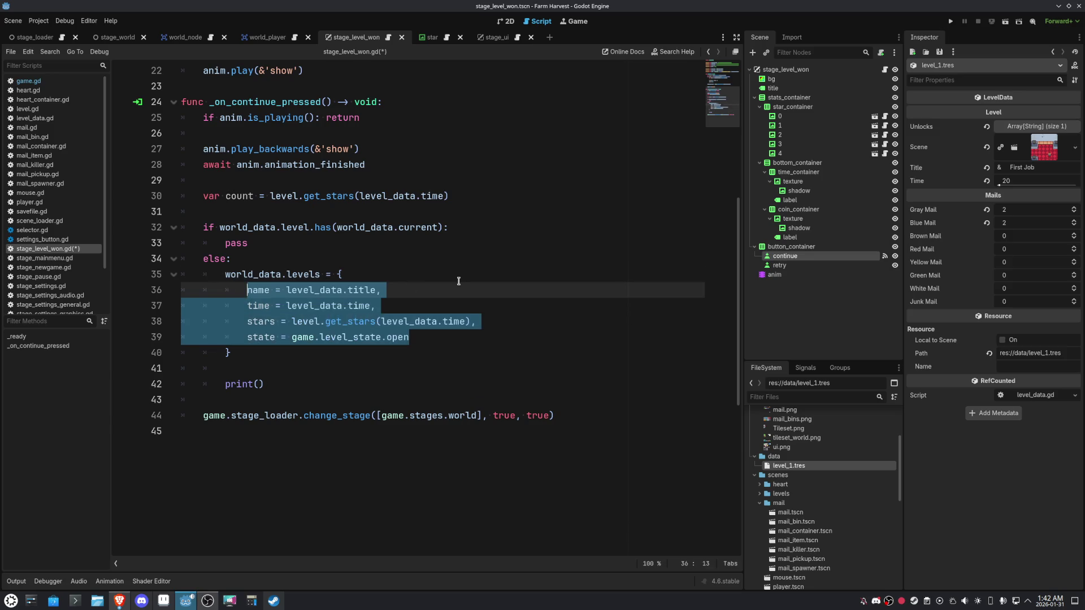
left_click(279, 351)
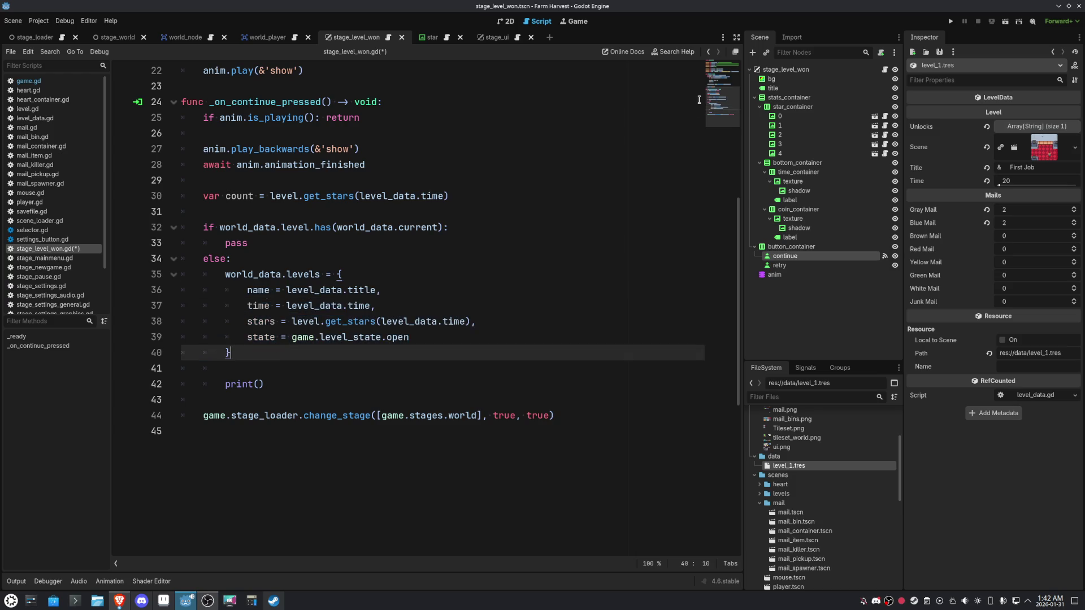
key("ctrl+s")
left_click(676, 52)
type("diction")
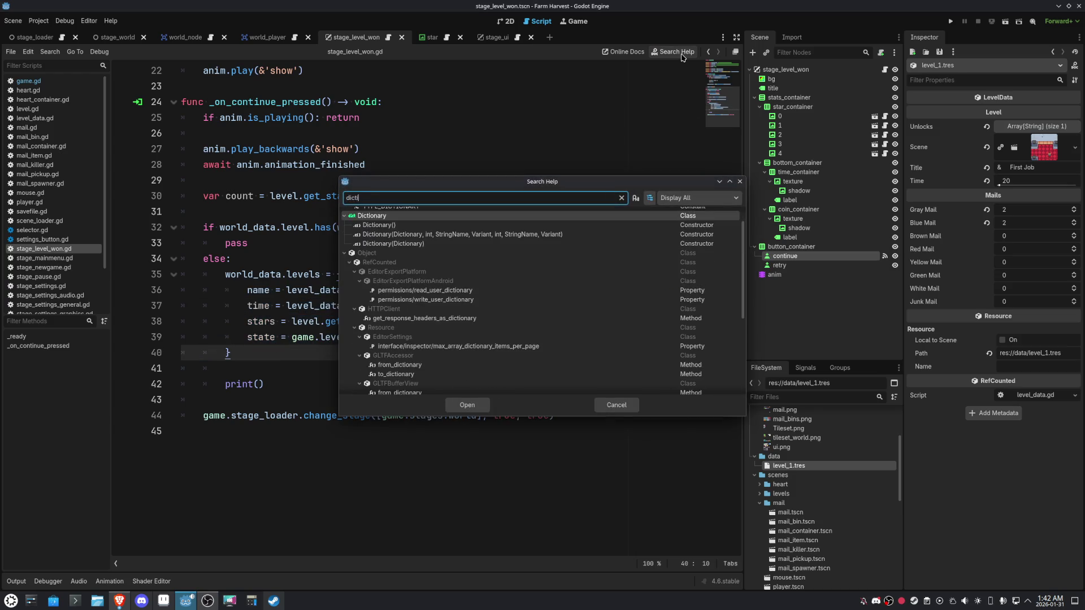
- Read the Dictionary class reference, including assign(), then go back to stage_level_won.gd
double_click(390, 217)
scroll(586, 337, "down", 10)
scroll(587, 337, "down", 5)
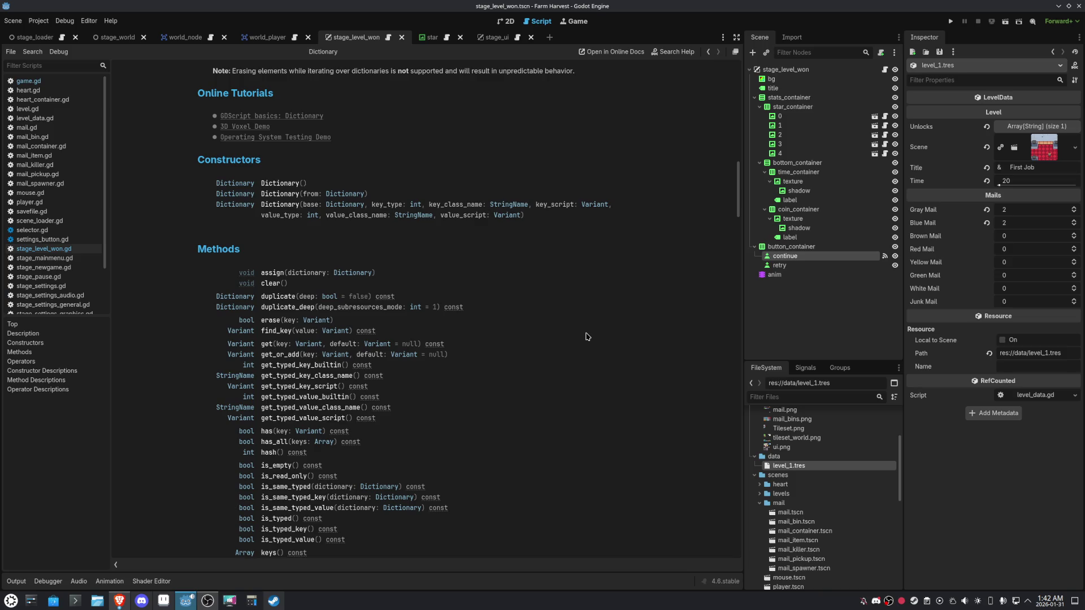
scroll(587, 337, "down", 3)
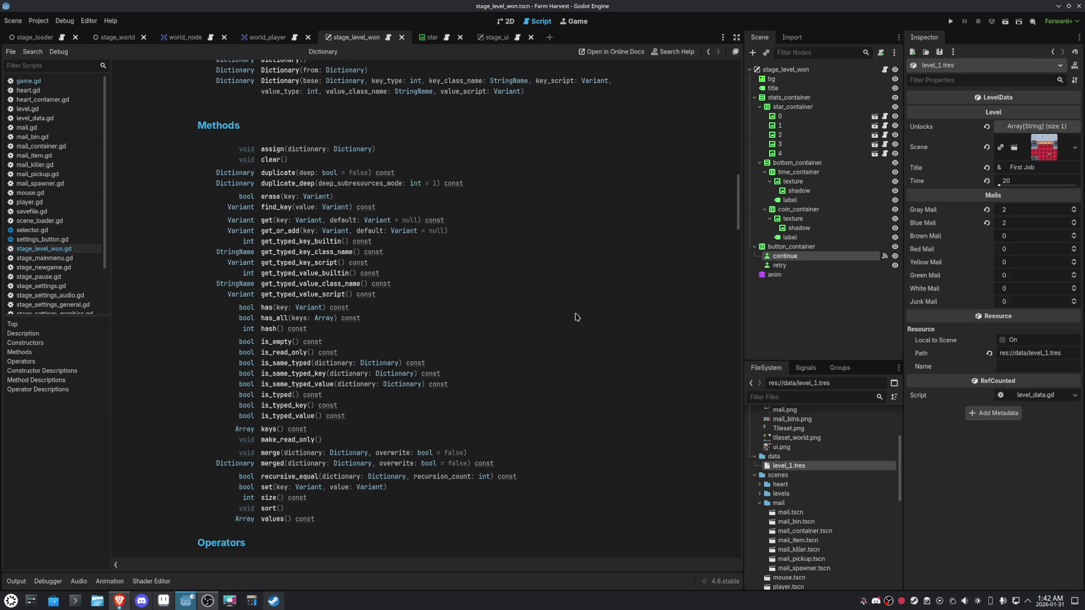
scroll(335, 182, "up", 4)
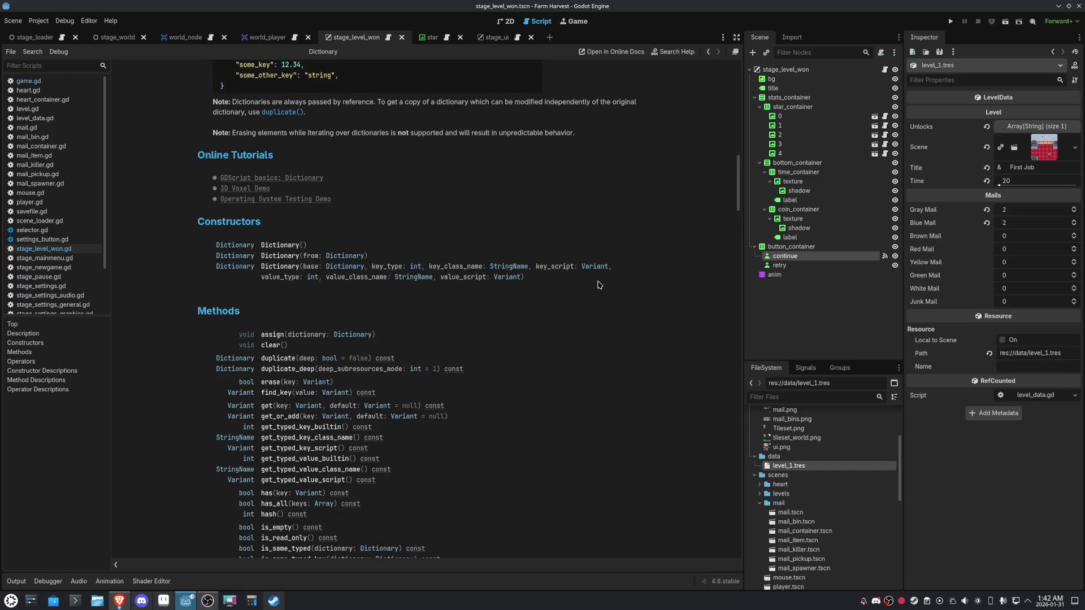
left_click(282, 335)
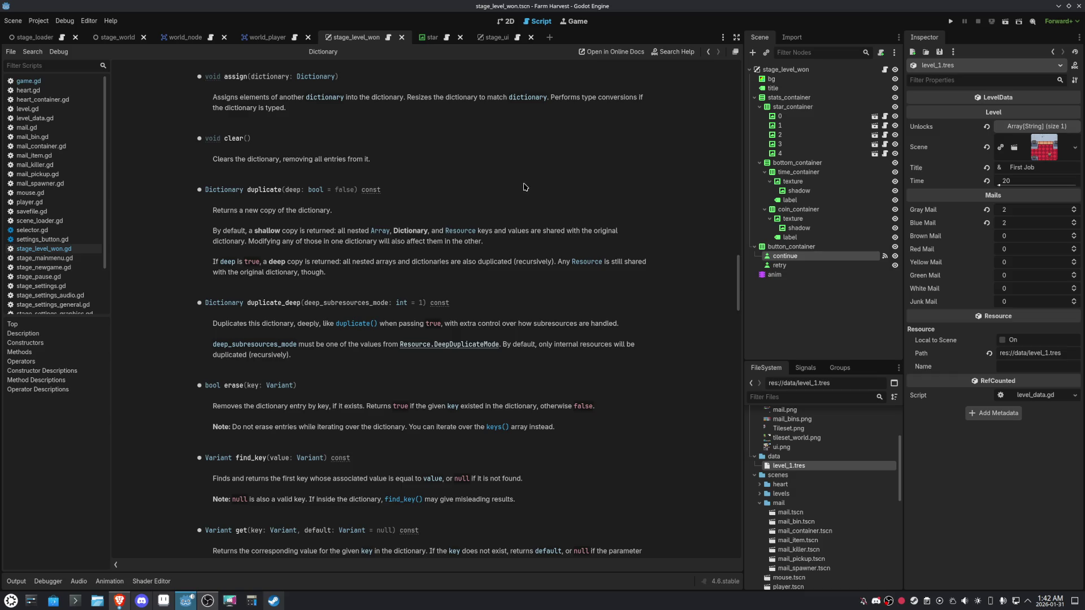
scroll(525, 187, "up", 15)
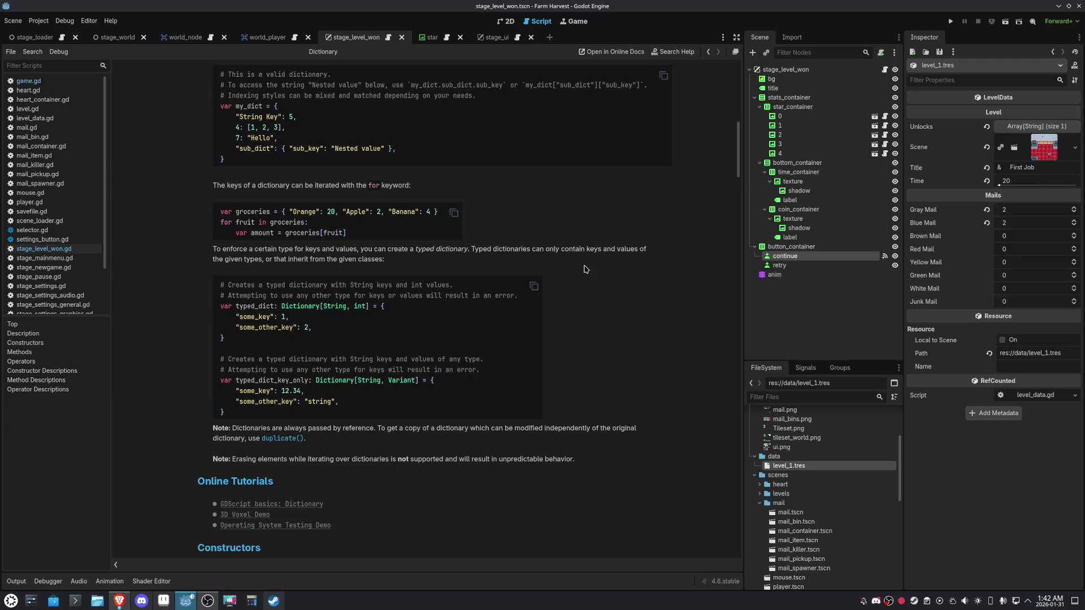
scroll(521, 308, "up", 4)
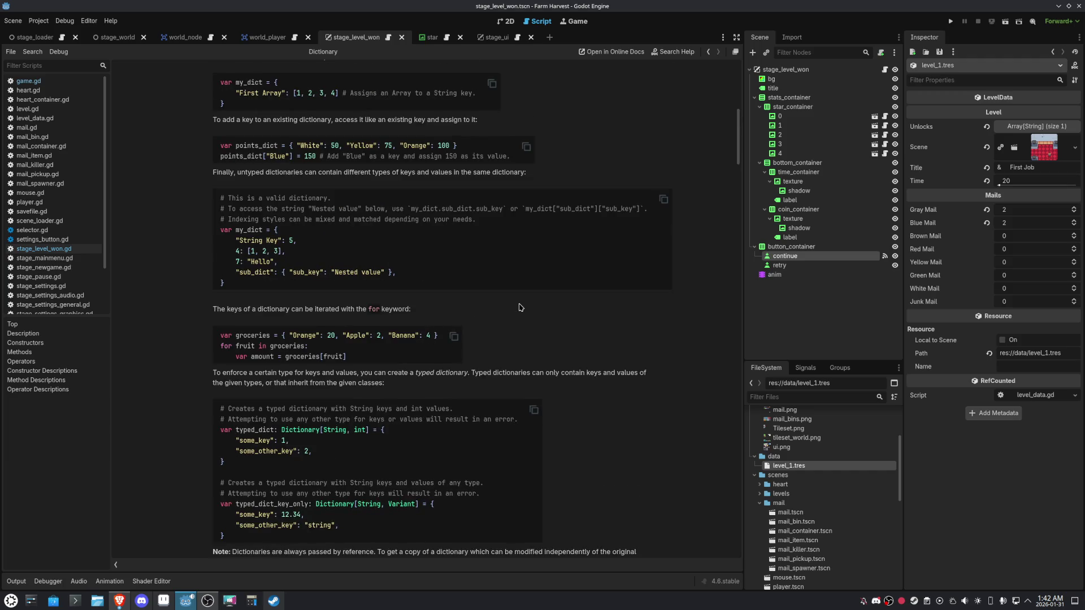
left_click(709, 52)
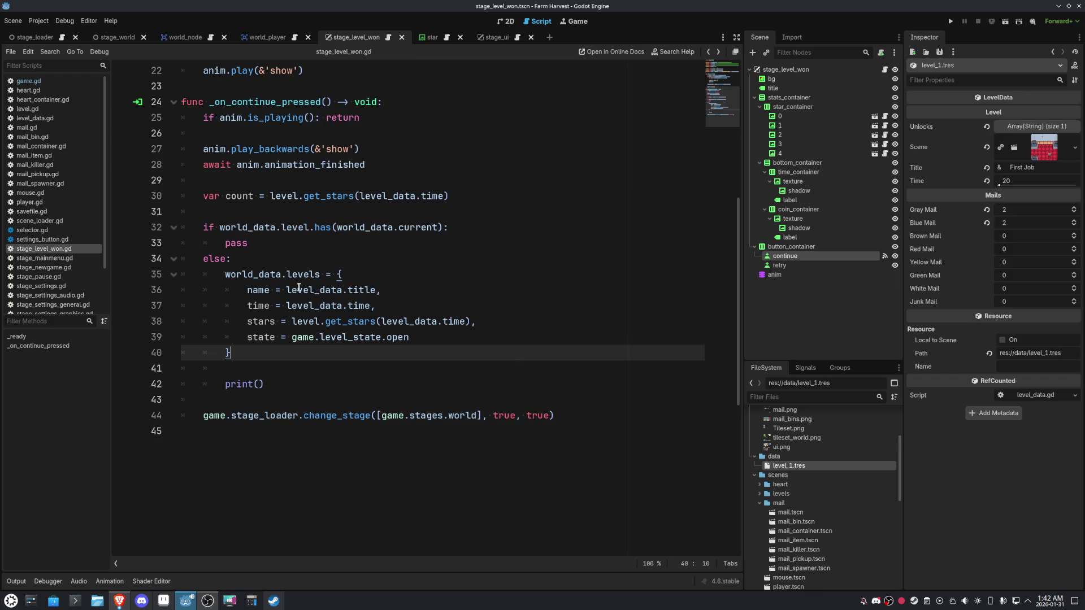
- Change line 35 to assign into world_data.levels[world_data.current] and review the entries
left_click(324, 274)
type("[")
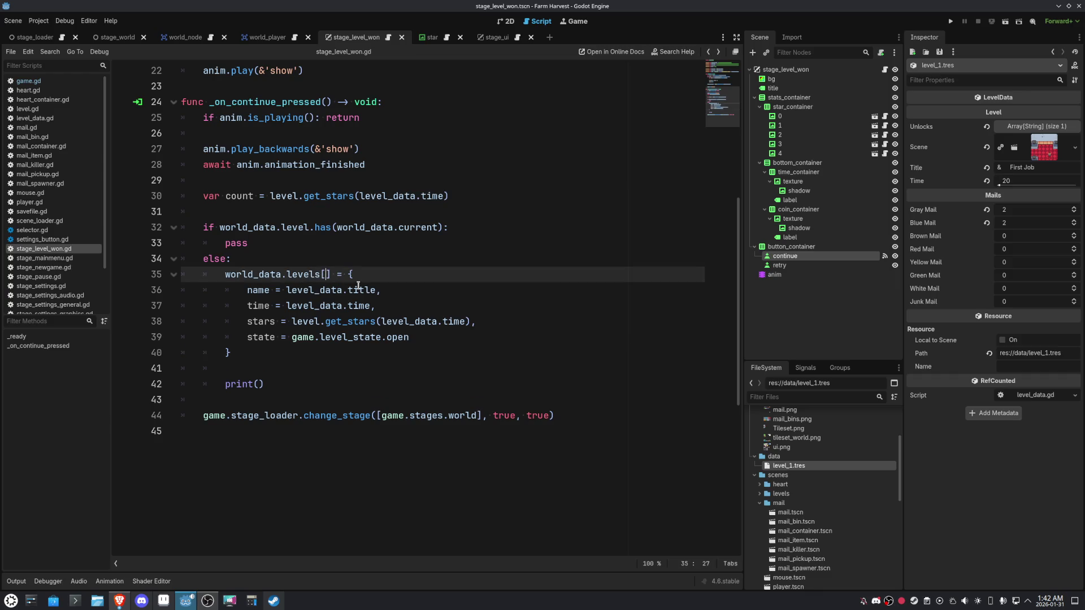
type("wor")
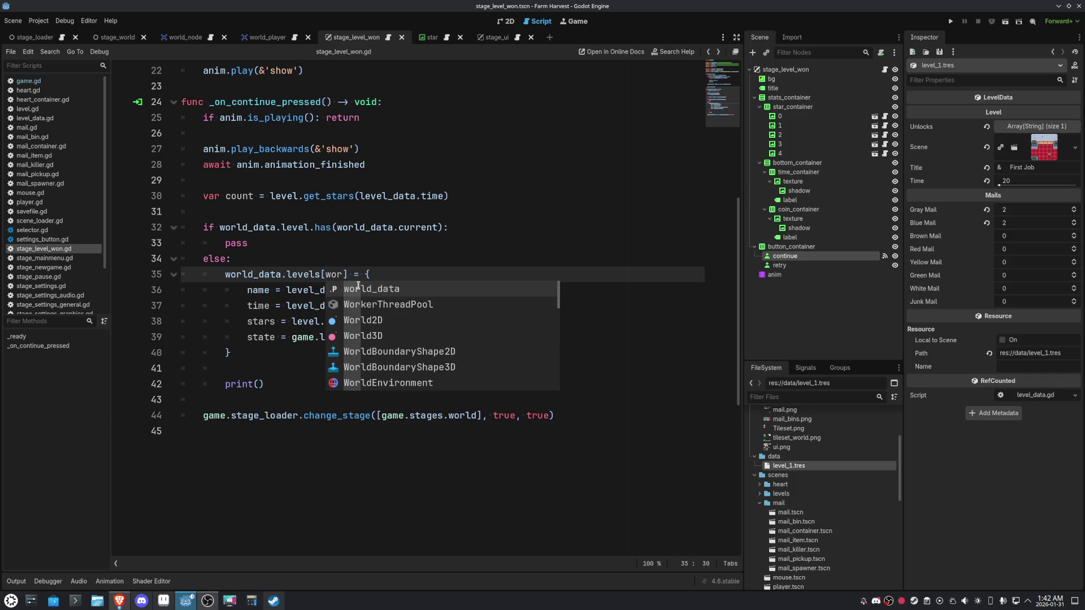
key("Return")
type(".")
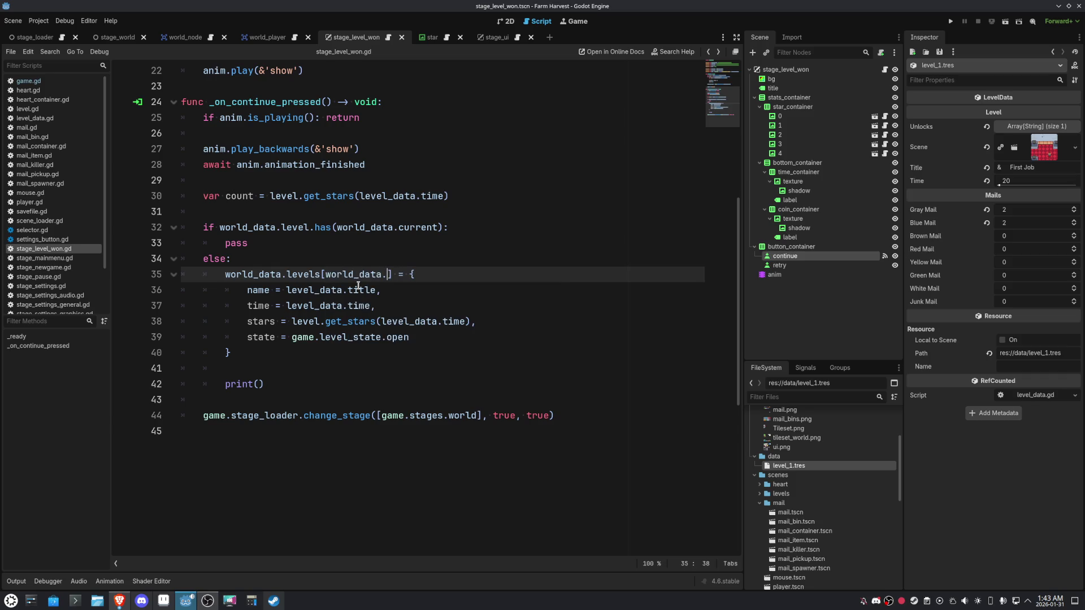
type("current")
left_click(525, 381)
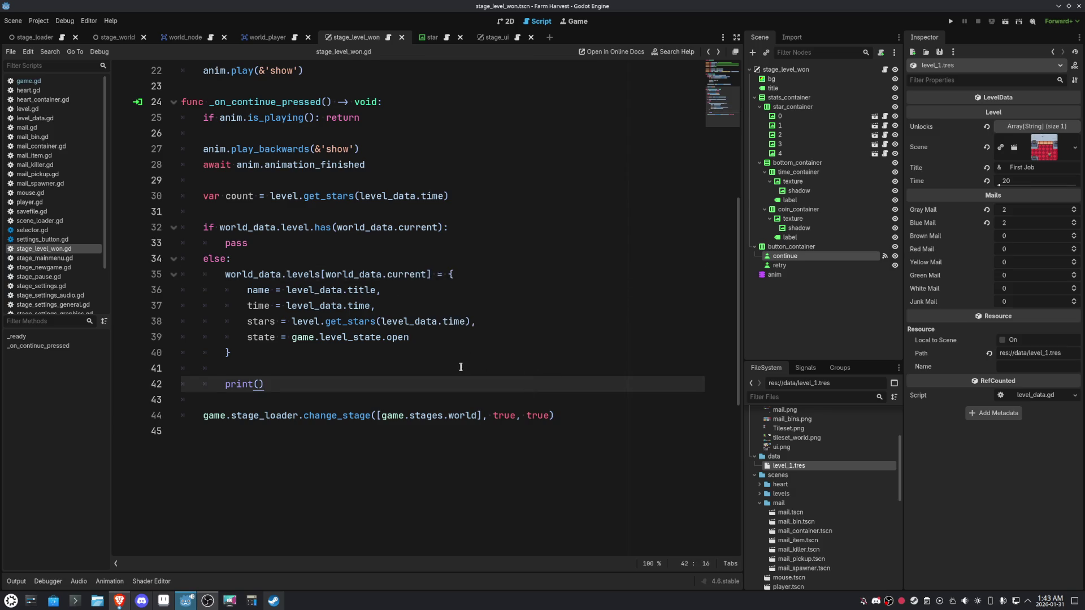
left_click(461, 367)
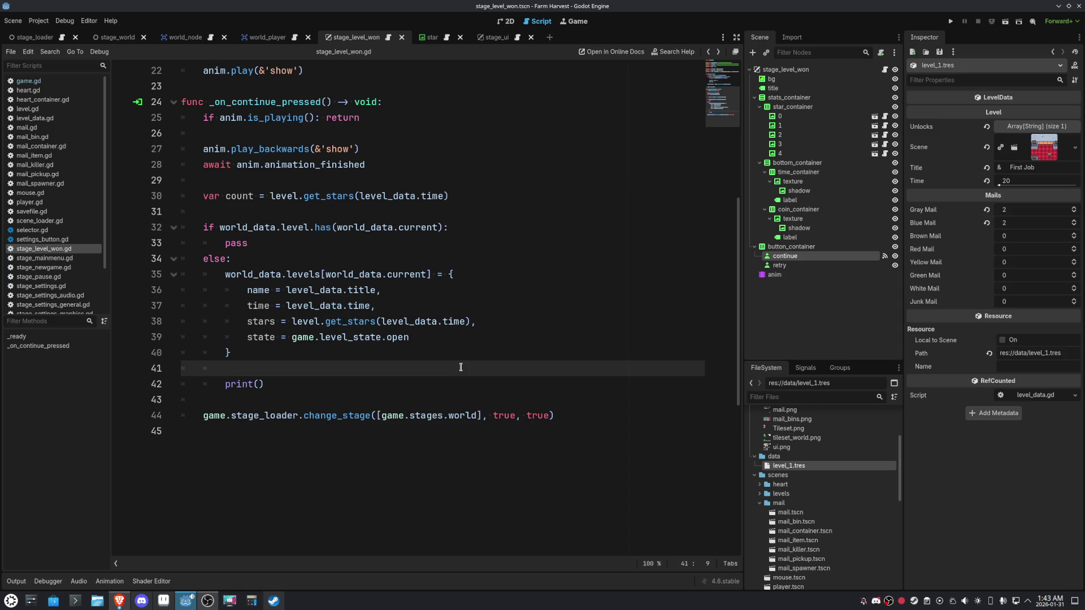
left_click(415, 293)
left_click(405, 305)
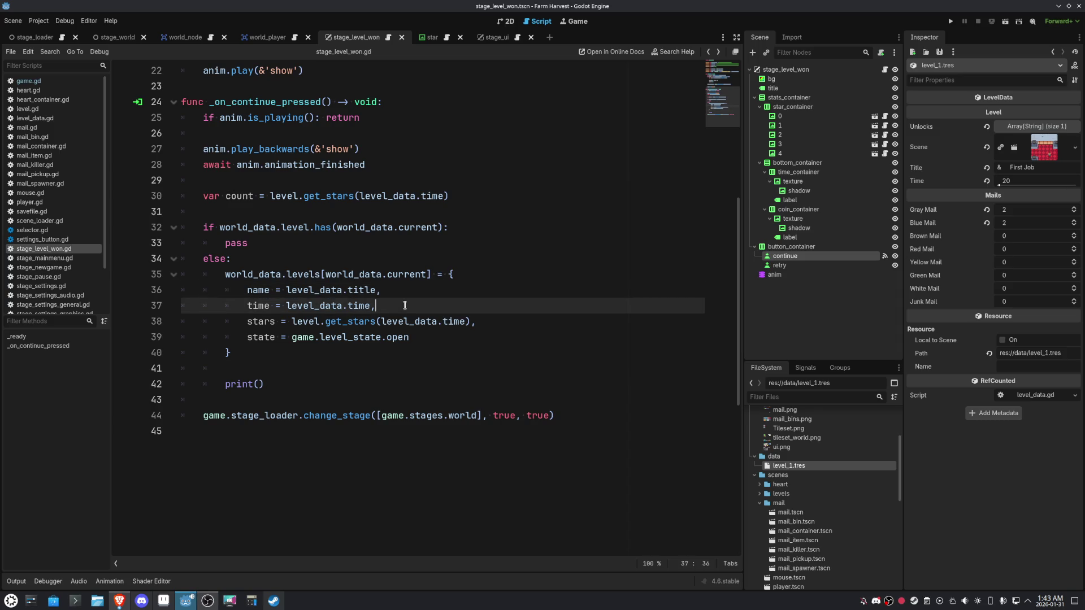
left_click(488, 320)
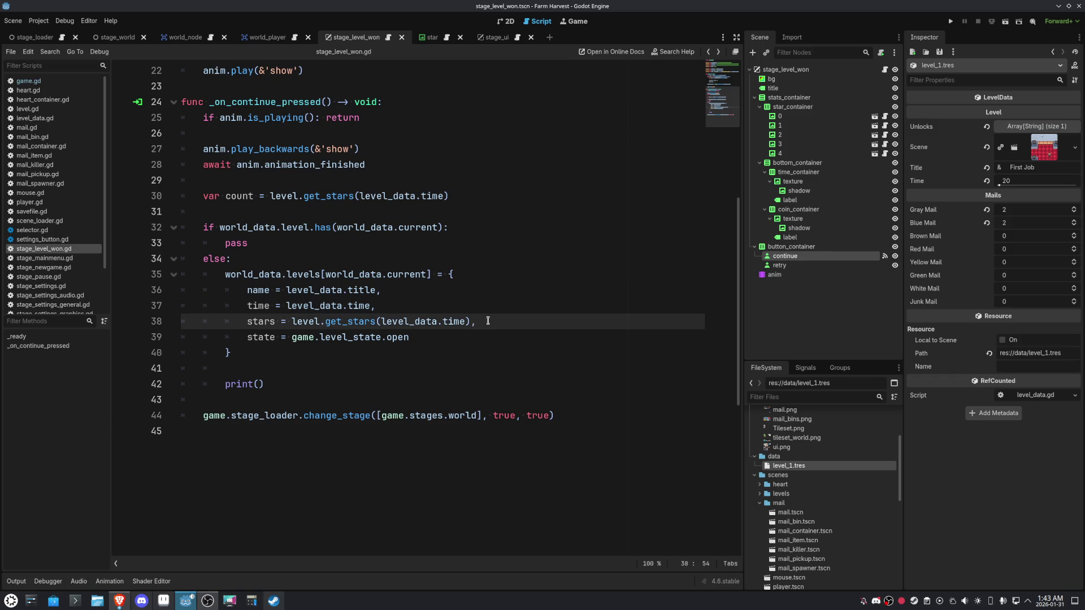
- Pass world_data.levels[world_data.current] to print() on line 42 and run the project
left_click_drag(226, 276, 429, 269)
key("ctrl+c")
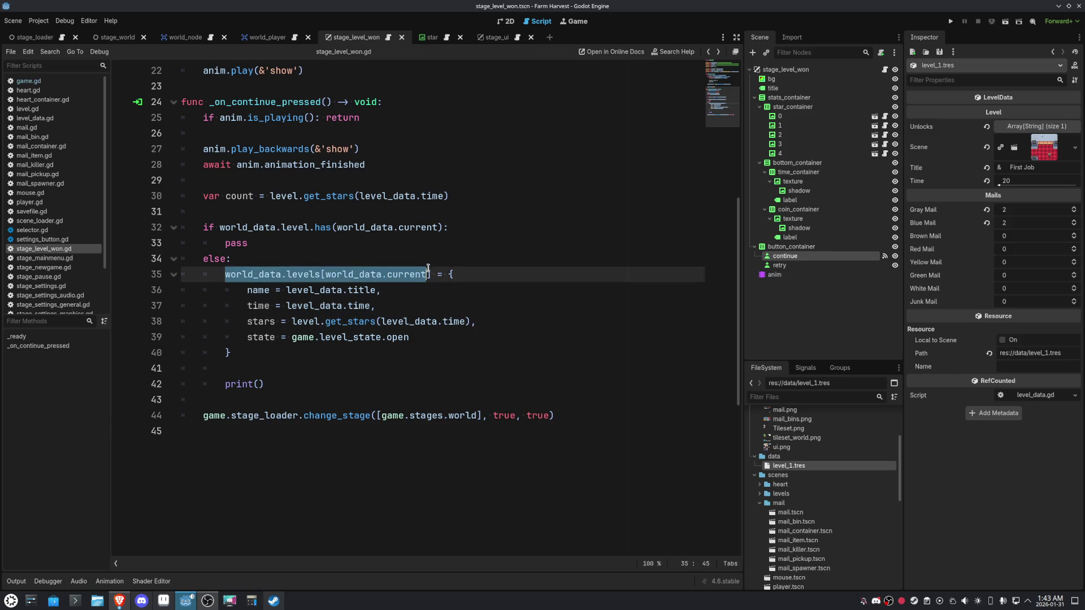
left_click(257, 384)
key("ctrl+v")
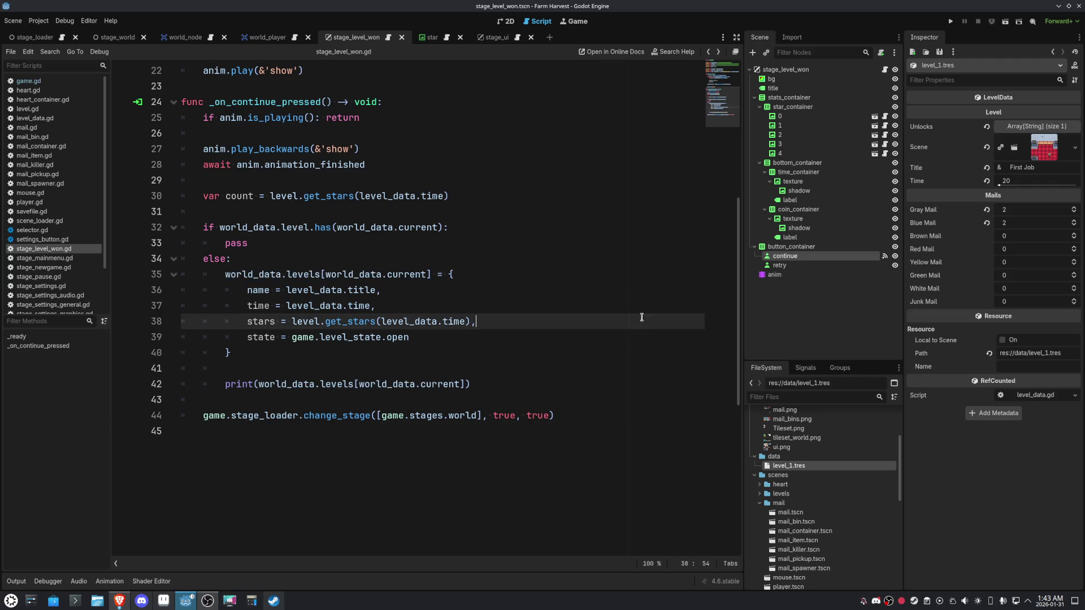
left_click(486, 321)
left_click(951, 24)
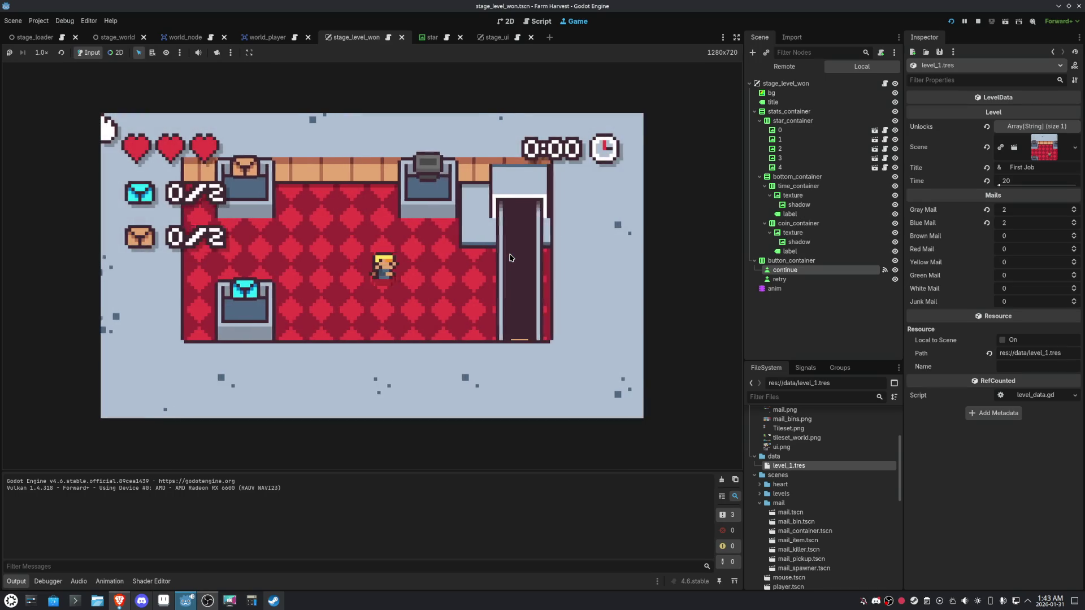
- Walk the player around the room and deliver the two brown mails
key("Right")
key("Down")
key("Left")
key("Up")
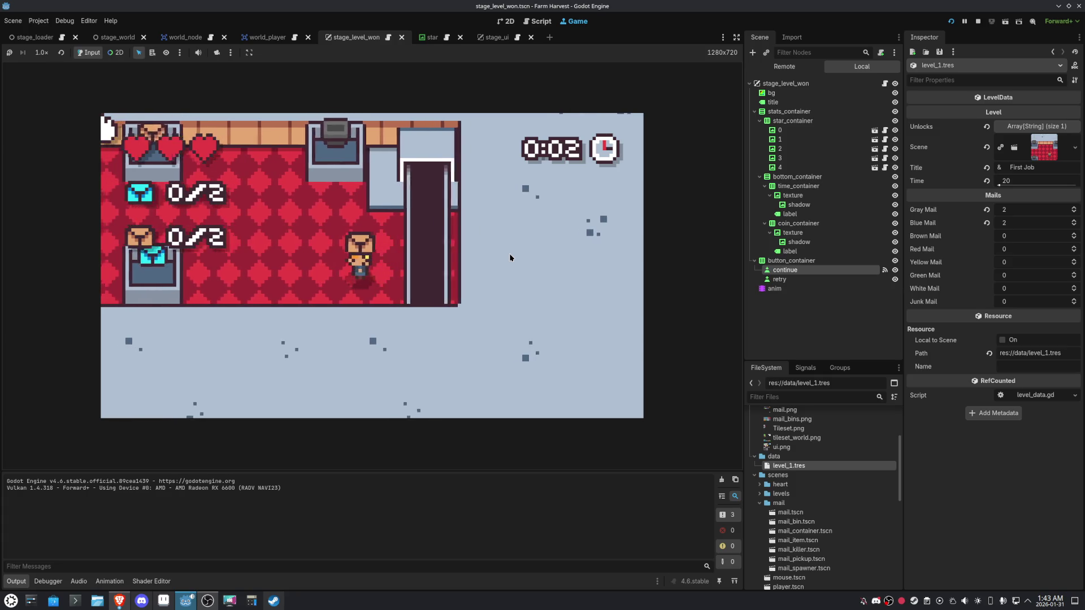
key("Down")
key("Right")
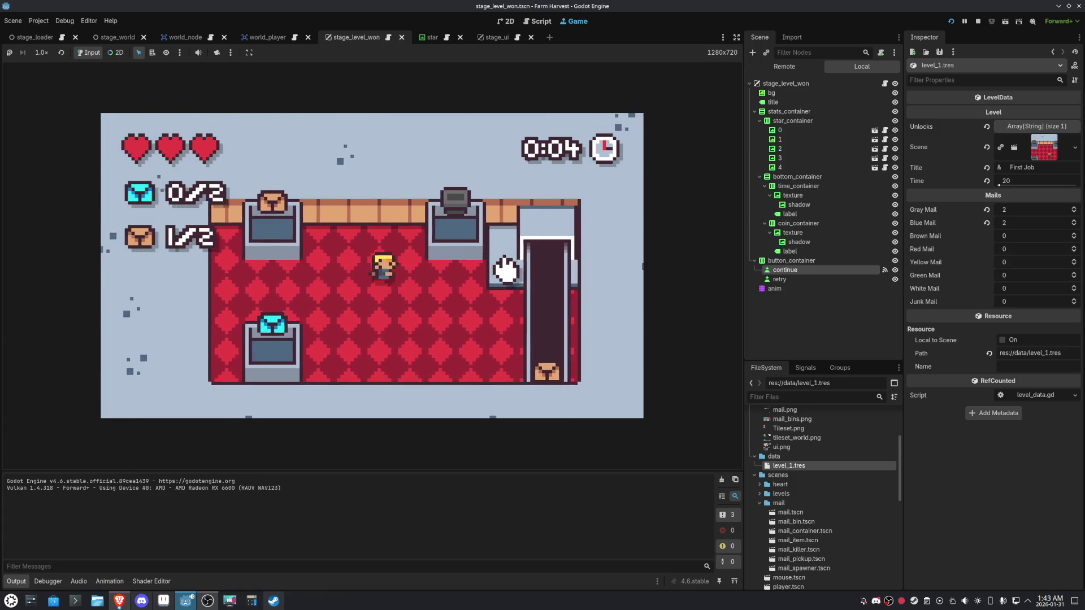
key("Right")
key("Up")
key("Left")
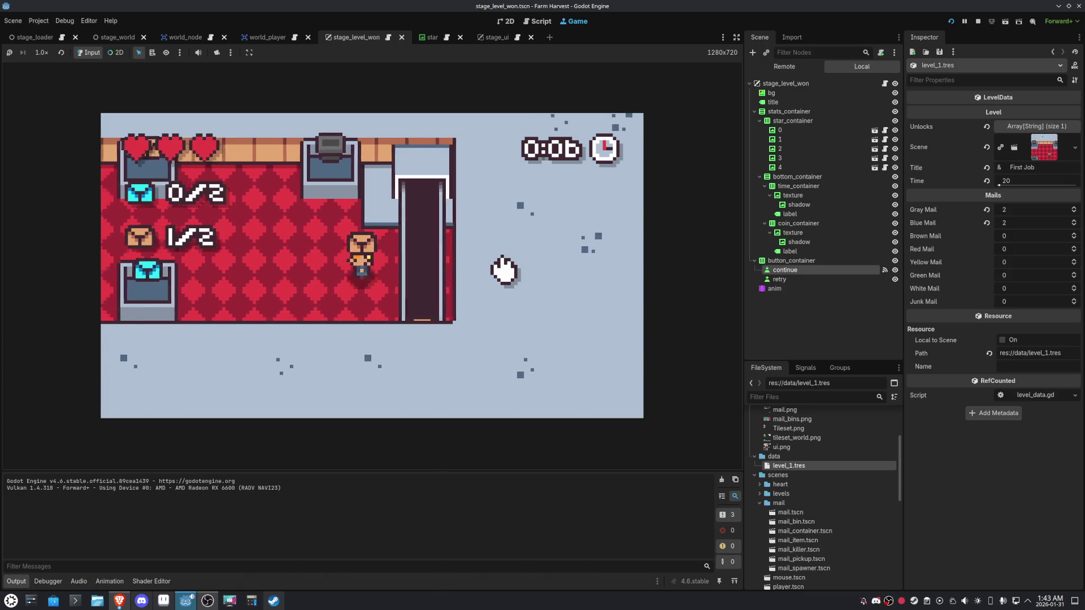
key("Up")
key("Down")
key("Right")
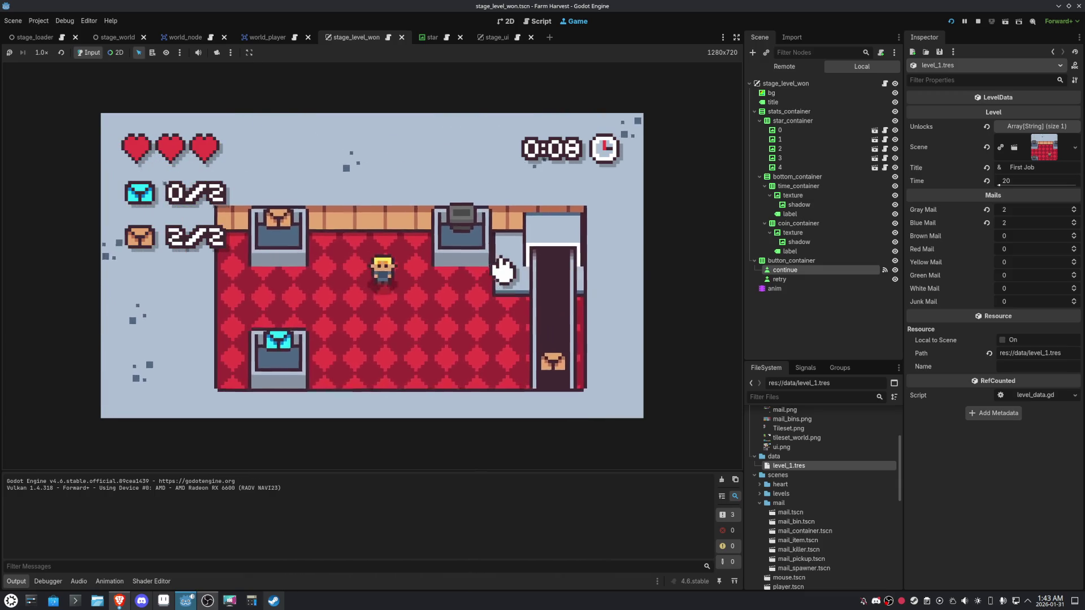
- Deliver the blue mails to finish with 2 stars, then continue into the line 32 'level' error
key("Up")
key("Left")
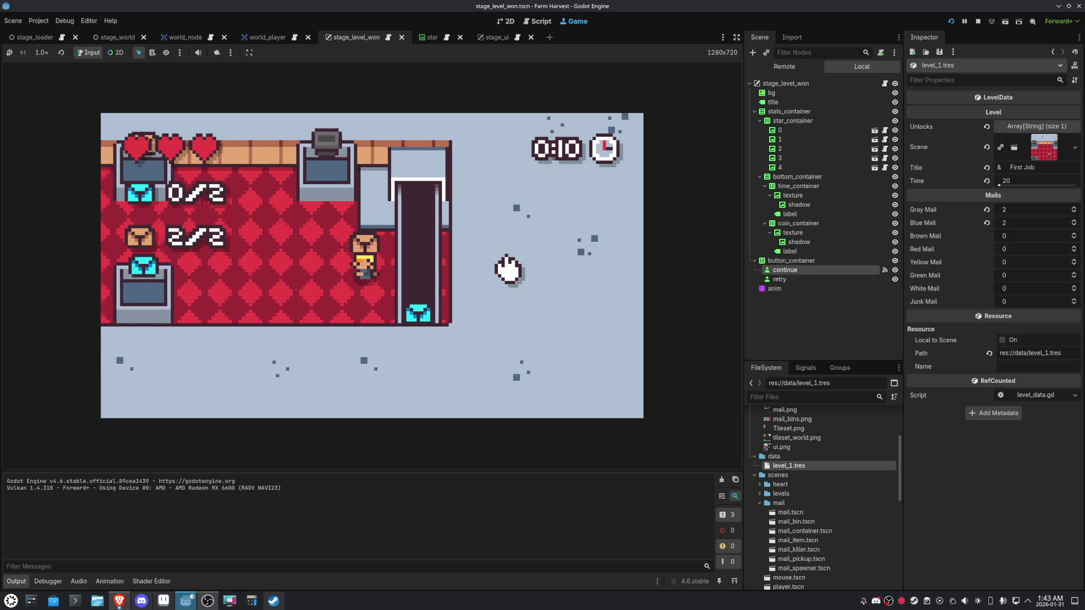
key("Up")
key("Down")
key("Right")
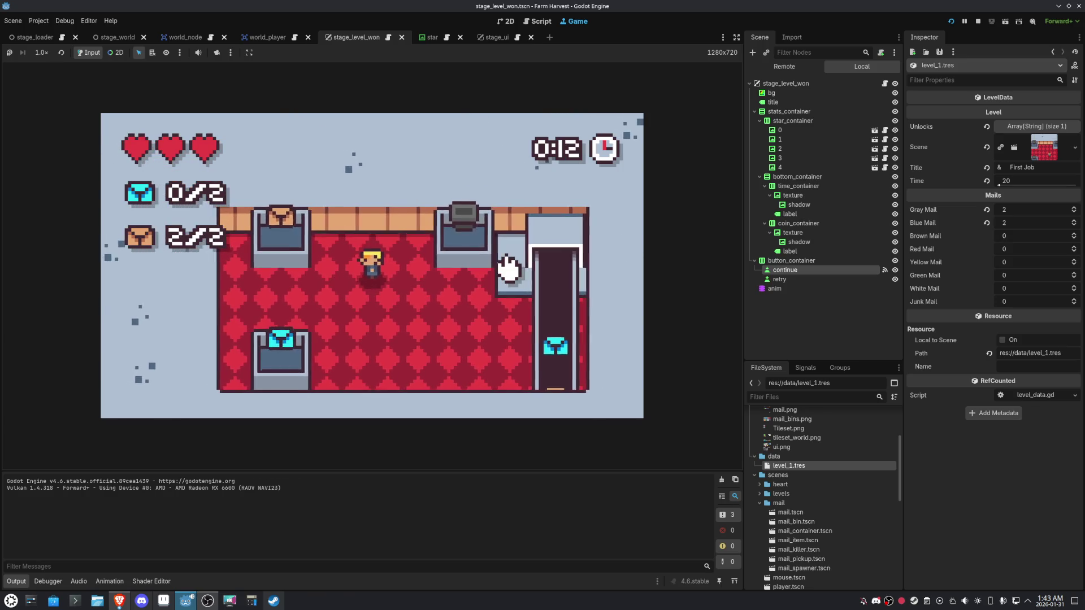
key("Down")
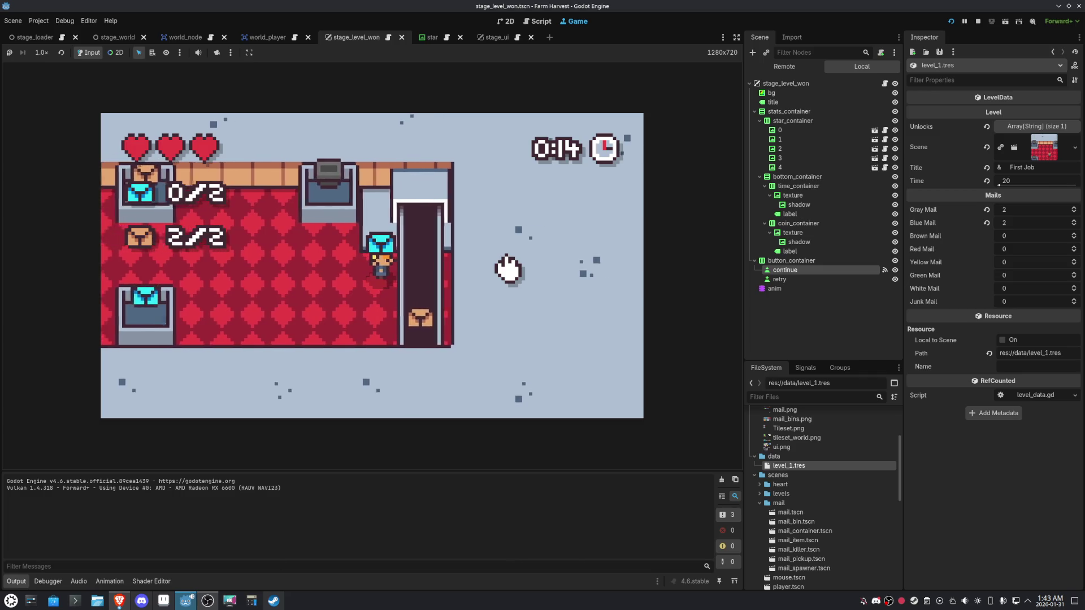
key("Left")
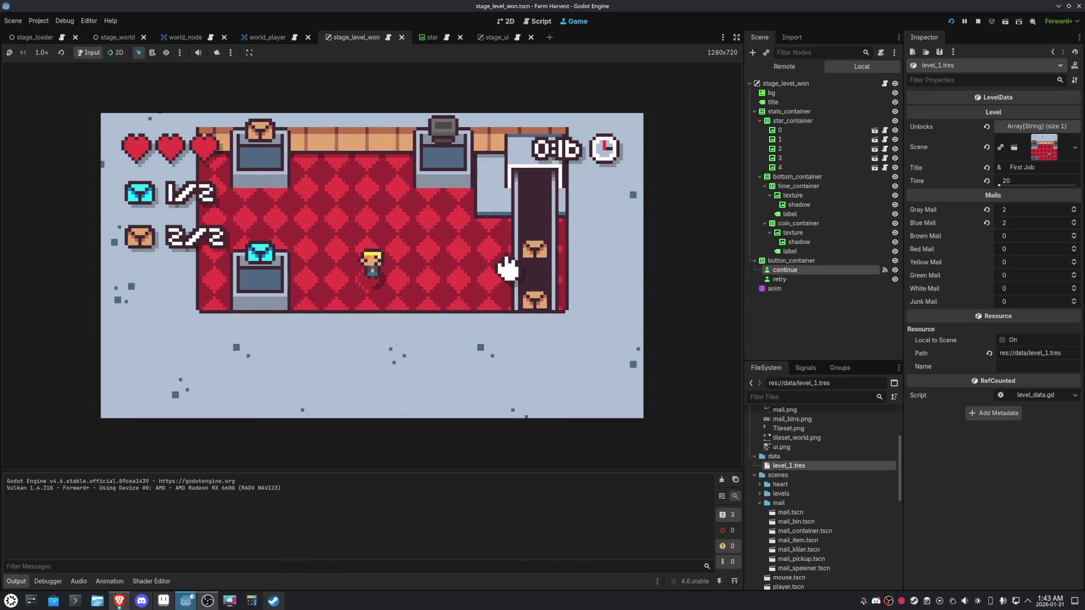
key("Right")
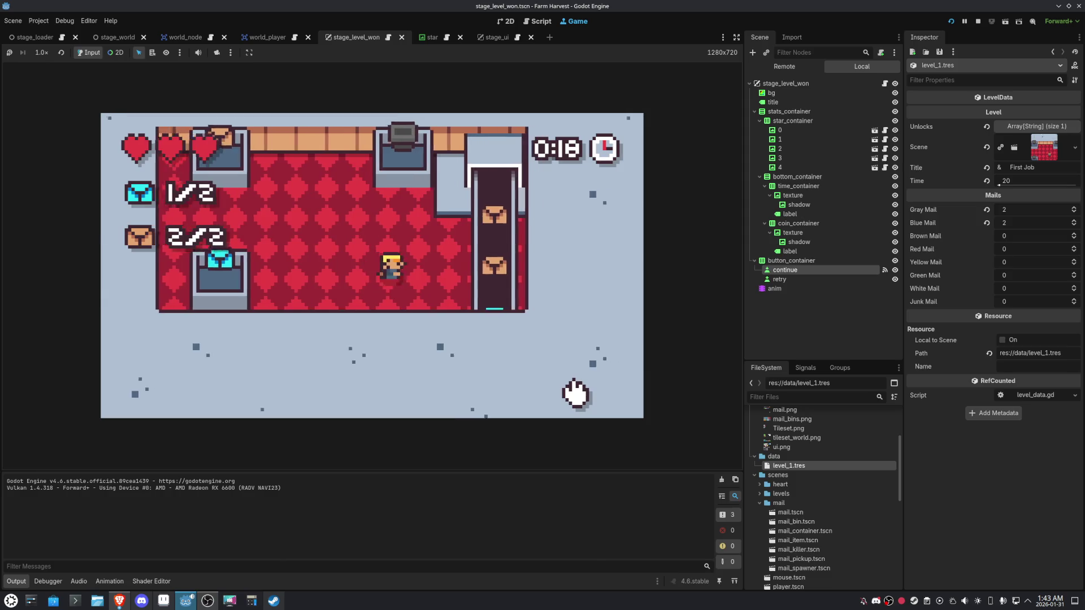
key("Left")
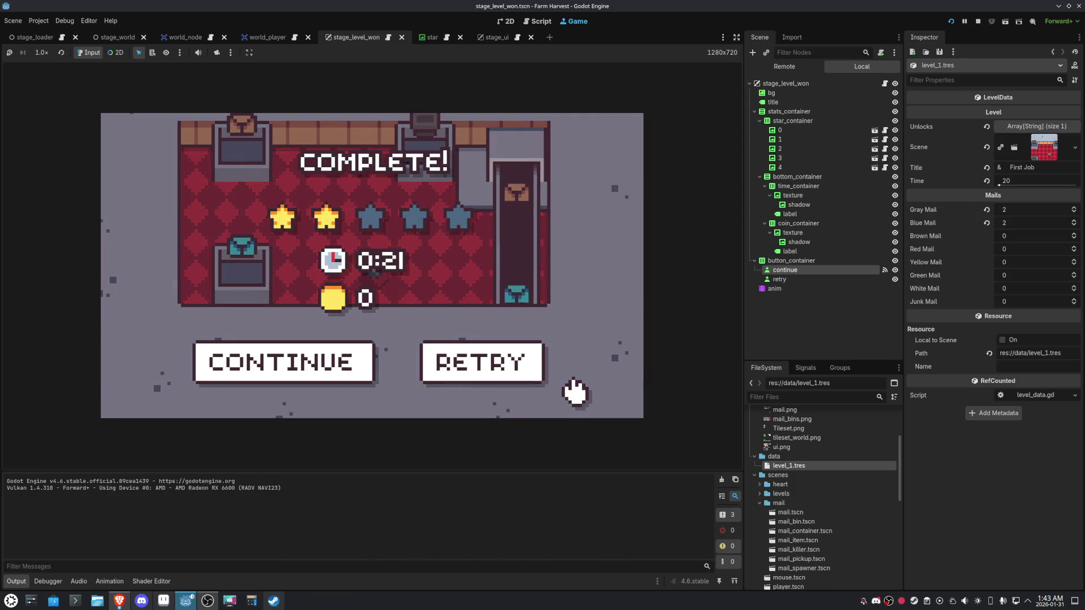
left_click(322, 367)
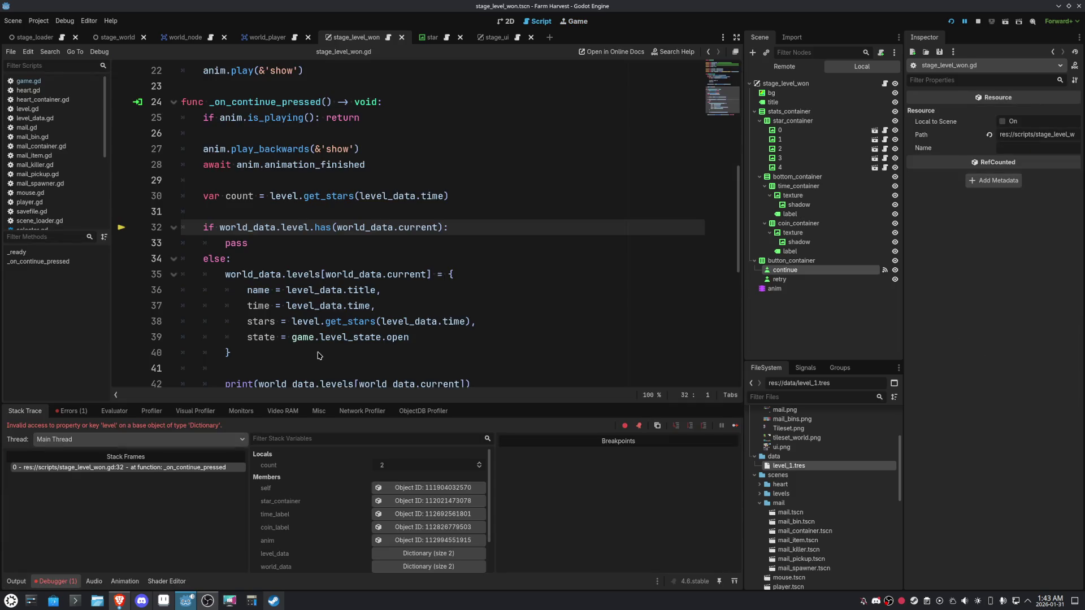
- Inspect the variable values around the failing check on line 32
left_click(316, 248)
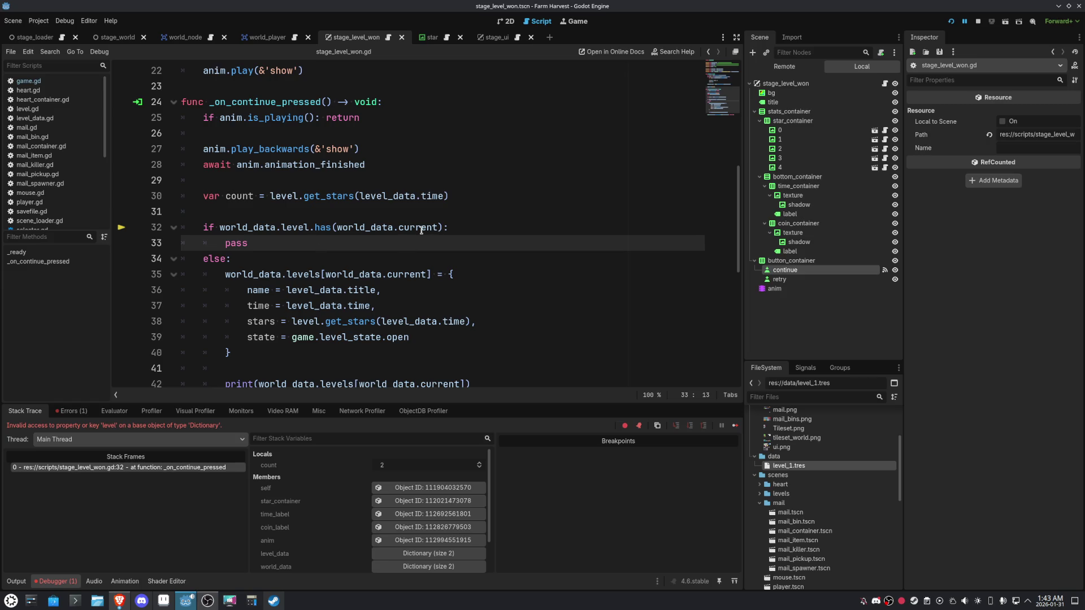
mouse_move(359, 228)
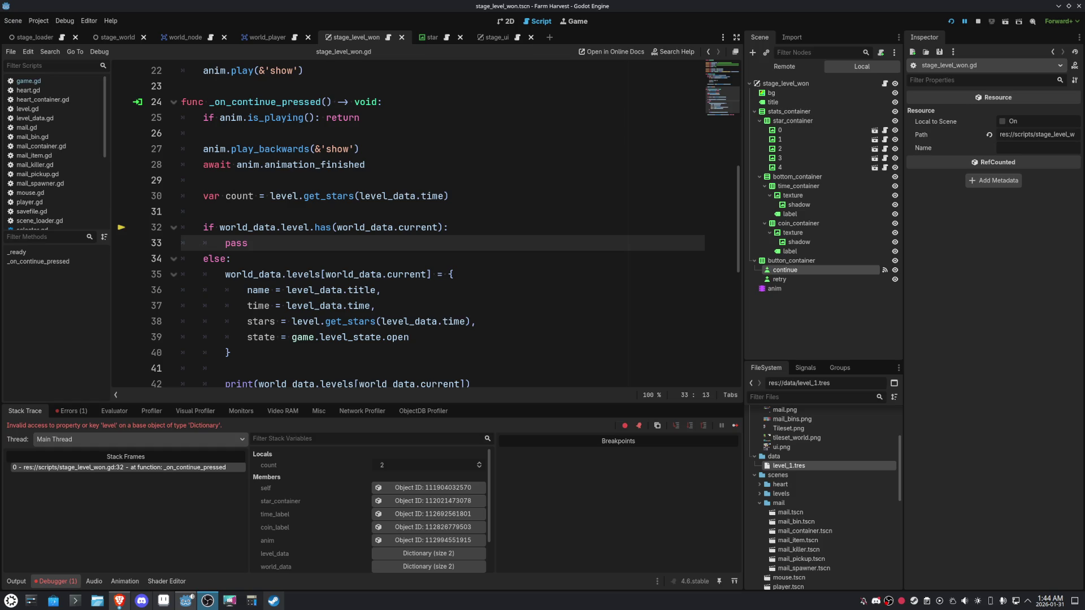
left_click(582, 216)
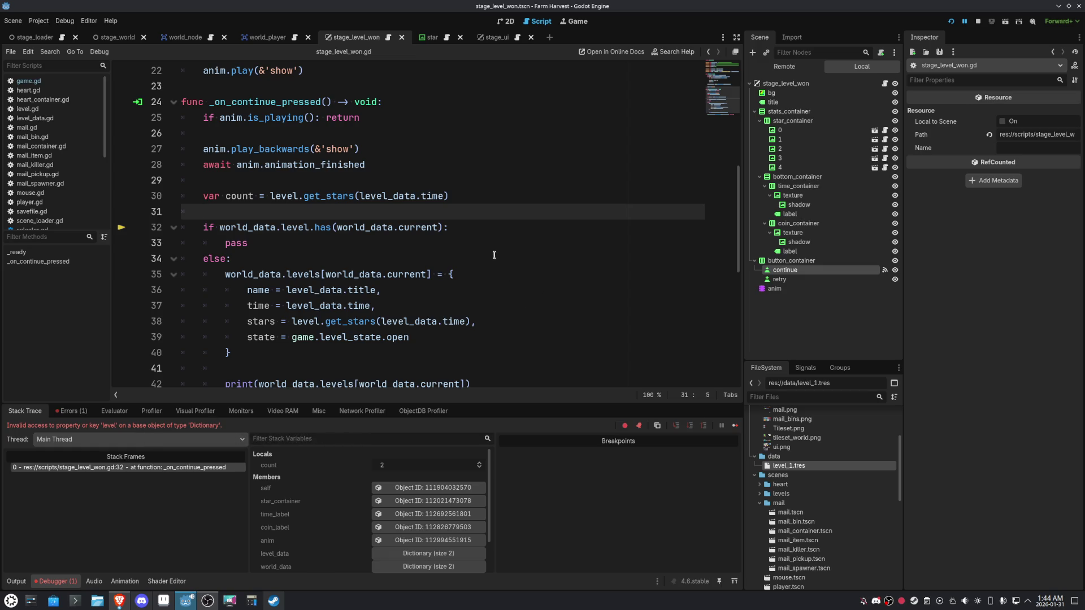
mouse_move(299, 232)
mouse_move(254, 228)
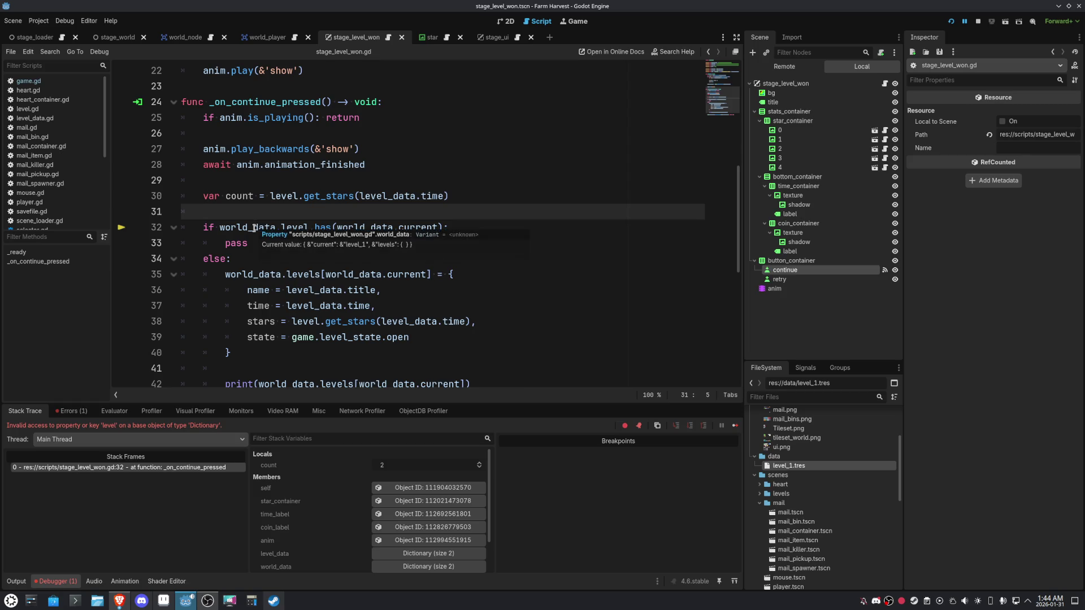
- Correct line 32 to world_data.levels.has(world_data.current) and run the project again
left_click(310, 228)
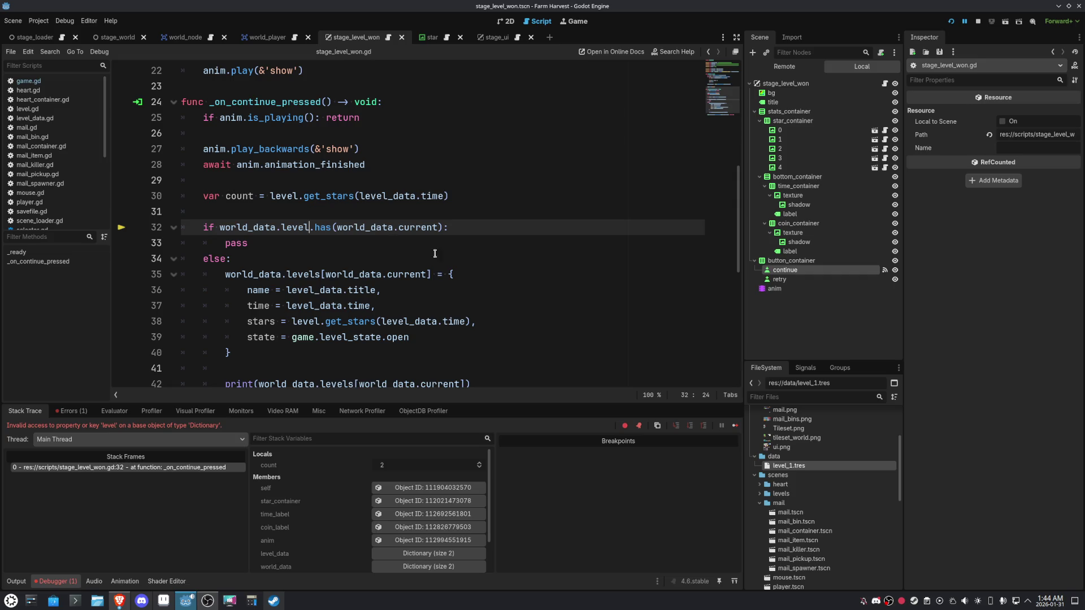
type("s")
left_click(952, 21)
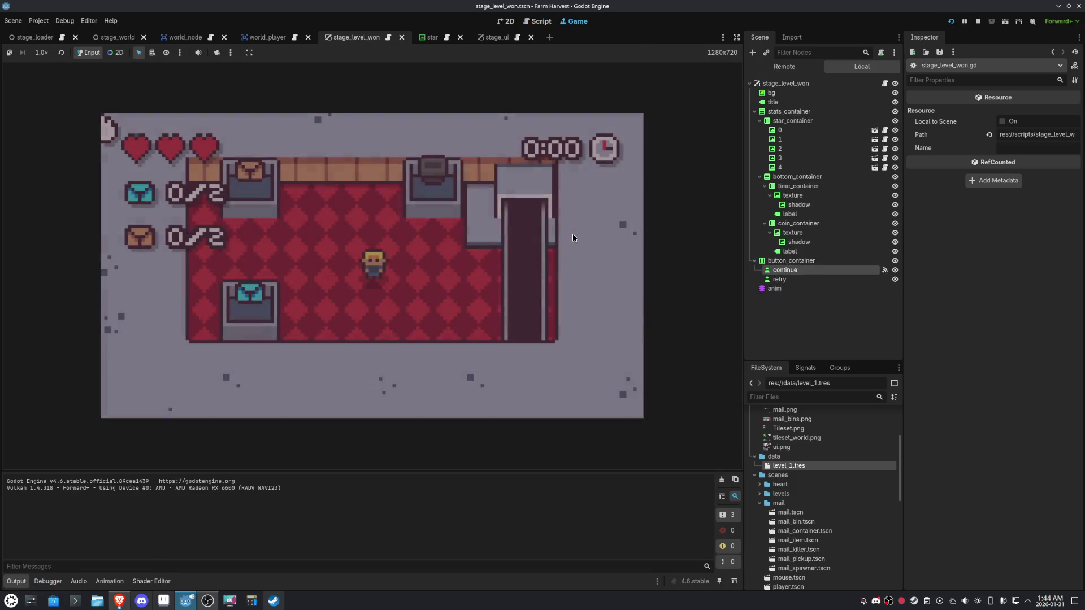
- Collect and deliver the first blue mail, the orange mail, and the second blue mail
key("Right")
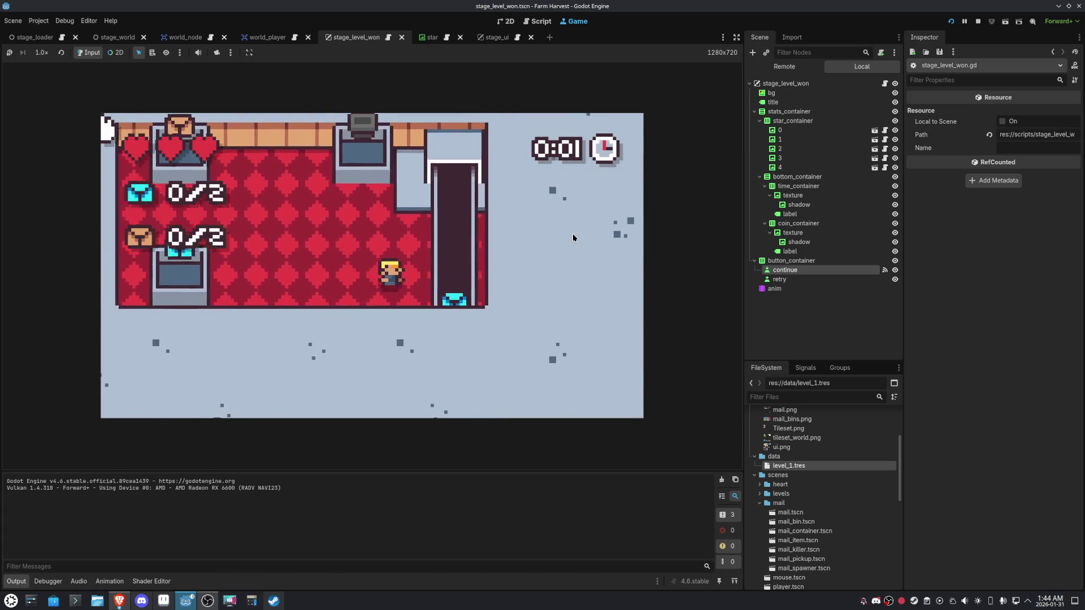
key("Left")
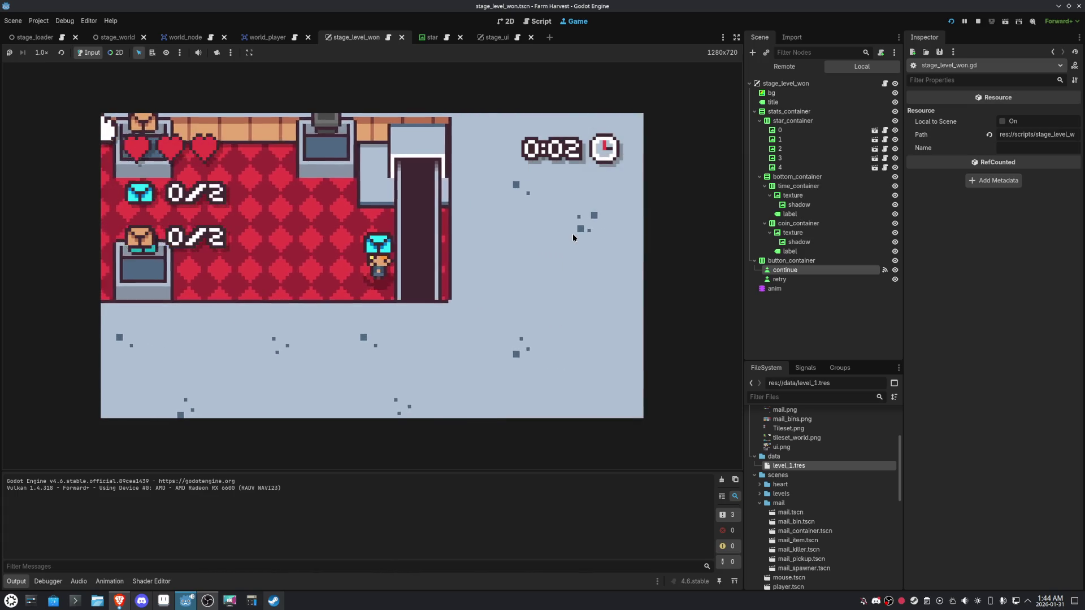
key("Right")
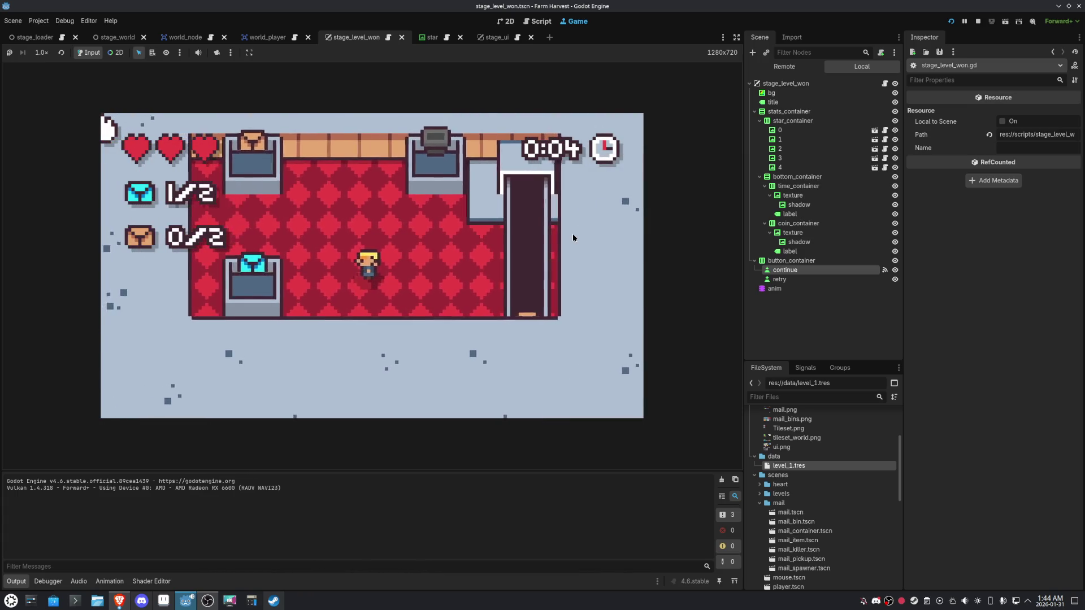
key("Left")
key("Up")
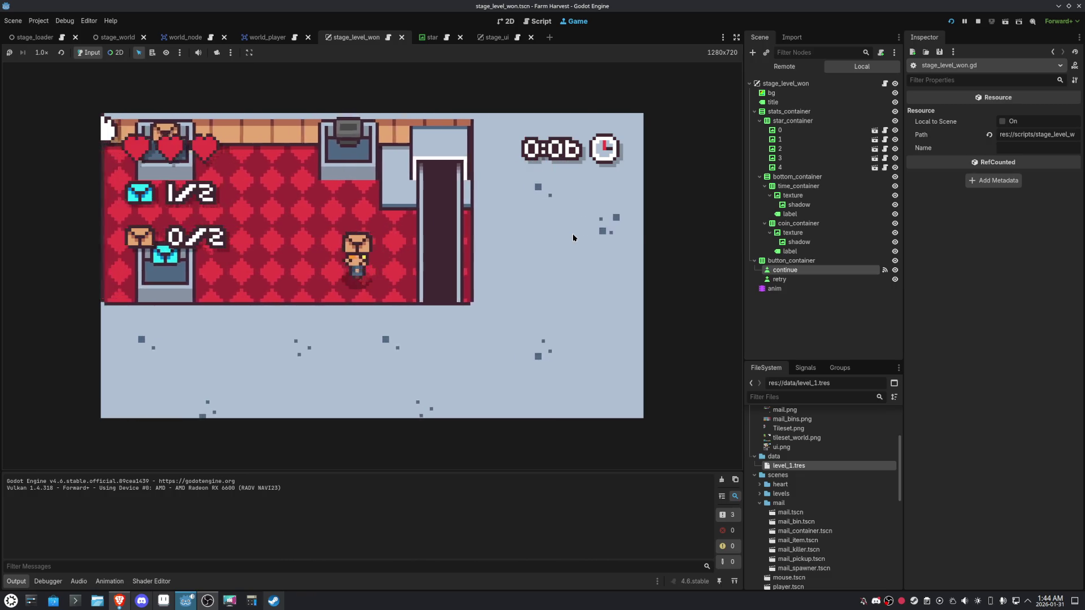
key("Right")
key("Down")
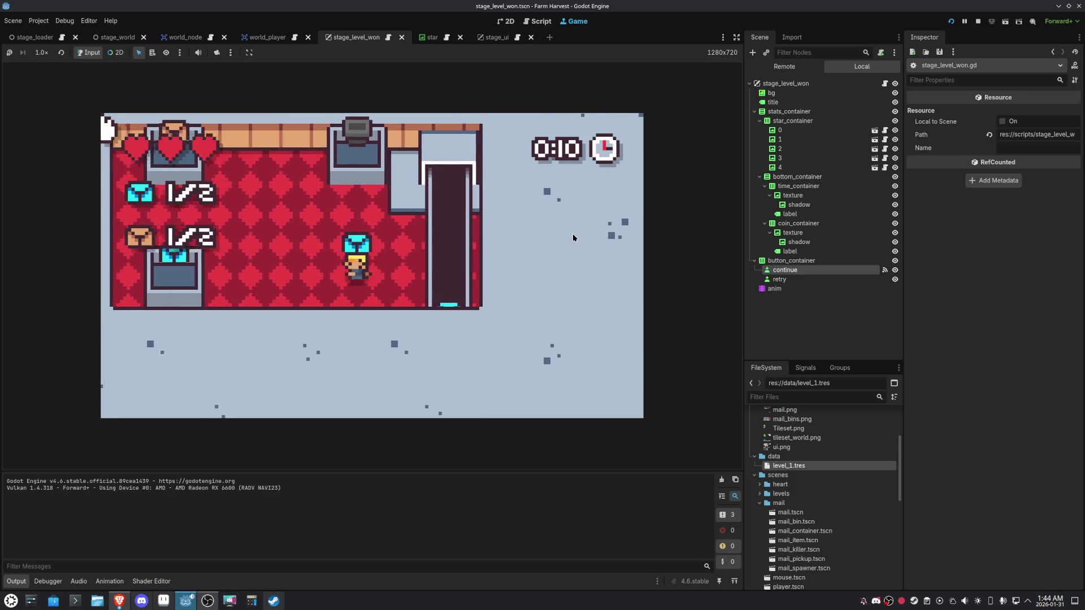
key("Left")
- Deliver the remaining mail for 3 stars at 0:15 and continue, breaking on 'title' at line 35
key("Right")
key("Down")
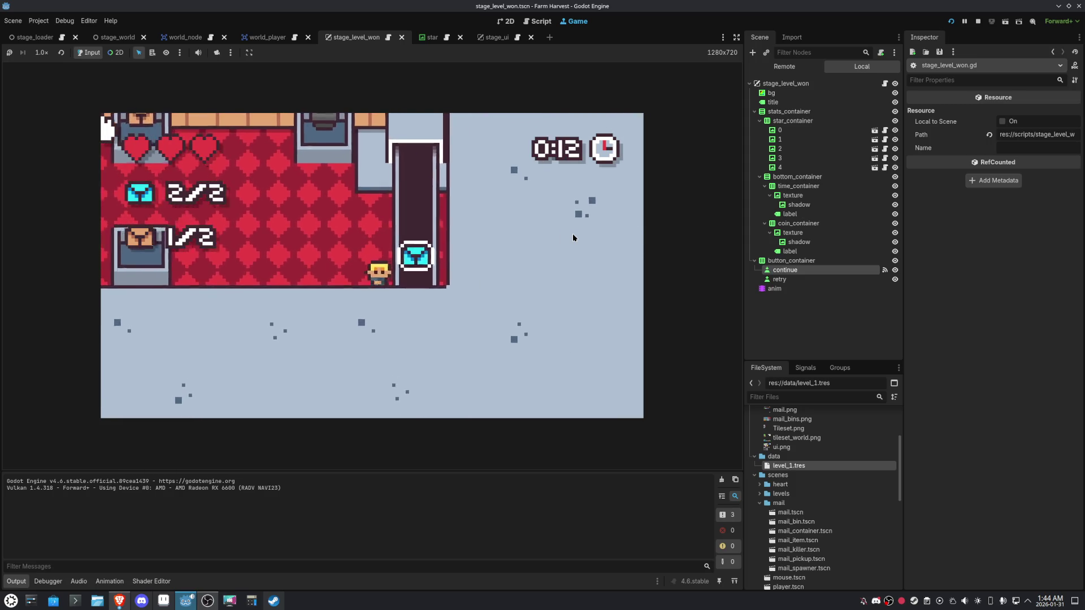
key("Left")
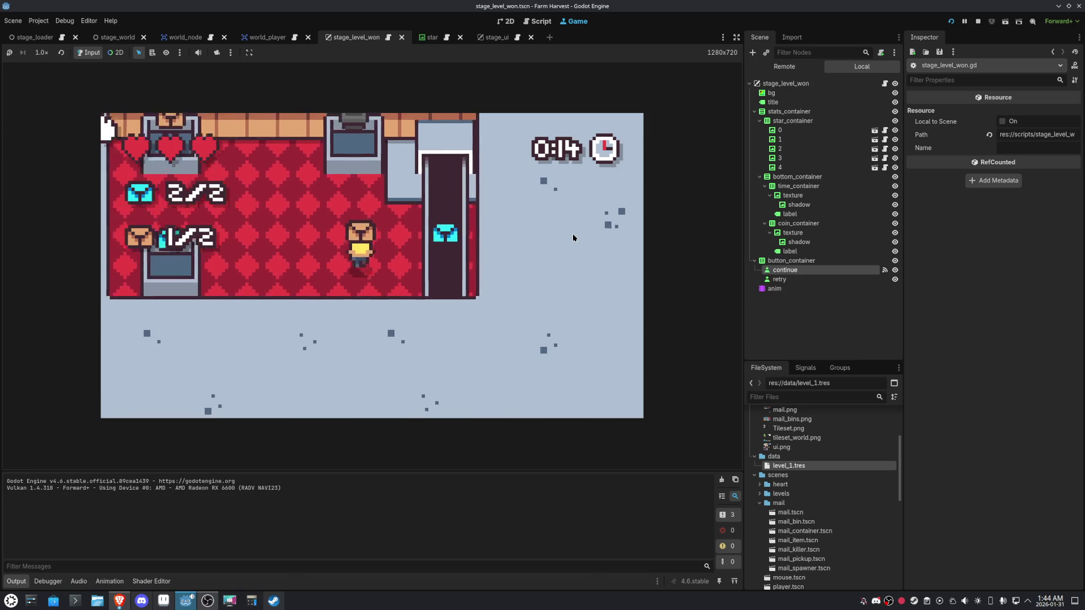
key("Up")
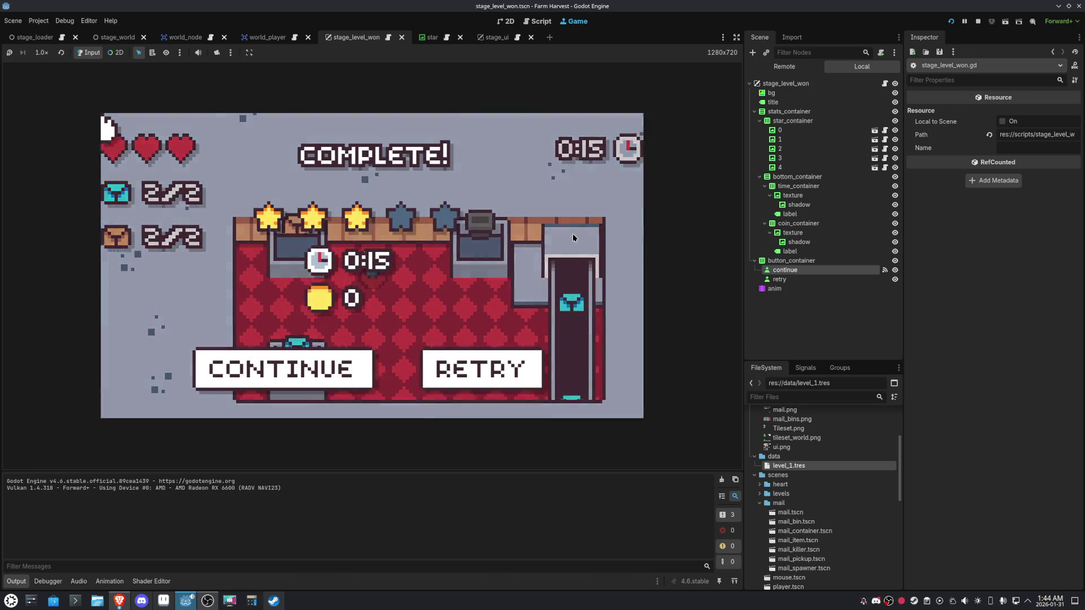
left_click(336, 362)
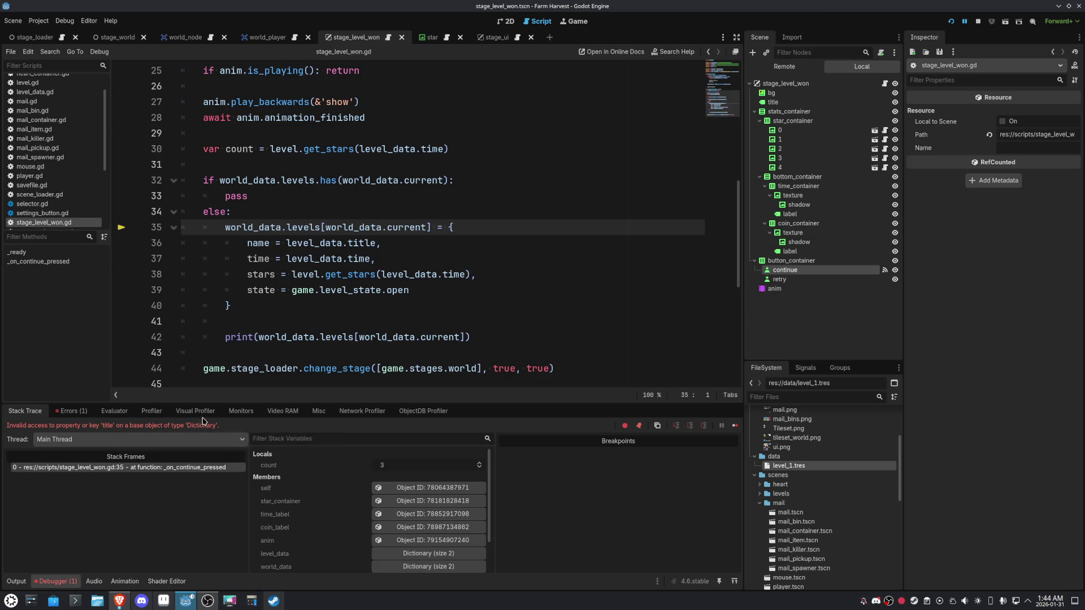
left_click_drag(378, 243, 286, 244)
left_click(443, 249)
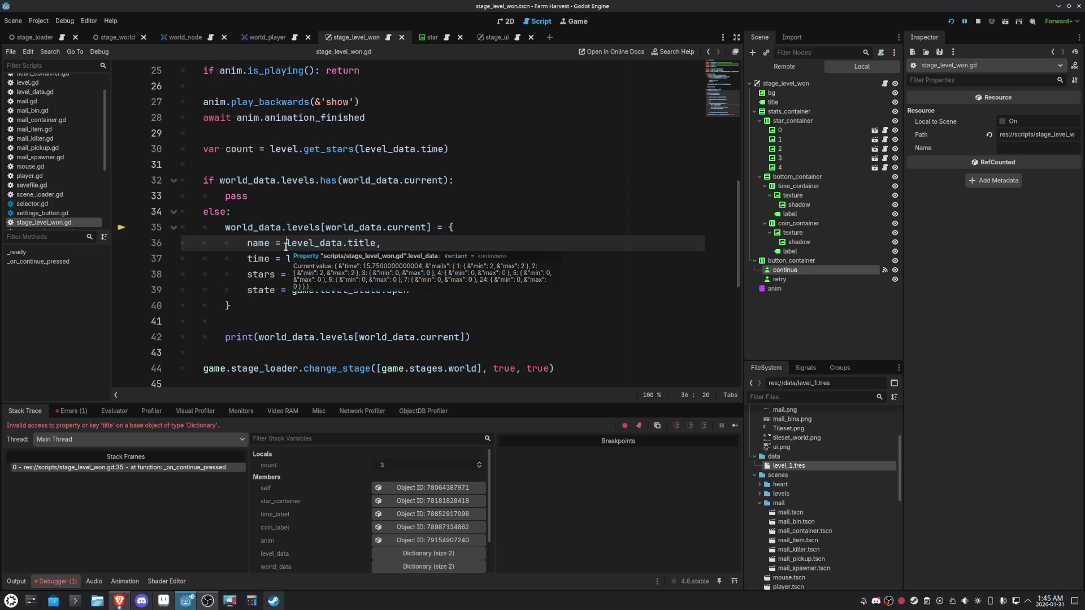
type("&")
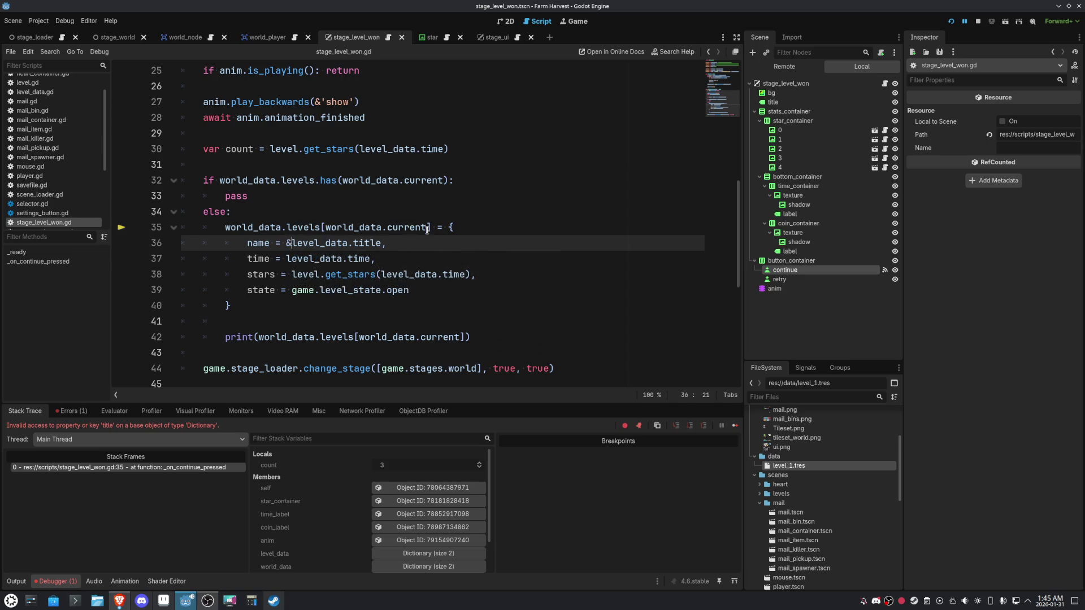
key("ctrl+z")
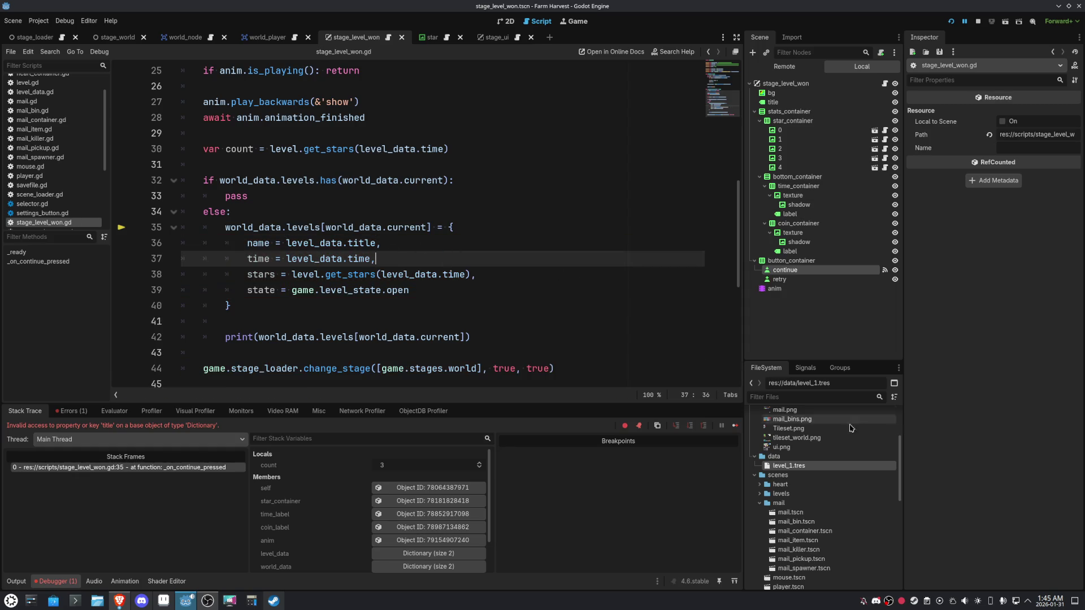
scroll(833, 460, "up", 3)
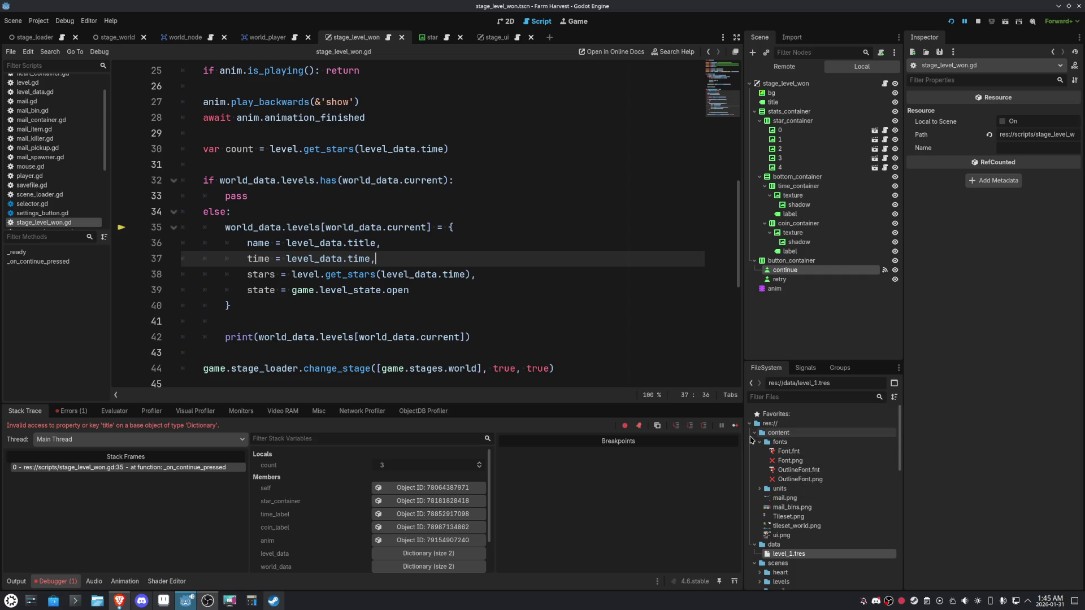
left_click(754, 434)
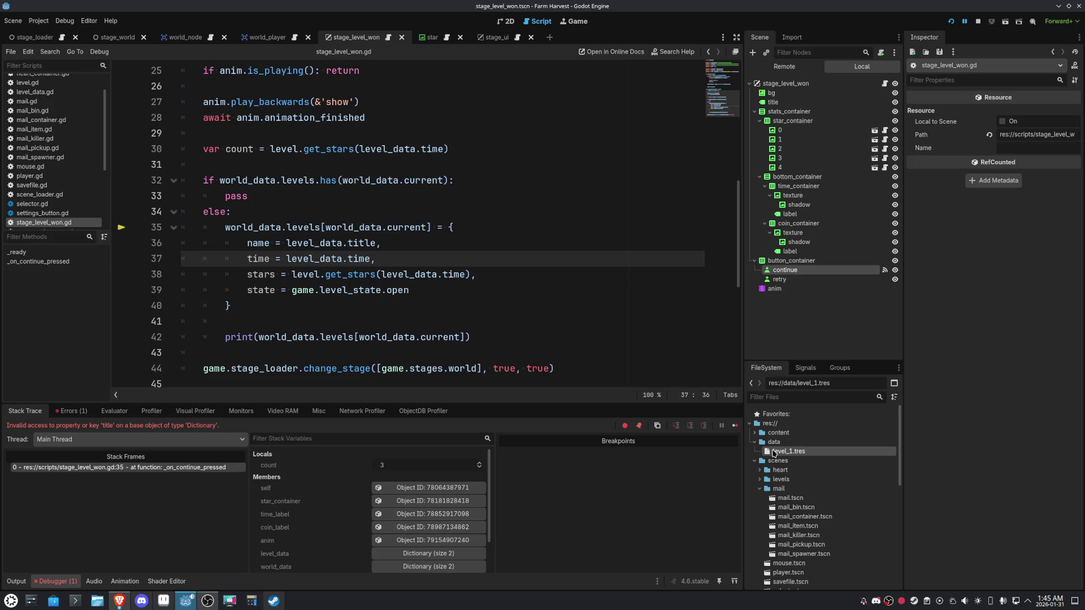
- Inspect level_1.tres and its LevelData script, selecting the First Job title text
left_click(773, 452)
left_click(961, 396)
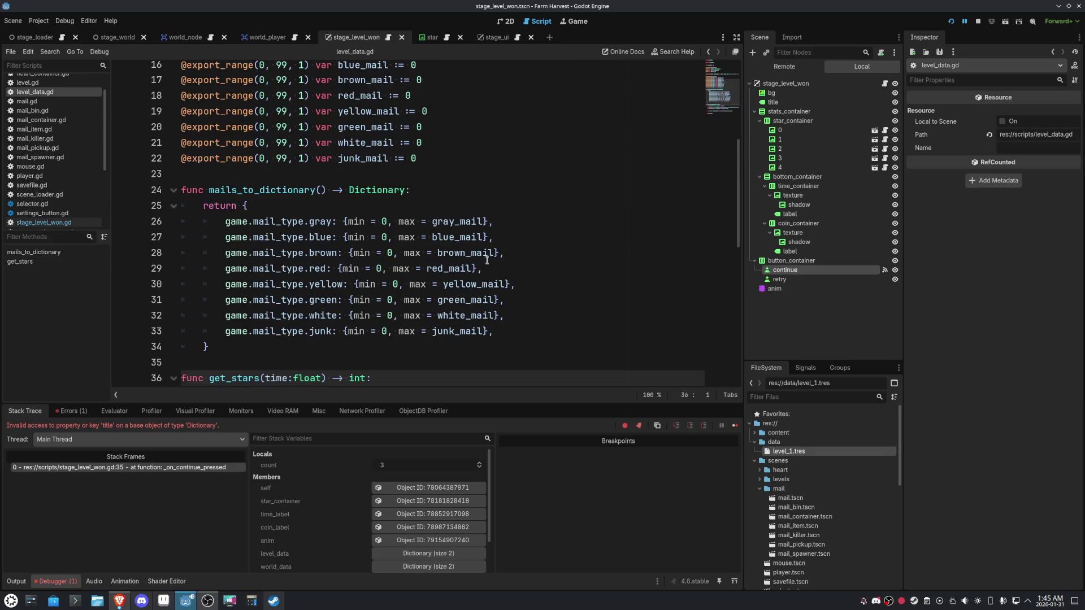
left_click(507, 22)
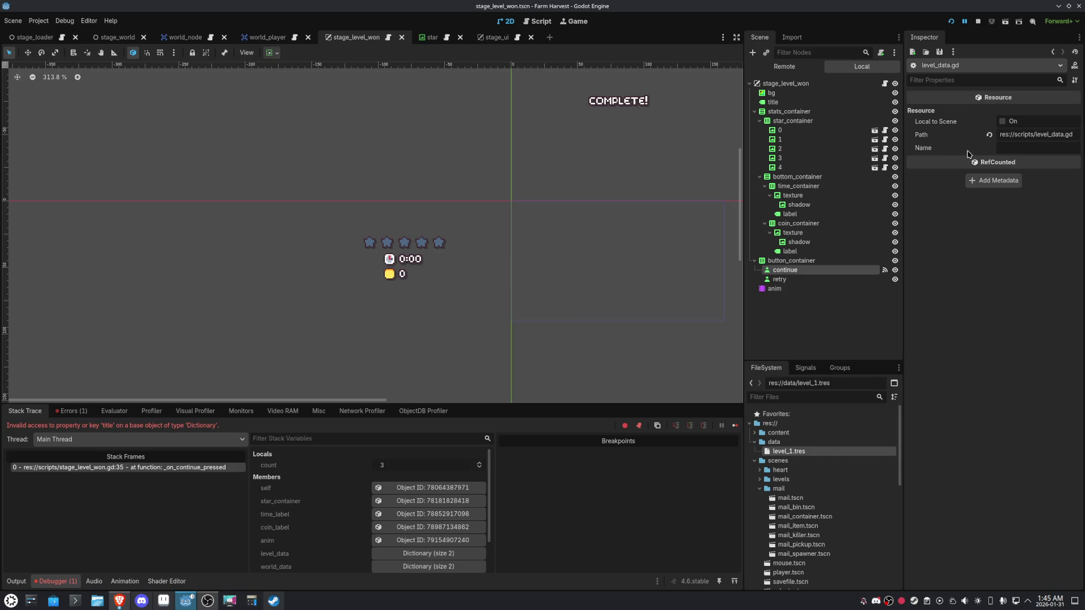
left_click(803, 452)
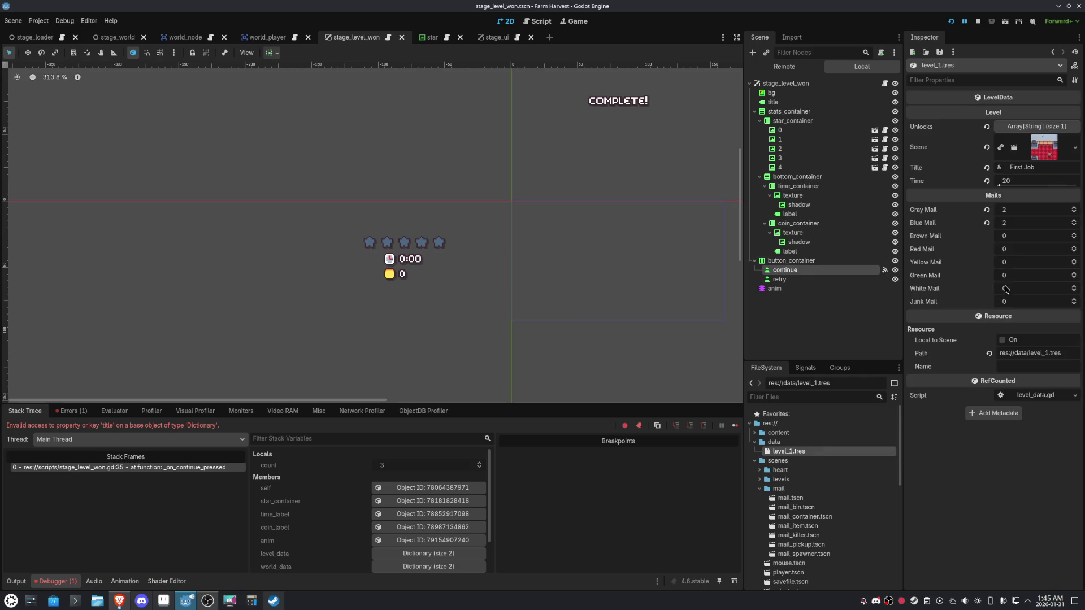
left_click_drag(1037, 171, 1005, 178)
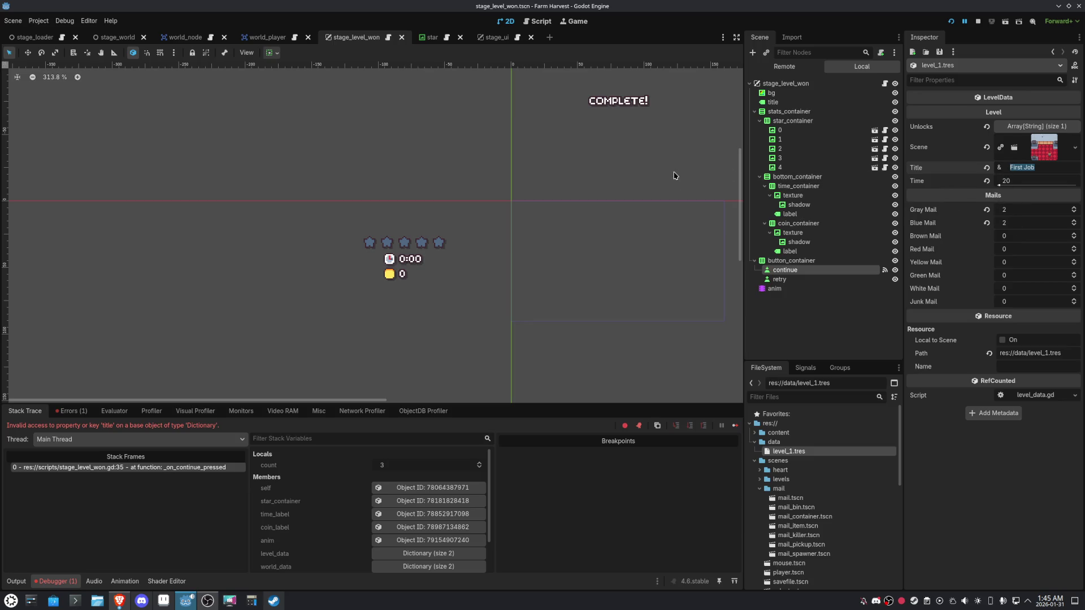
- Remove the & on line 10 of level_data.gd so title defaults to a plain '' string
left_click(1016, 395)
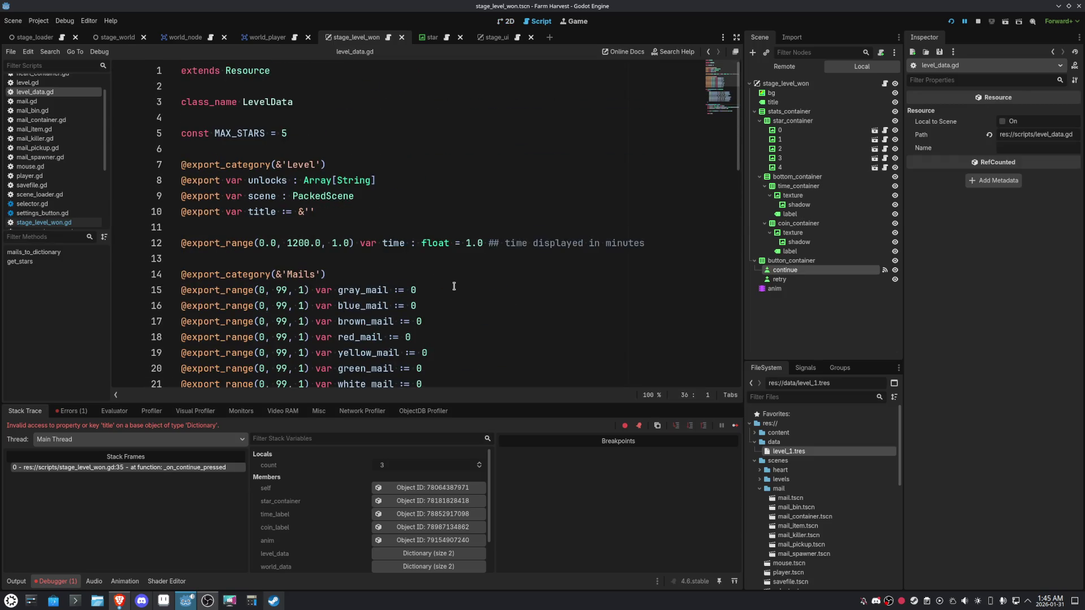
left_click(299, 212)
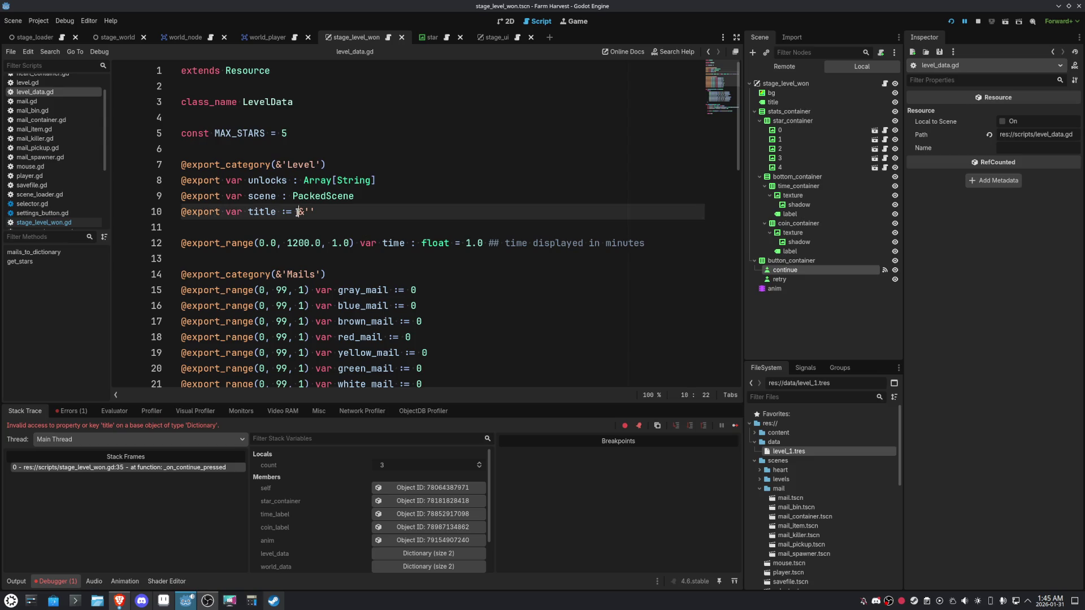
key("BackSpace")
- Re-enter First Job as level_1.tres's Title and run the game
left_click(506, 21)
left_click(785, 451)
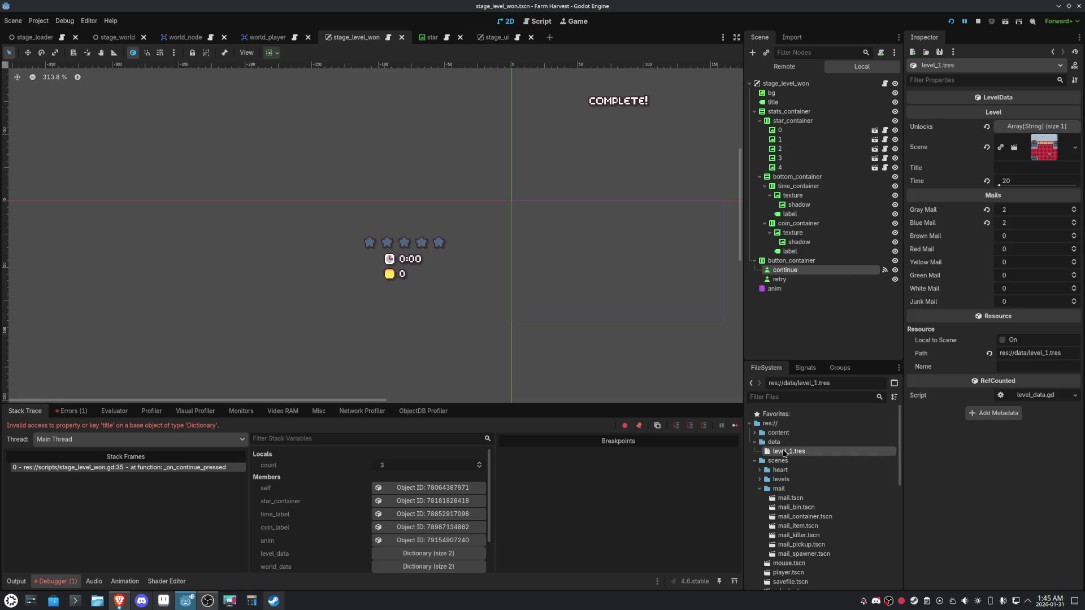
left_click(1015, 165)
type("First Job")
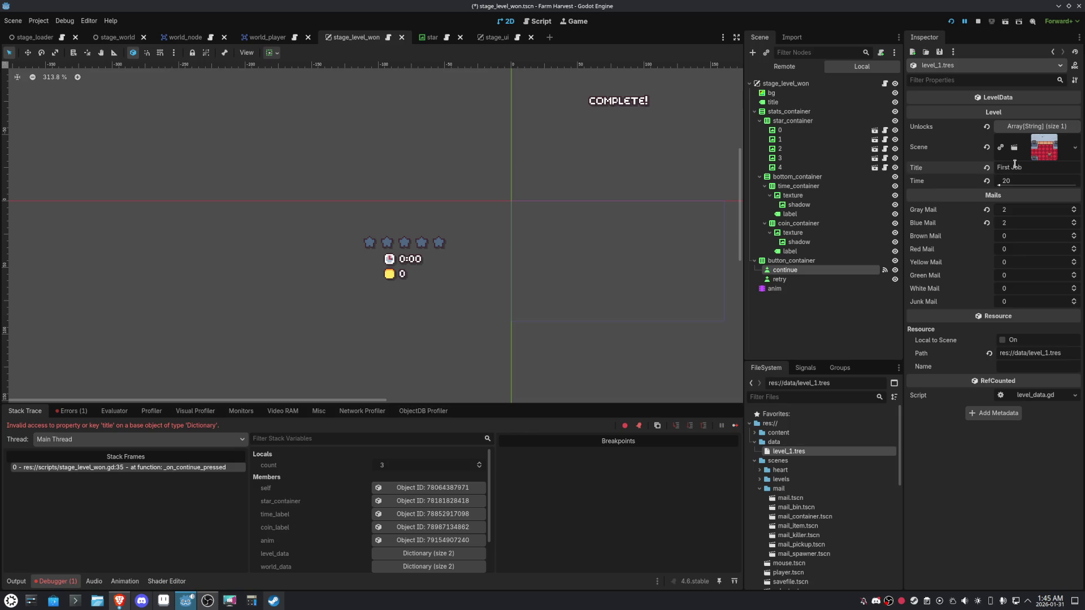
left_click(951, 22)
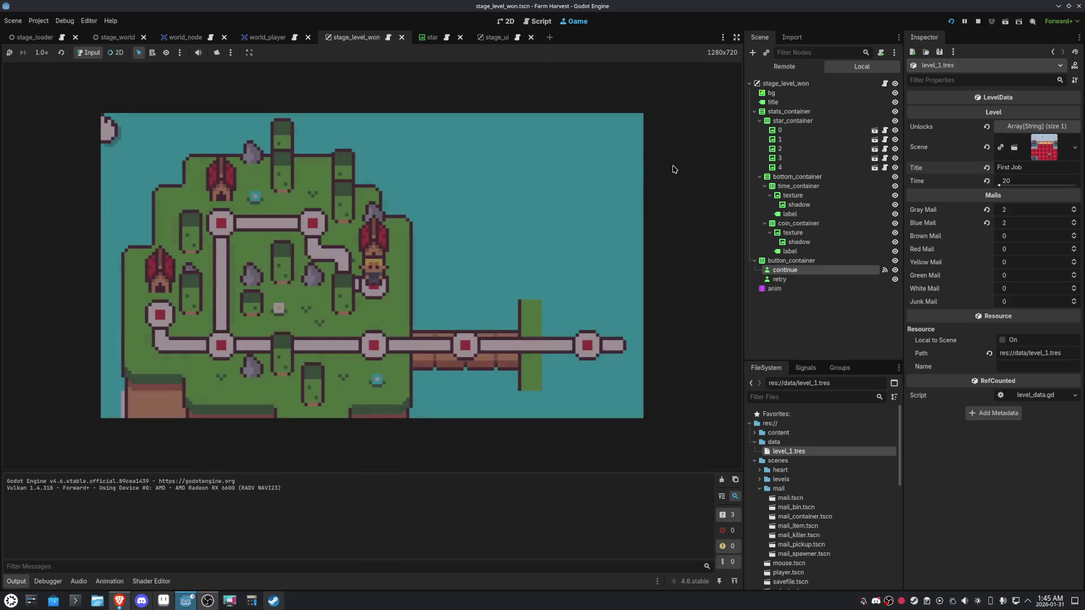
- Enter level 1, deliver both brown mails for 2 stars, and continue from the completion screen
key("Return")
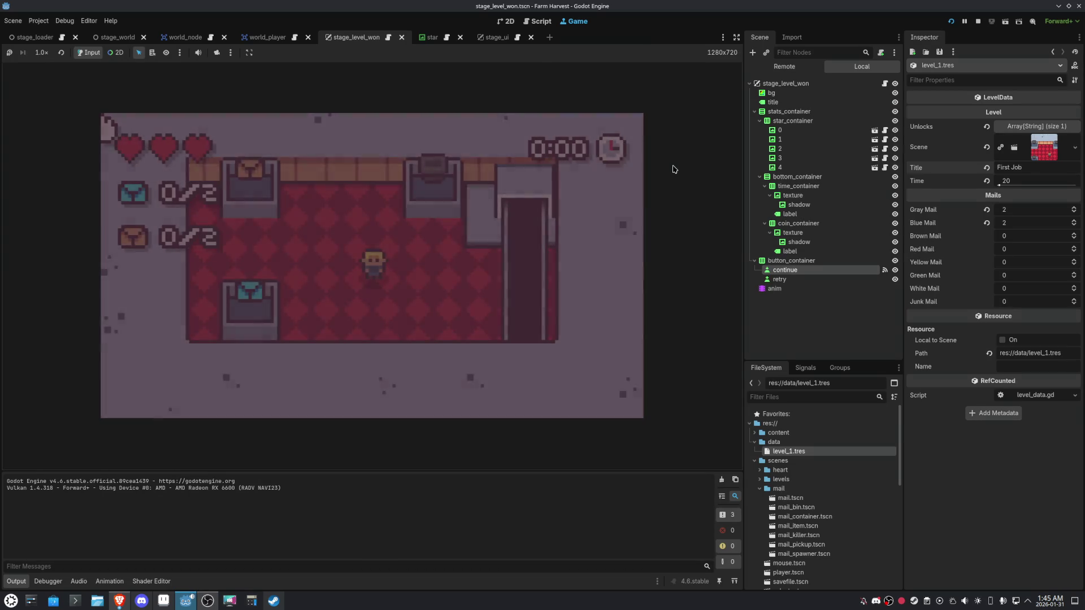
key("Right")
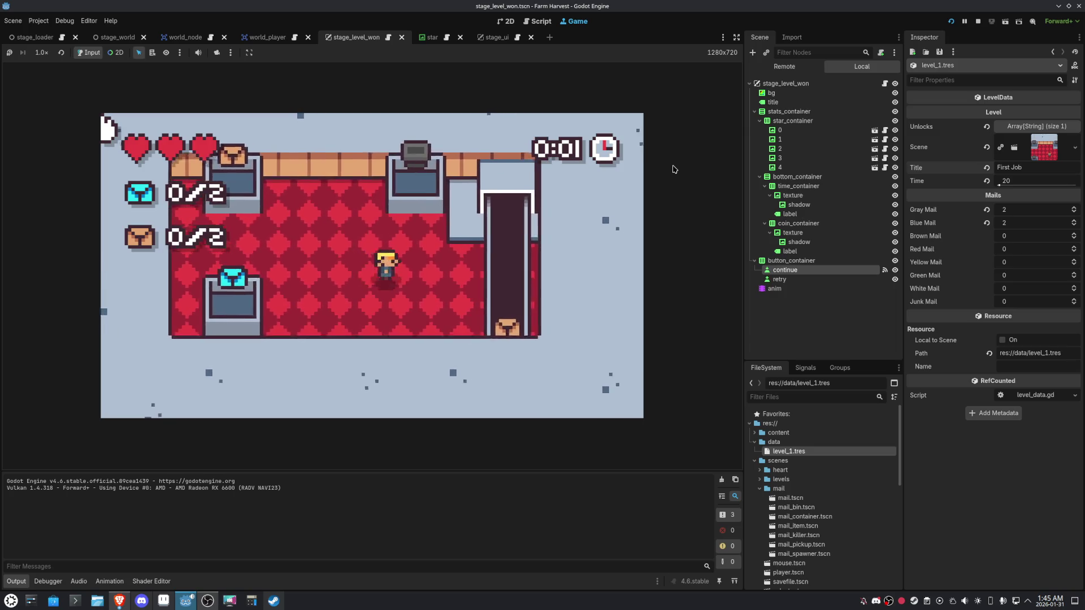
key("Down")
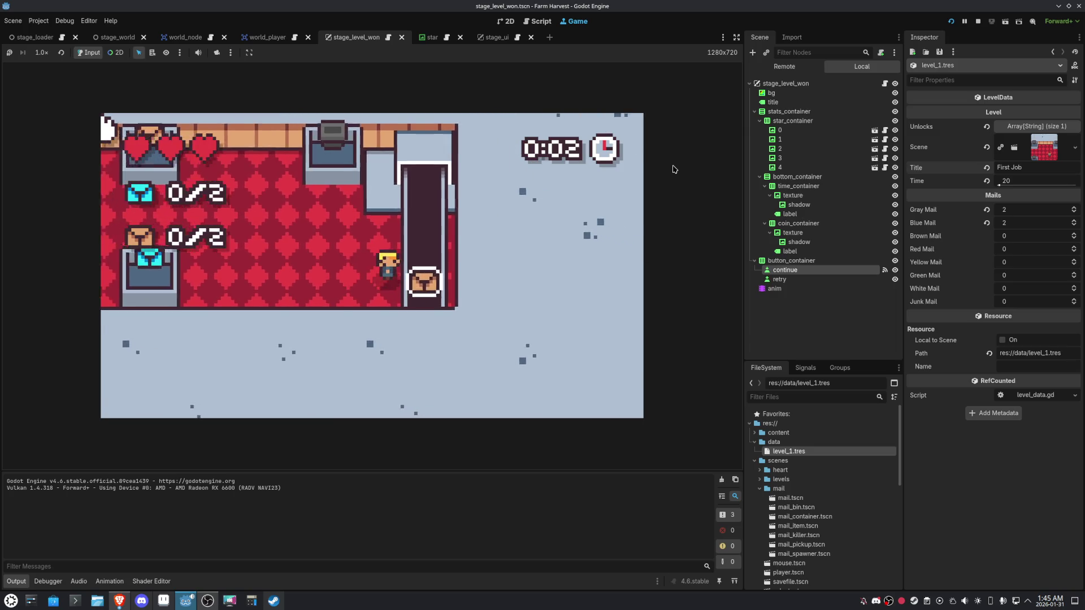
key("Left")
key("Up")
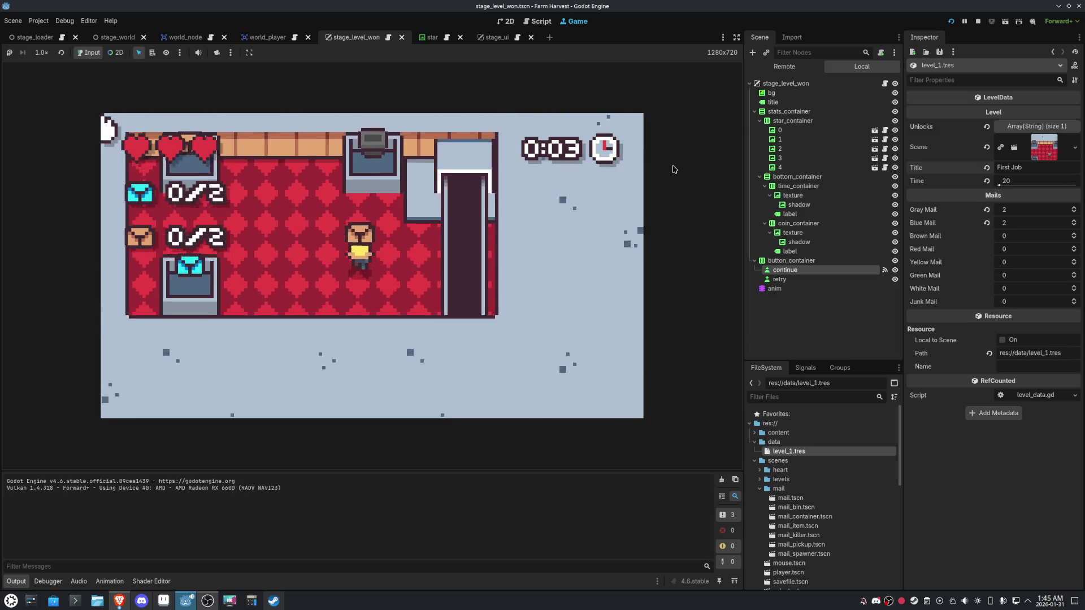
key("Down")
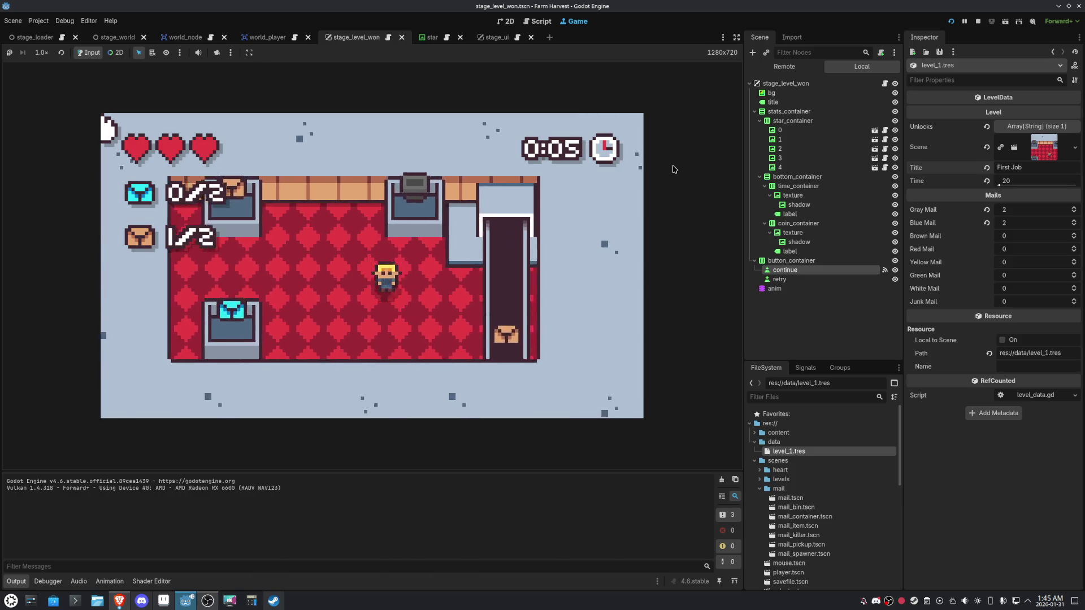
key("Right")
key("Left")
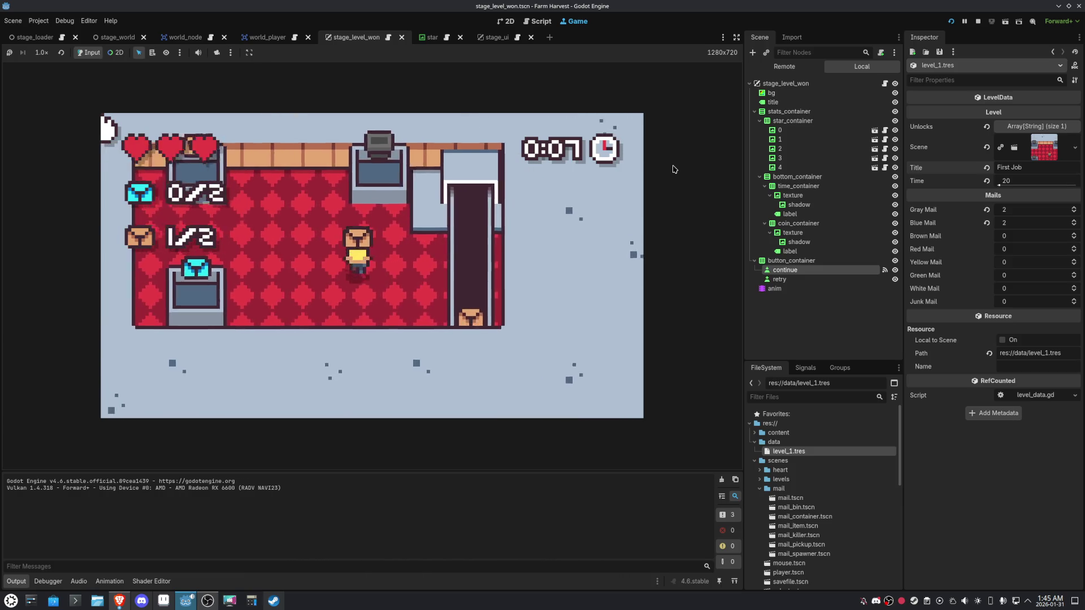
key("Left")
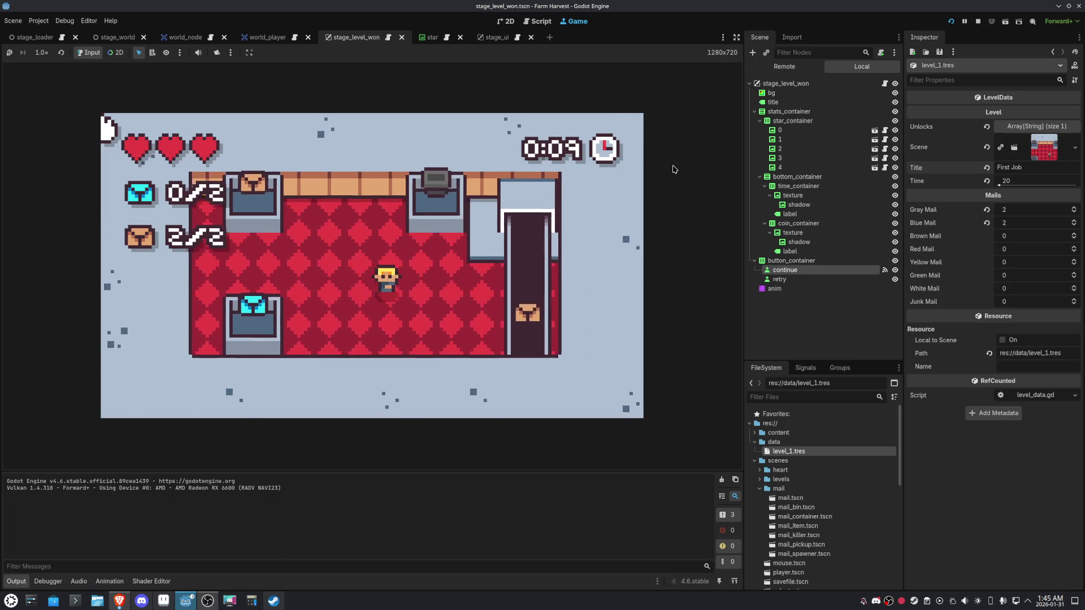
key("Right")
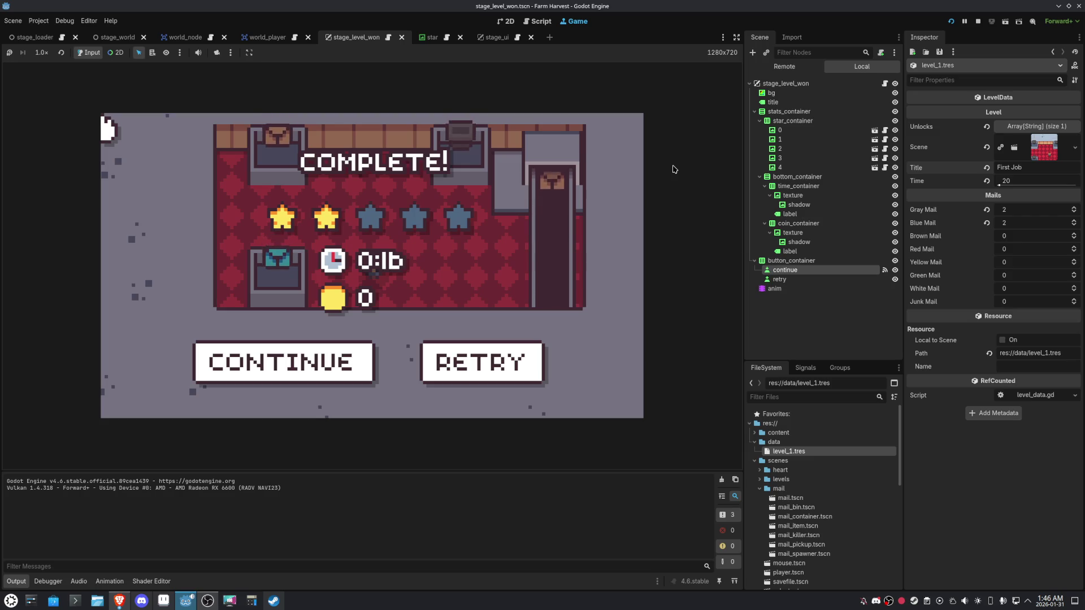
left_click(351, 380)
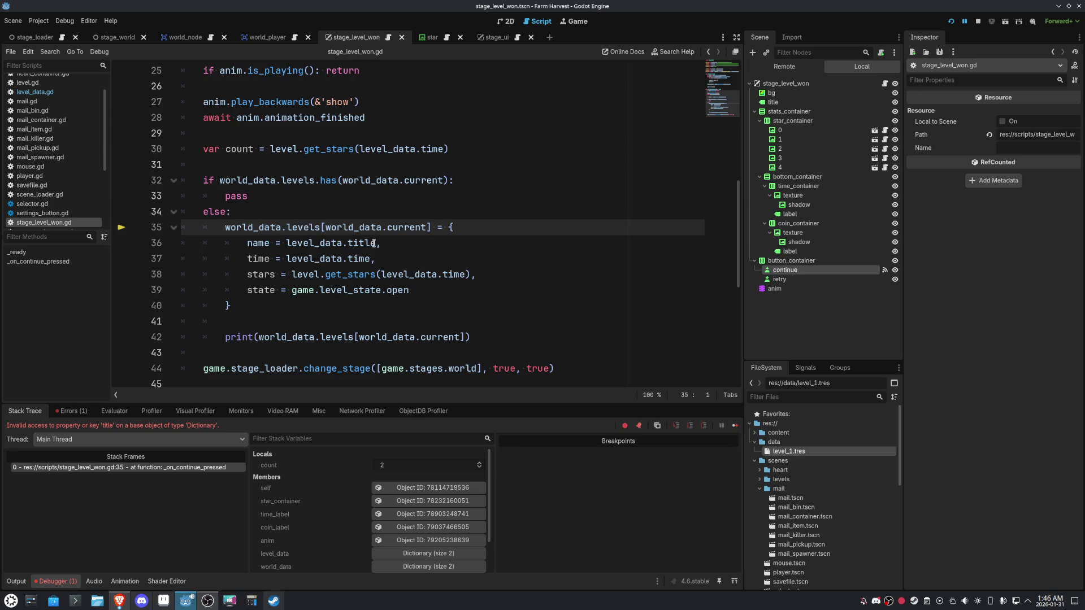
- Evaluate level_data in the debugger, revealing a Dictionary of only time 16.862 and mails
mouse_move(314, 245)
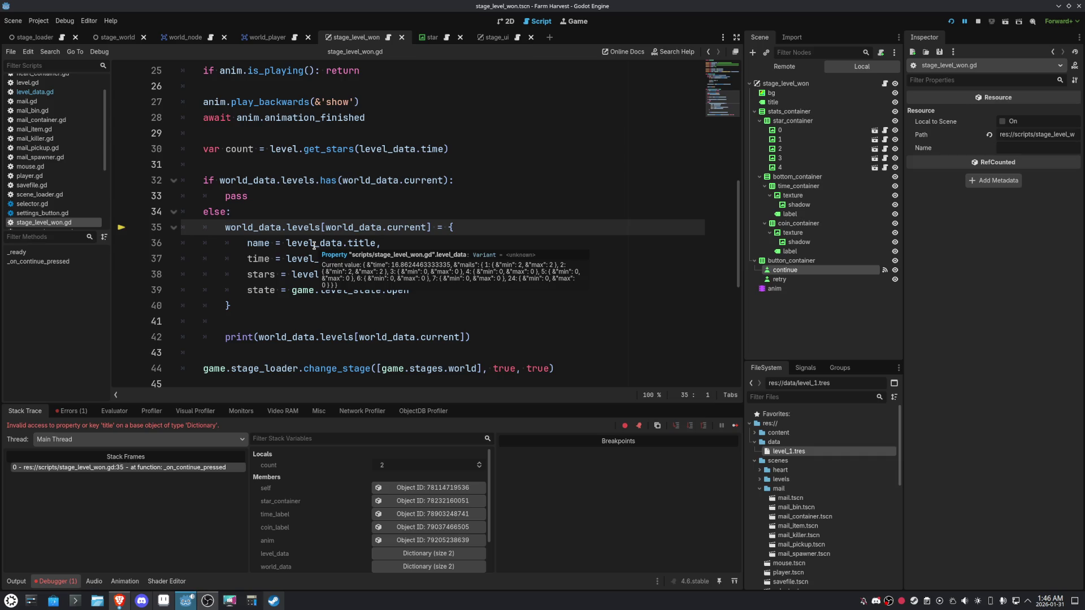
double_click(314, 246)
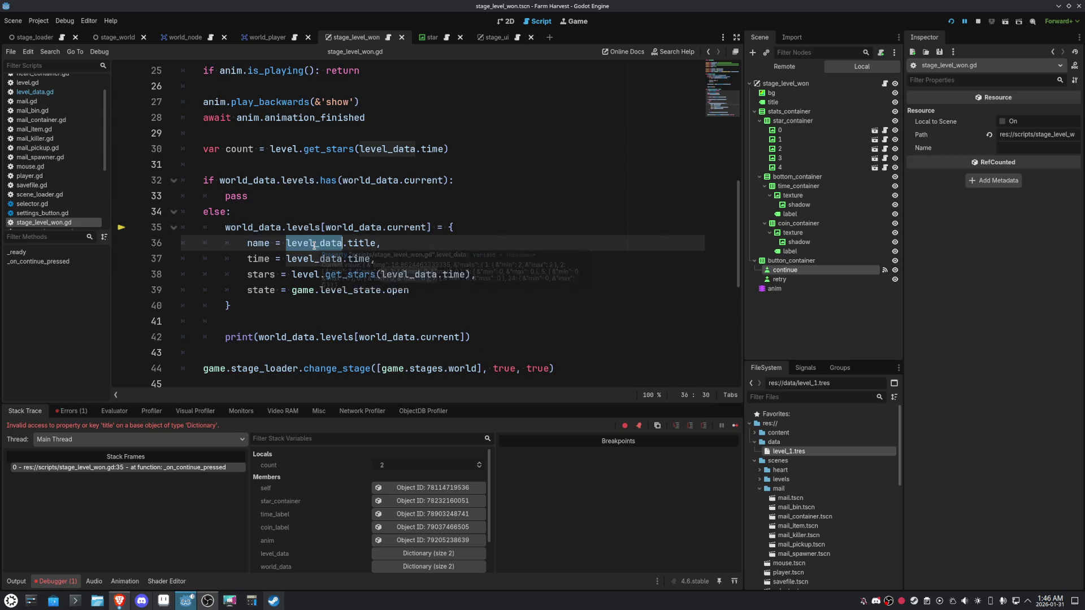
left_click(114, 411)
type("level_data")
key("Return")
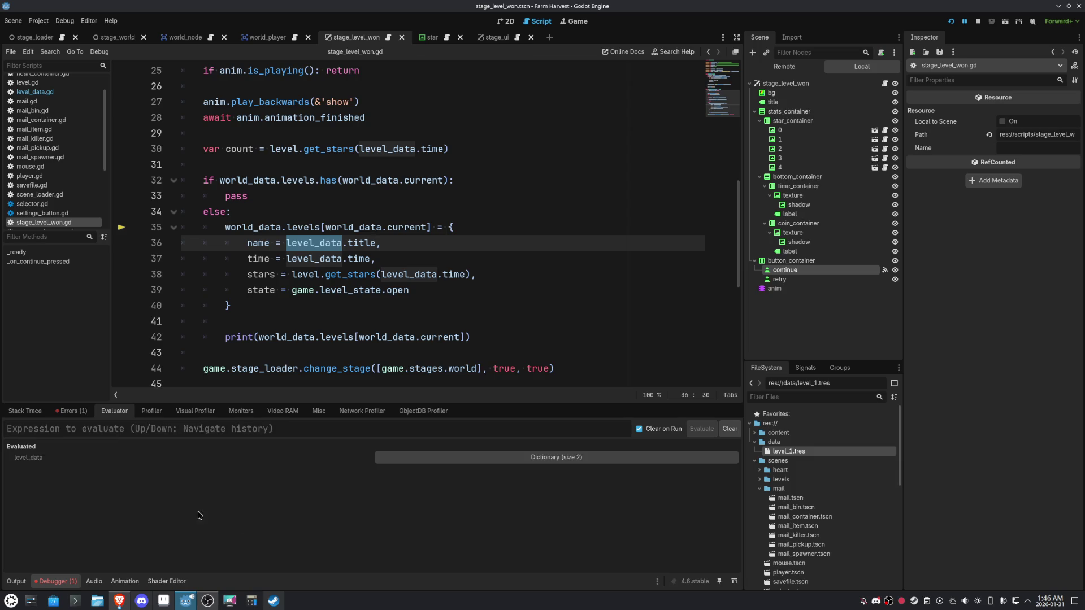
left_click(570, 459)
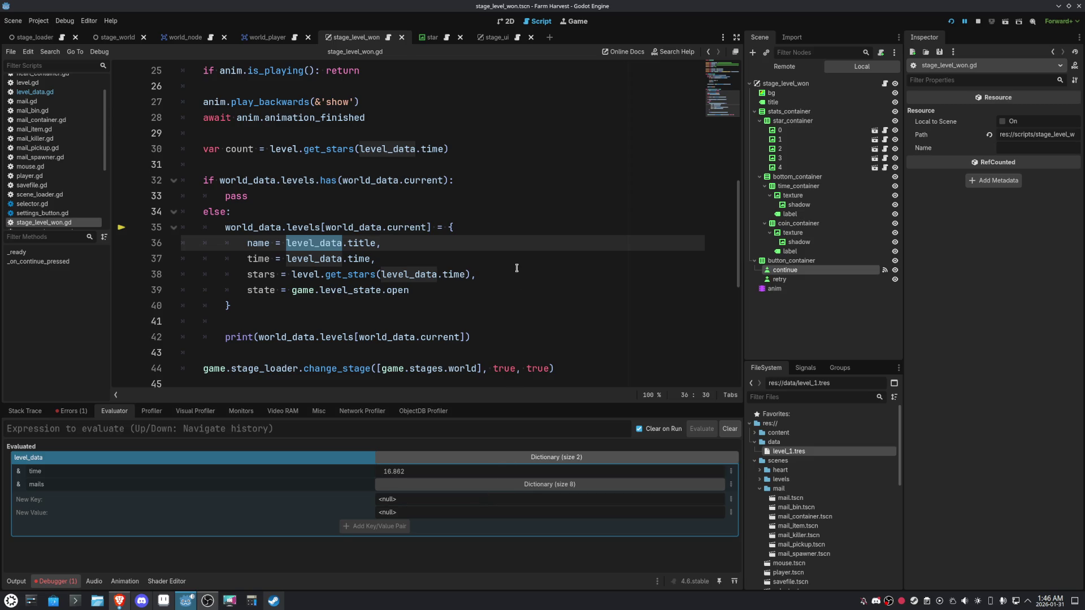
scroll(517, 267, "up", 8)
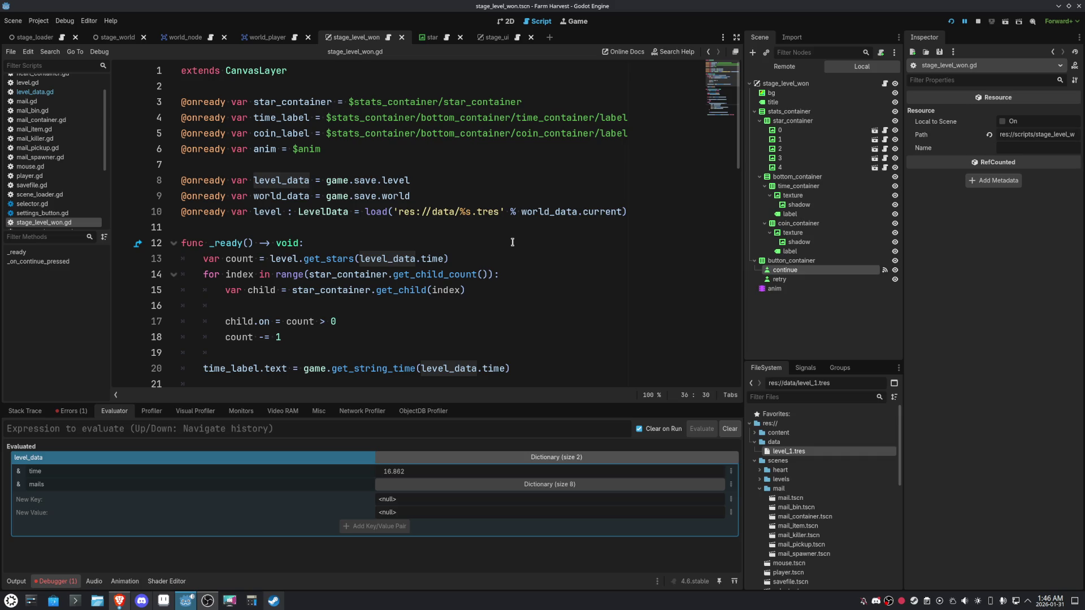
scroll(520, 324, "down", 1)
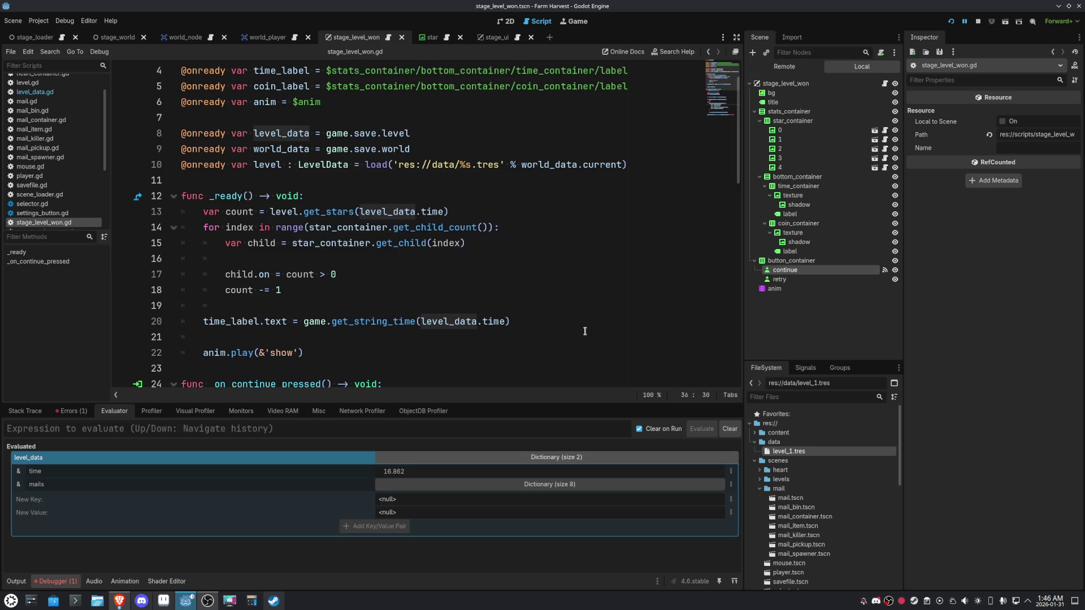
scroll(585, 331, "up", 1)
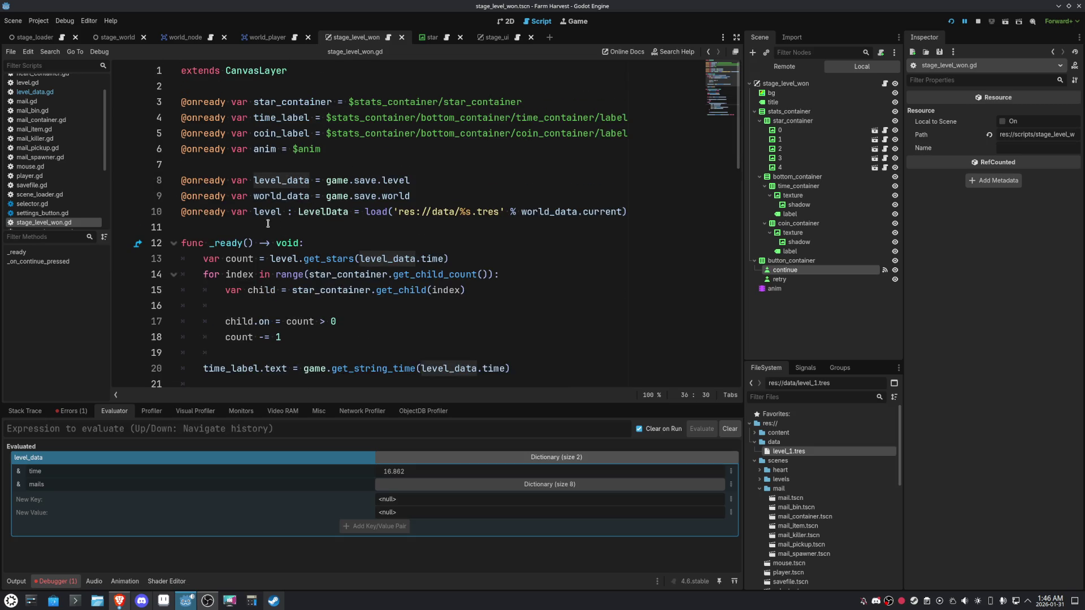
- Evaluate level and expand it to show the LevelData resource titled First Job
double_click(268, 215)
key("ctrl+c")
scroll(566, 303, "down", 13)
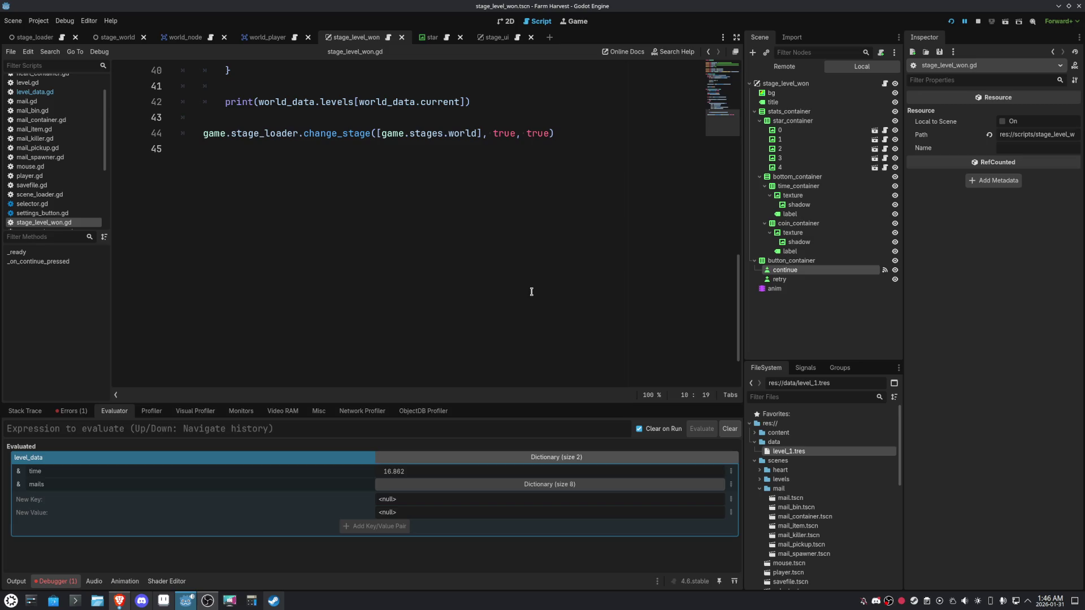
key("ctrl+v")
key("Return")
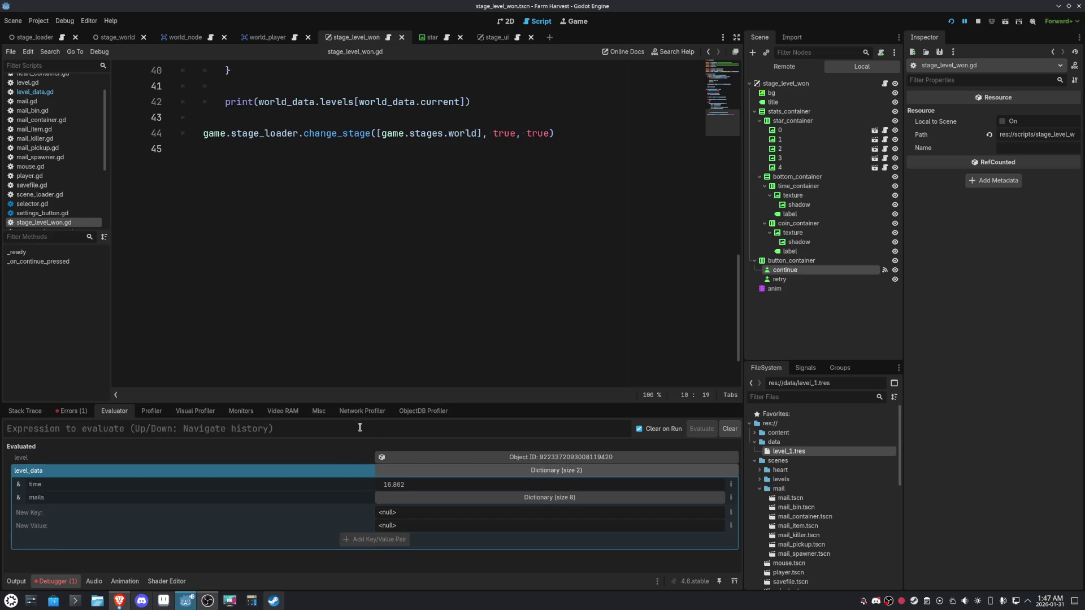
left_click(499, 458)
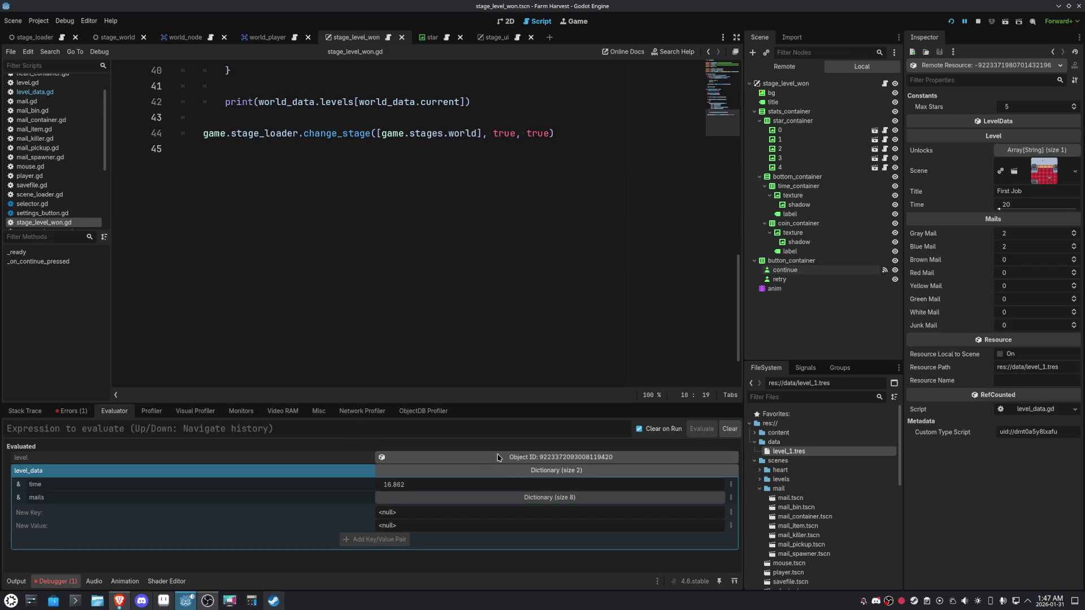
scroll(443, 238, "up", 5)
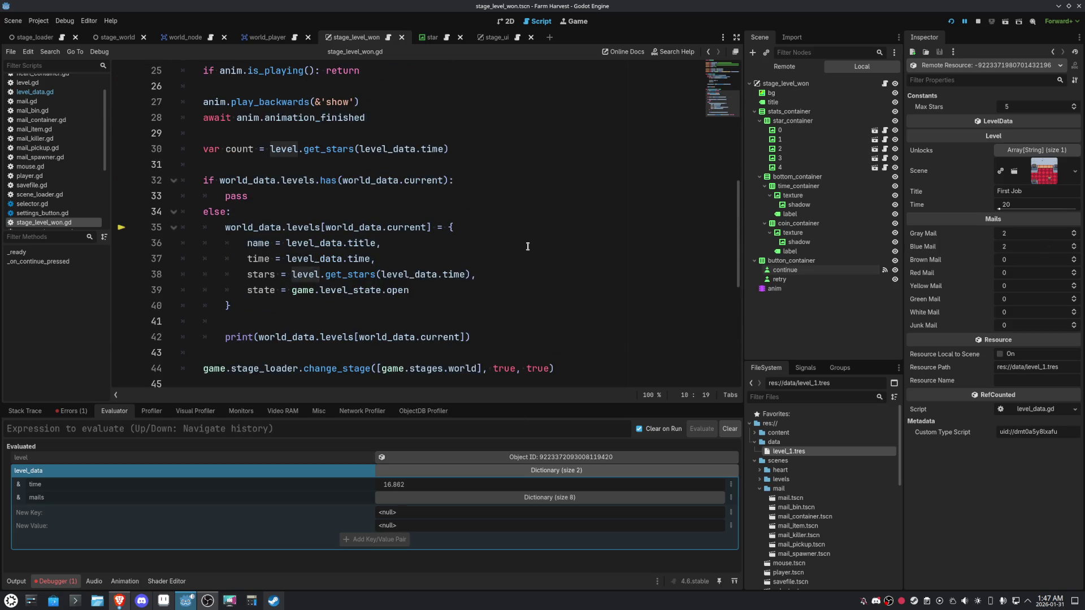
- Make the new record's name come from level.title instead of level_data
double_click(313, 244)
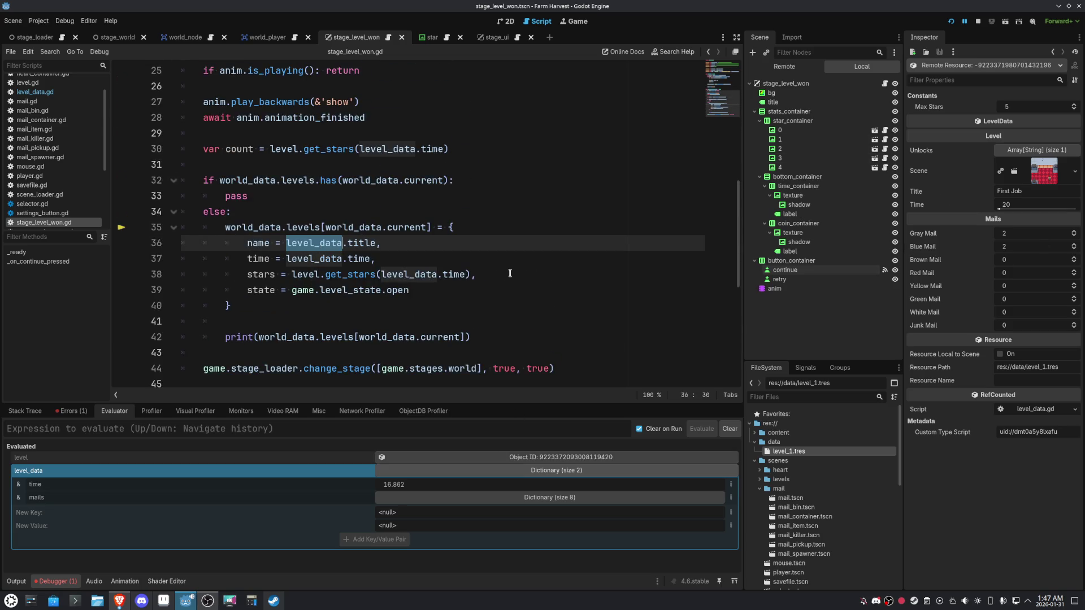
type("level")
key("Down")
key("End")
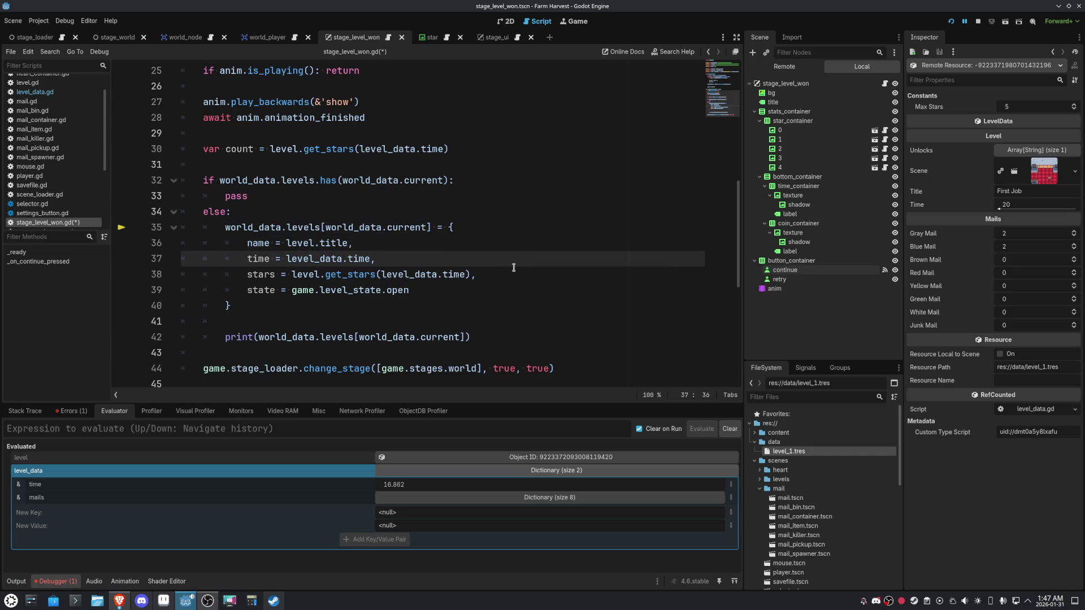
- Set the record's state to game.level_state.finished, then restart the game into level 1
left_click(421, 288)
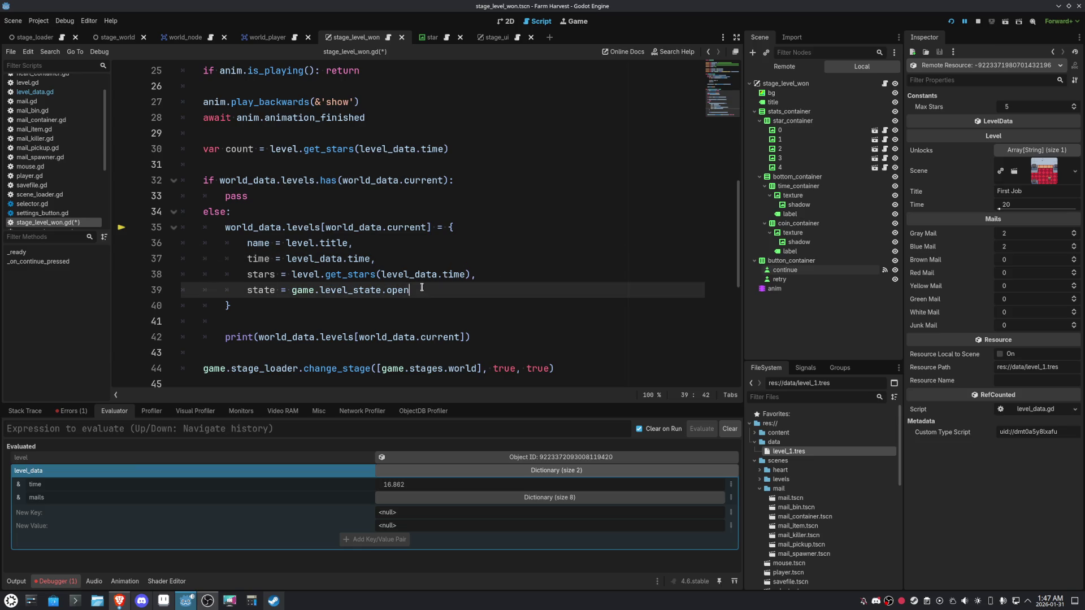
double_click(395, 290)
key("BackSpace")
key("Down")
key("Down")
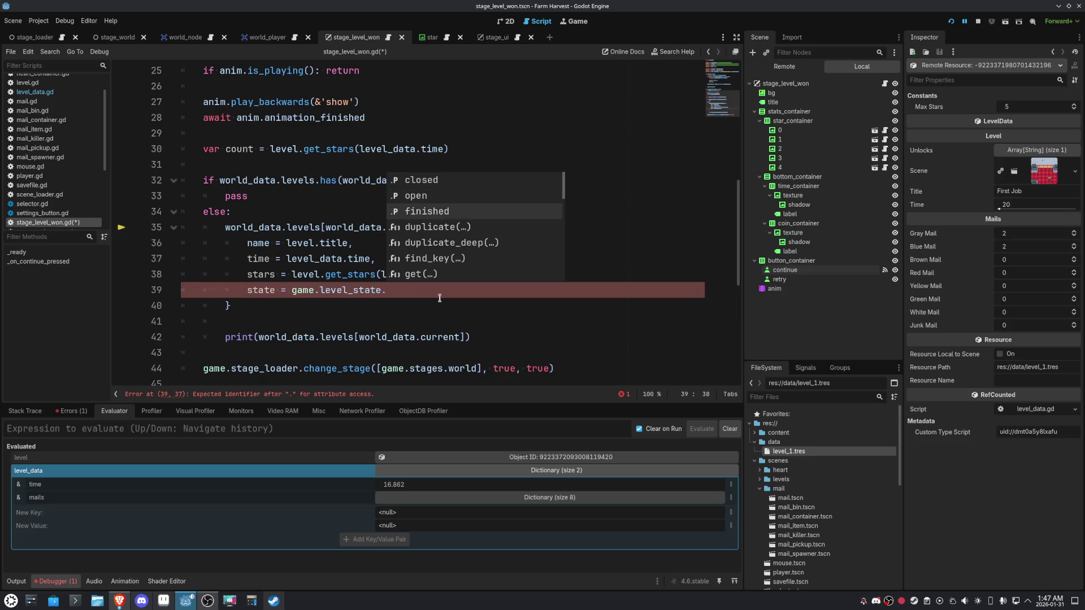
key("Return")
left_click(570, 196)
left_click(952, 21)
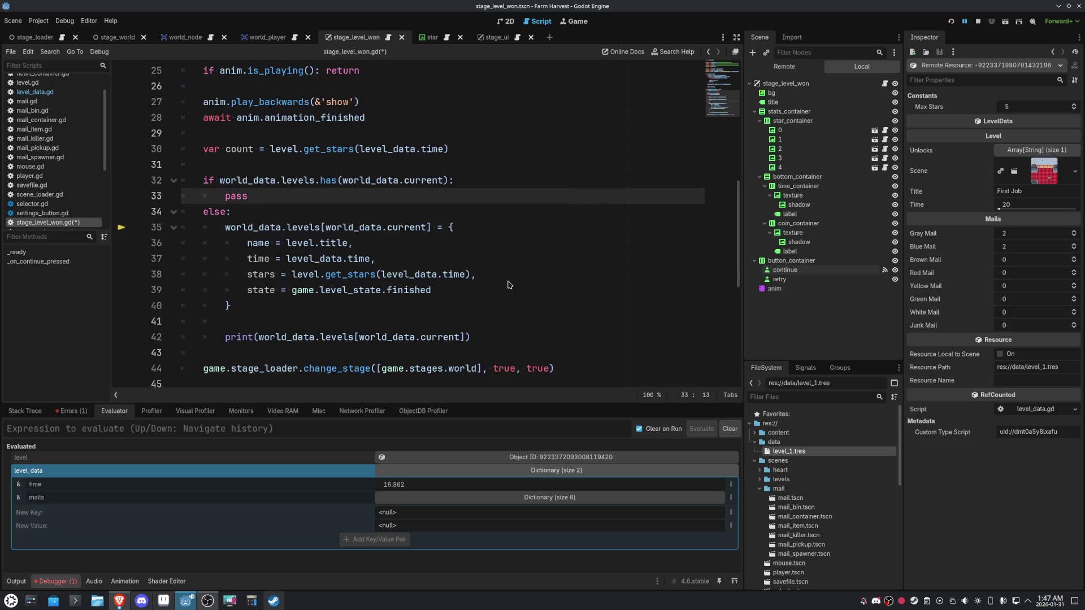
left_click(465, 322)
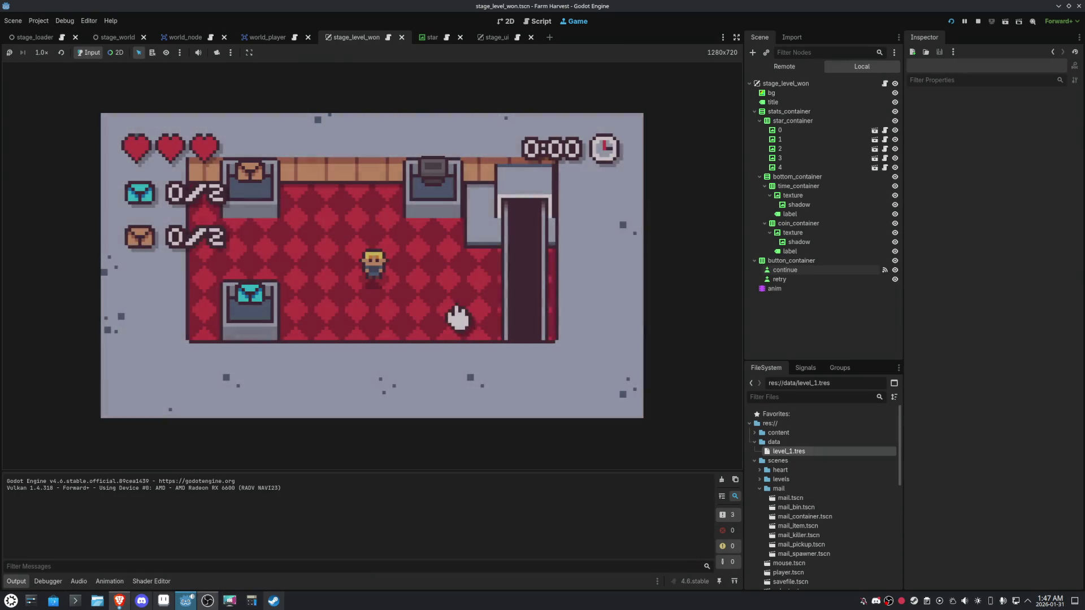
- Finish the level, continue, and select the printed record's name First Job in Output
mouse_move(441, 311)
left_mouse_down()
mouse_move(407, 303)
mouse_move(528, 315)
mouse_move(514, 310)
mouse_move(516, 323)
left_mouse_up()
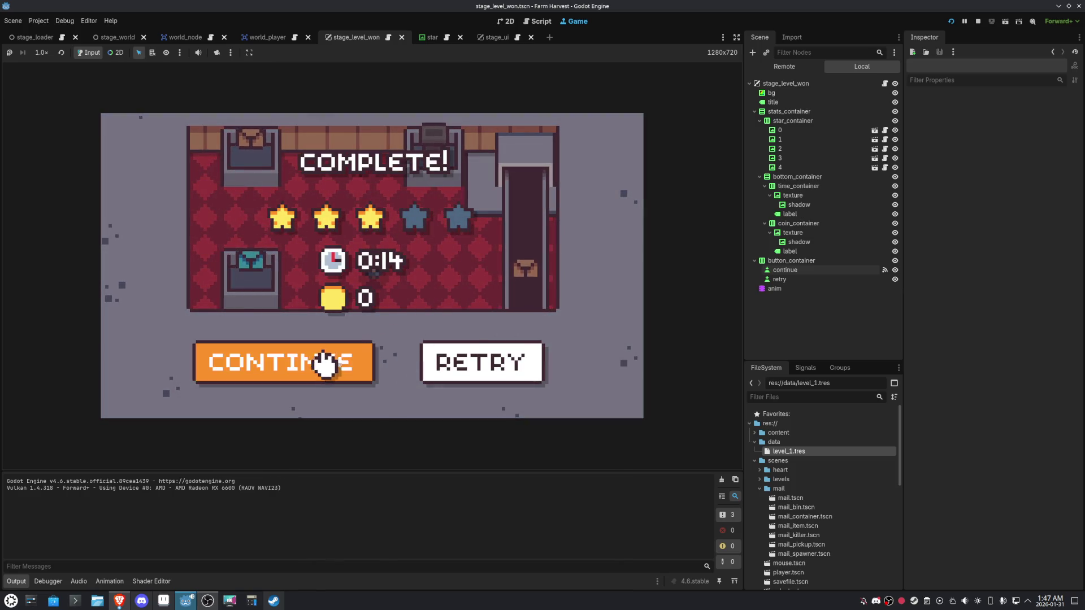
left_click(325, 364)
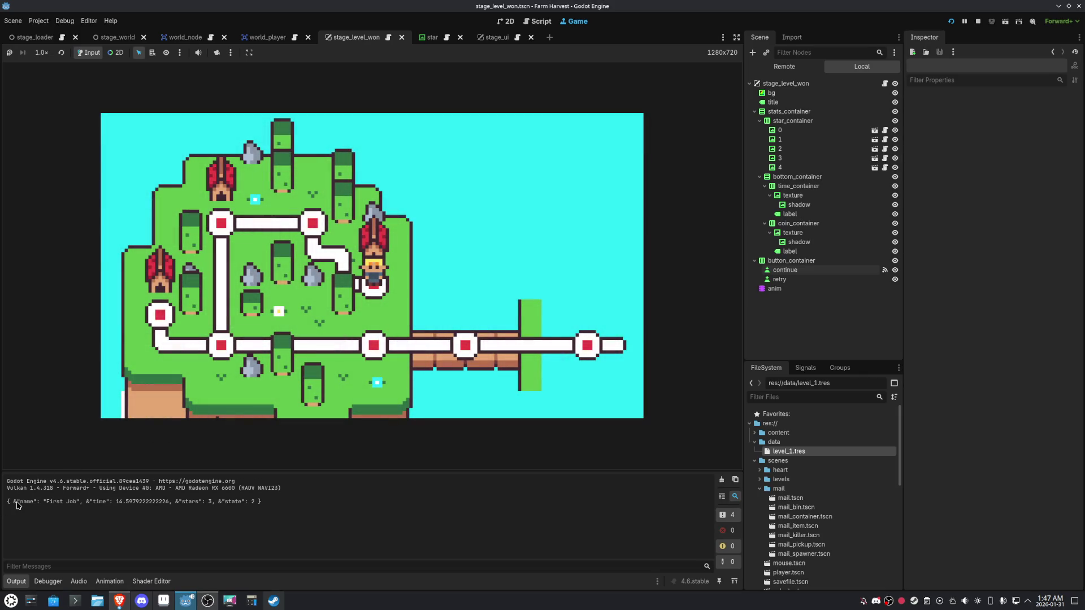
left_click_drag(14, 502, 112, 503)
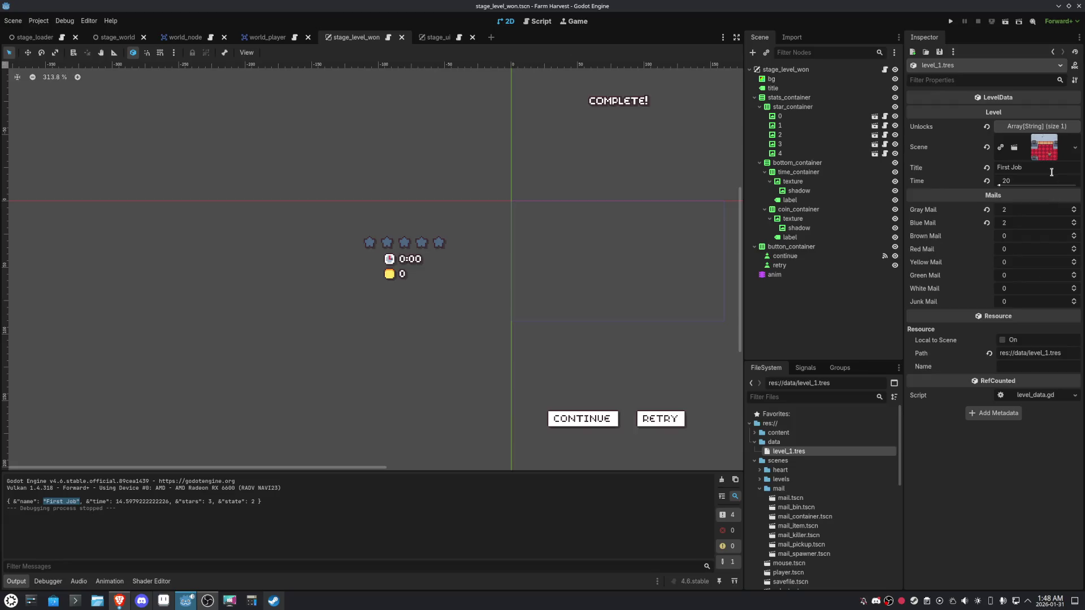
- Restore title's StringName default &'' in level_data.gd and paste First Job into level_1.tres's Title, saving
key("ctrl+s")
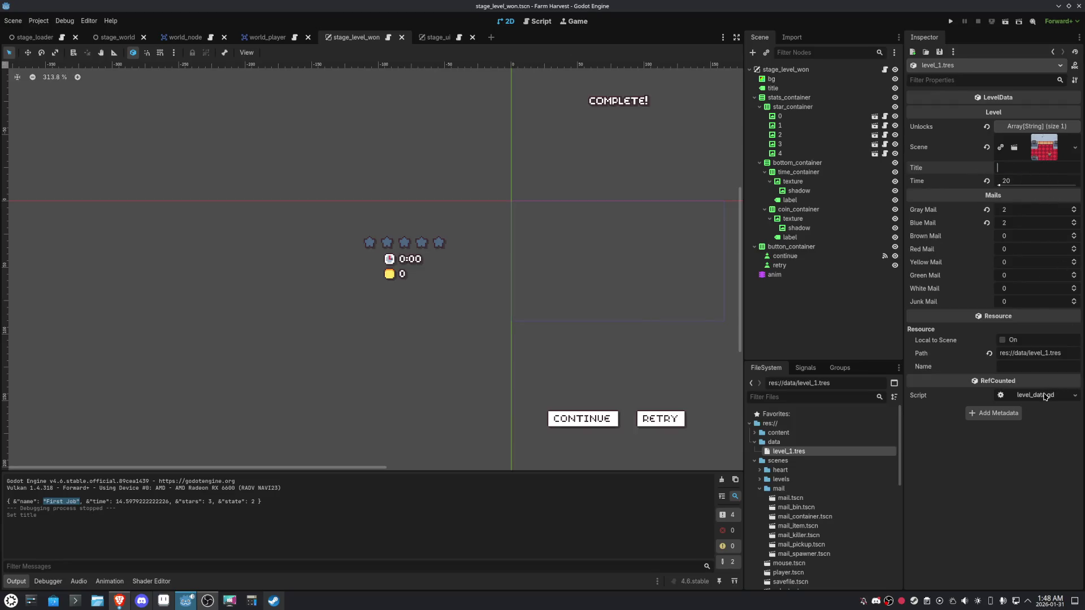
left_click(1055, 395)
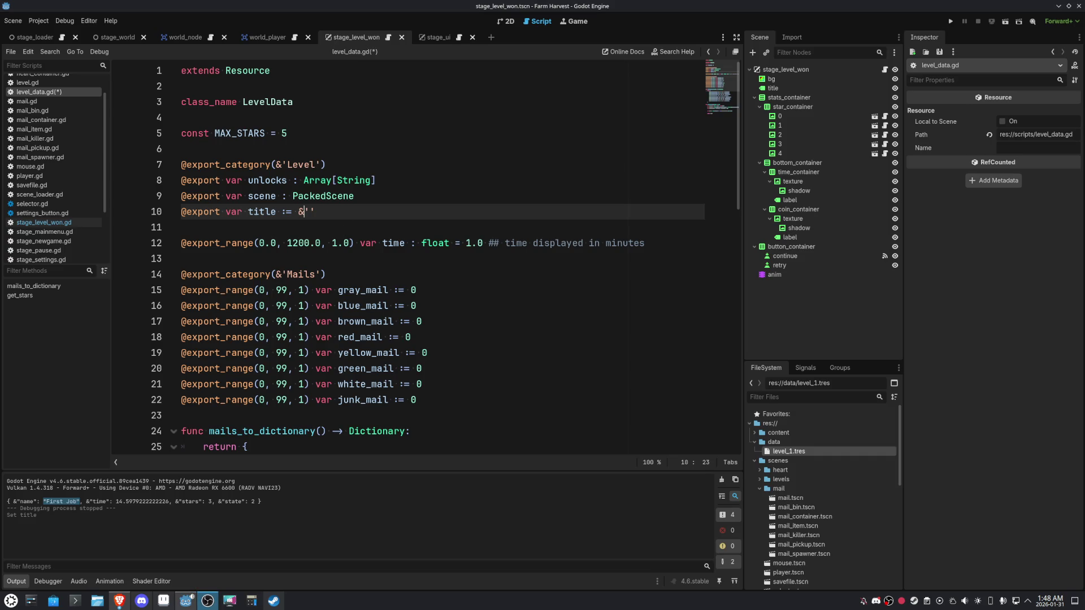
left_click(552, 200)
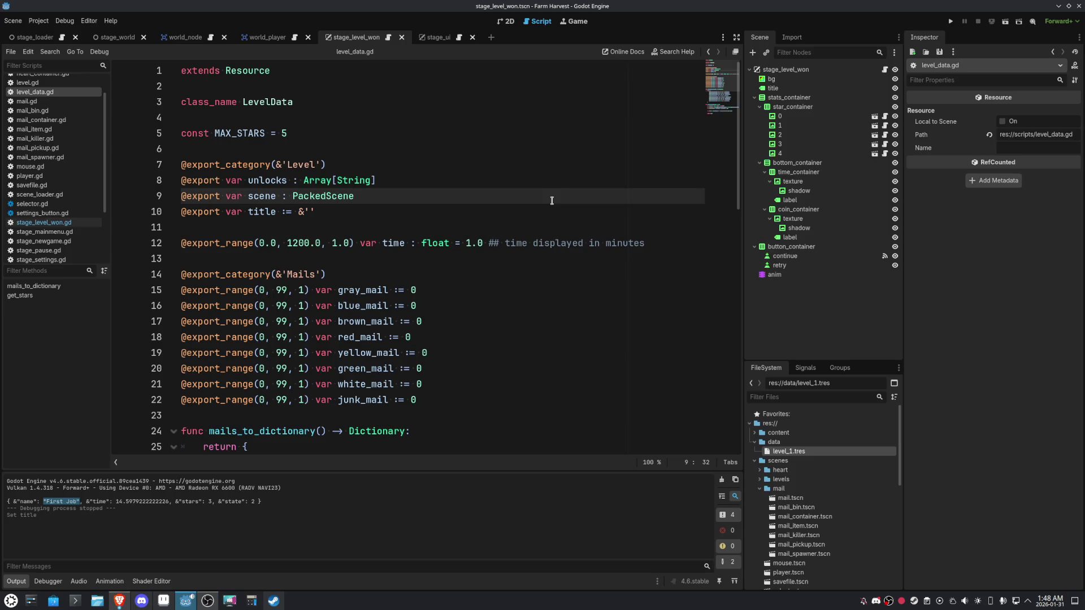
left_click(505, 21)
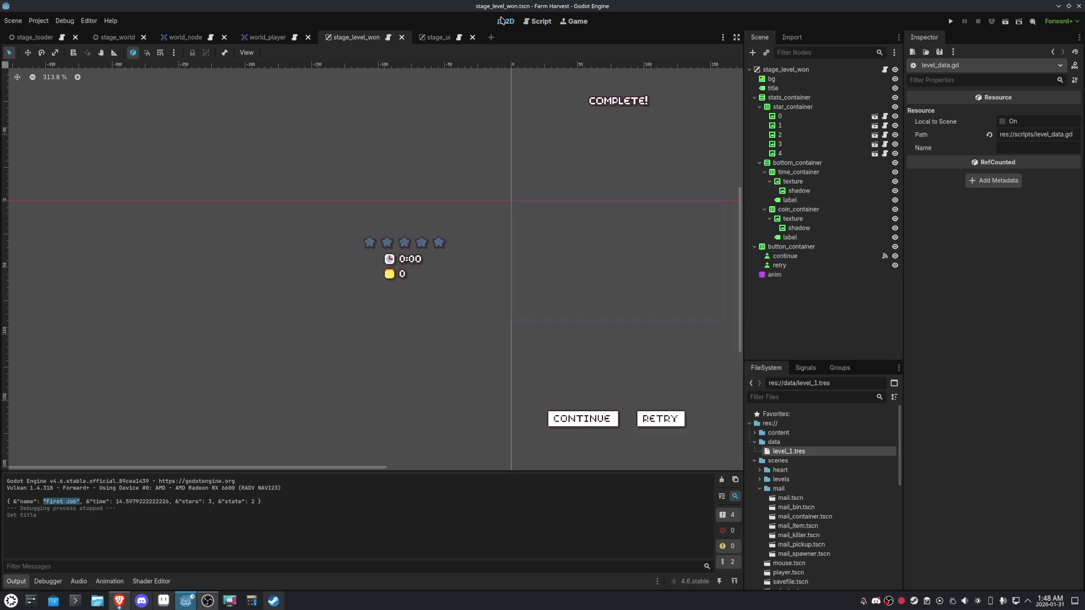
double_click(797, 451)
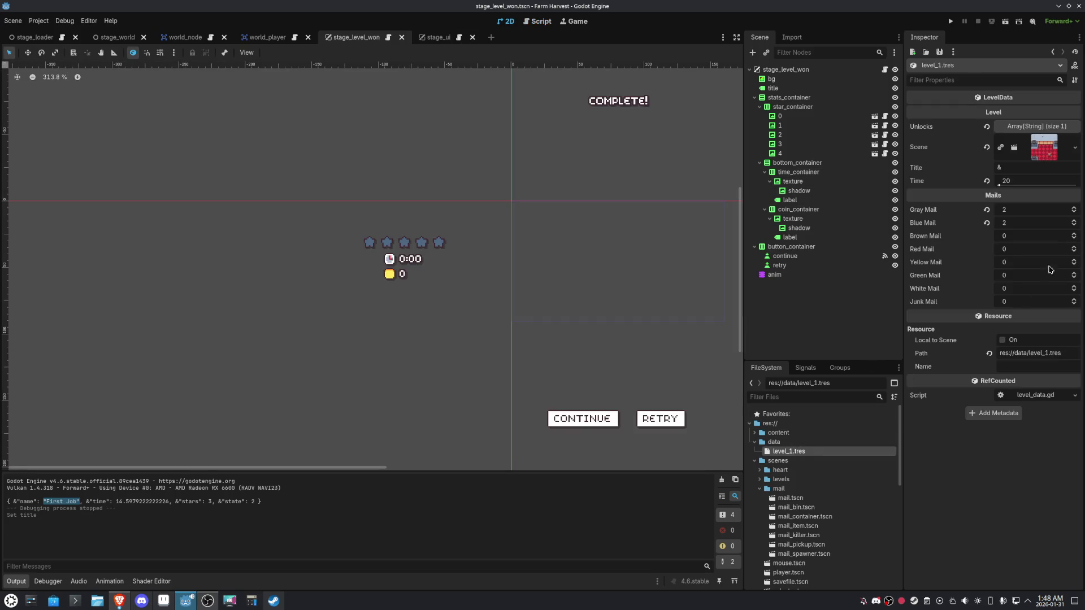
type("First Job")
key("ctrl+s")
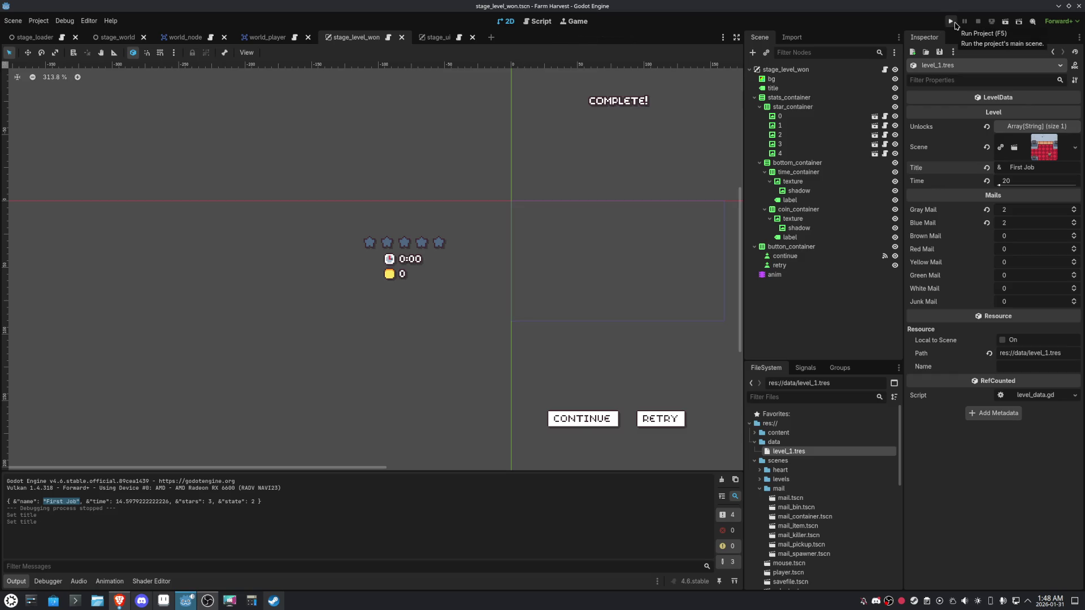
- Run the project, deliver the brown and blue mail to win, and continue to the world map
left_click(954, 25)
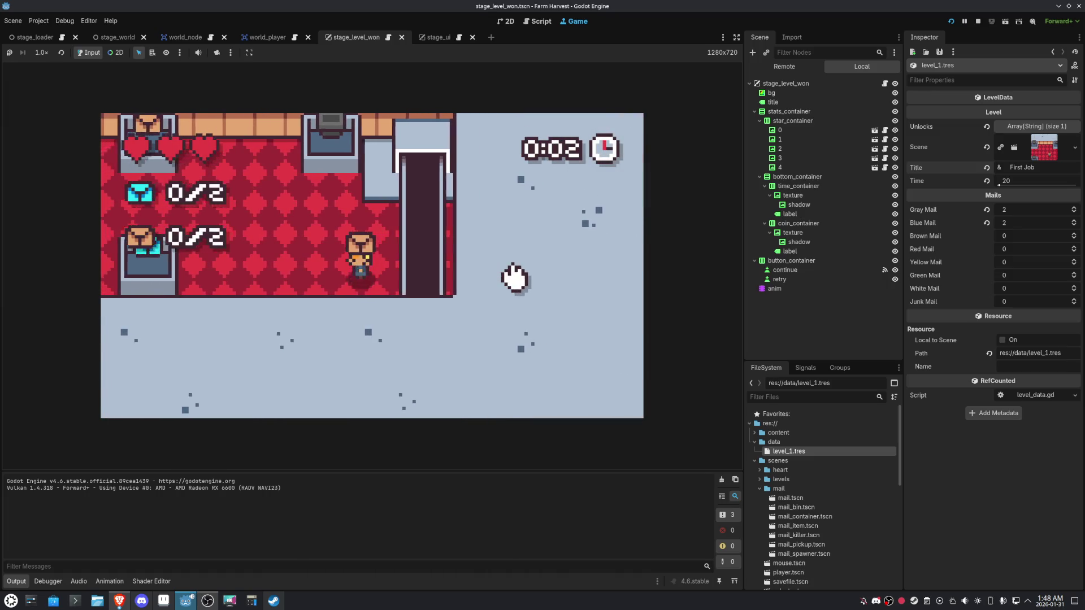
key("Left")
key("Up")
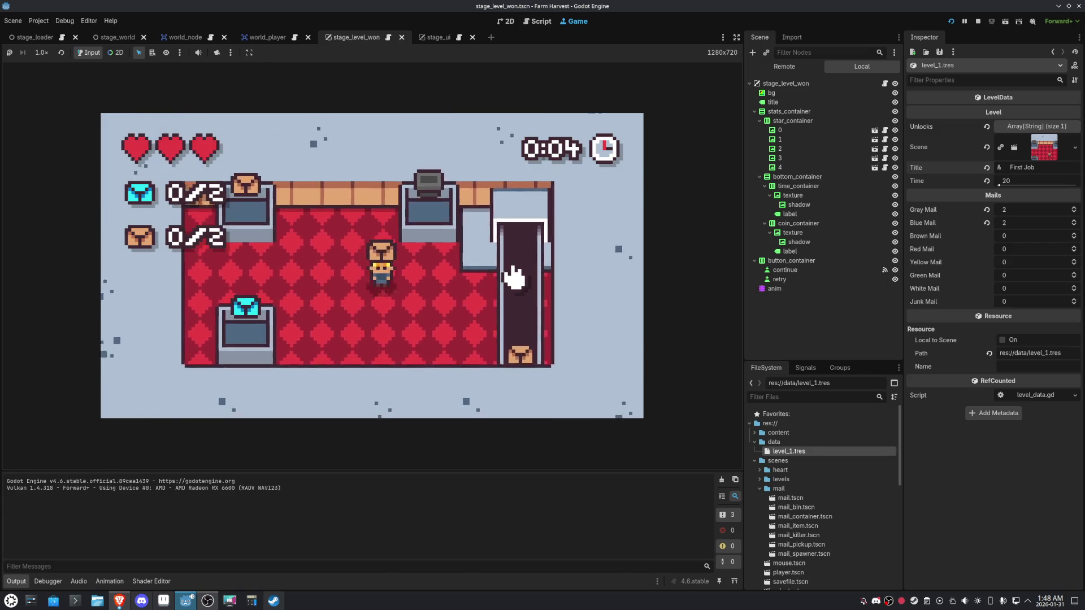
key("Right")
key("Down")
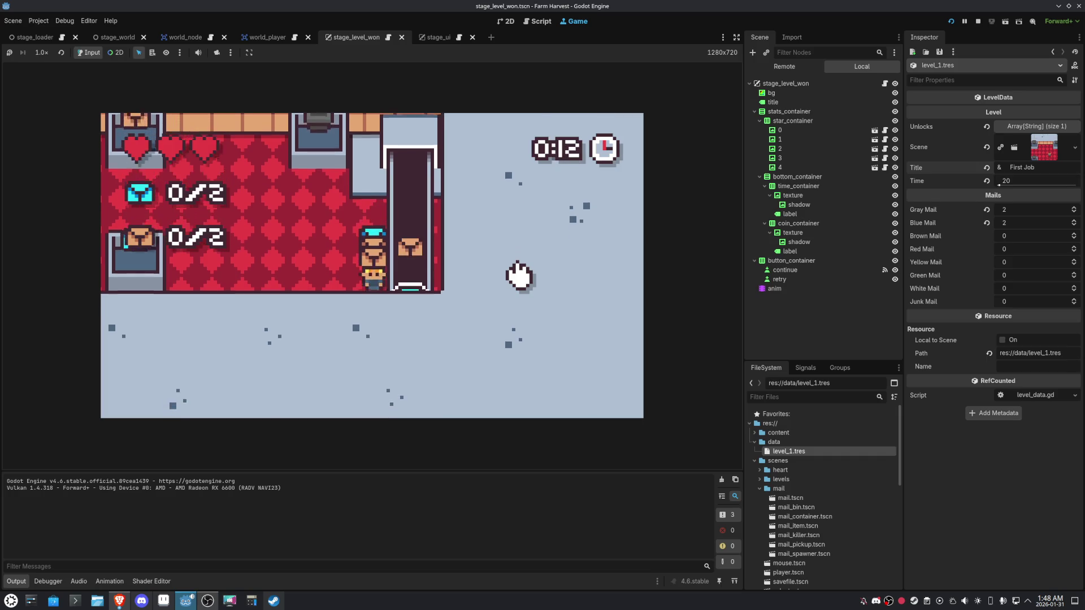
key("Left")
key("Up")
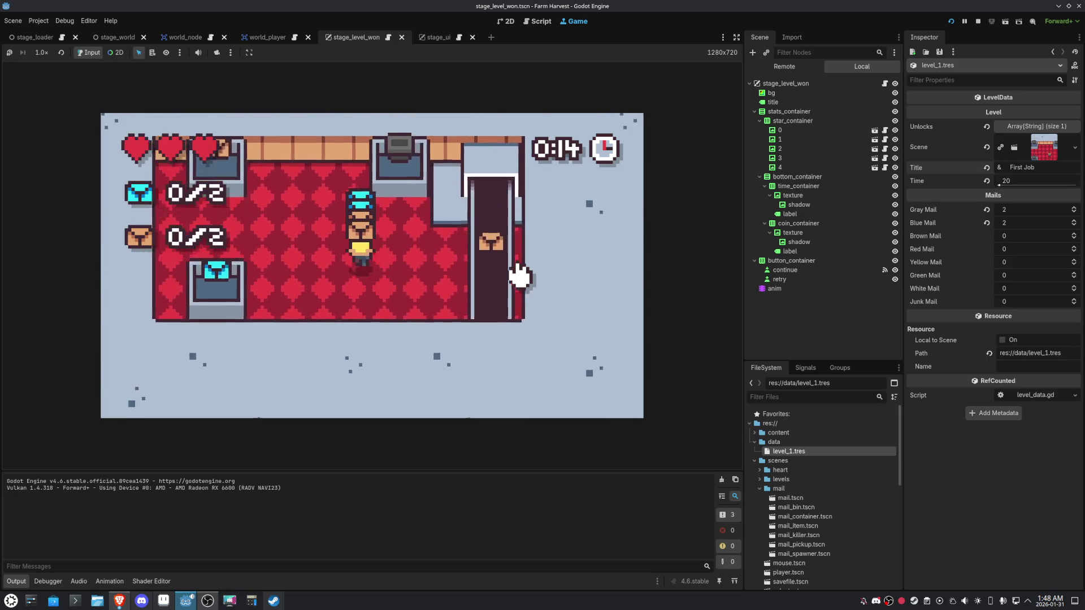
key("Down")
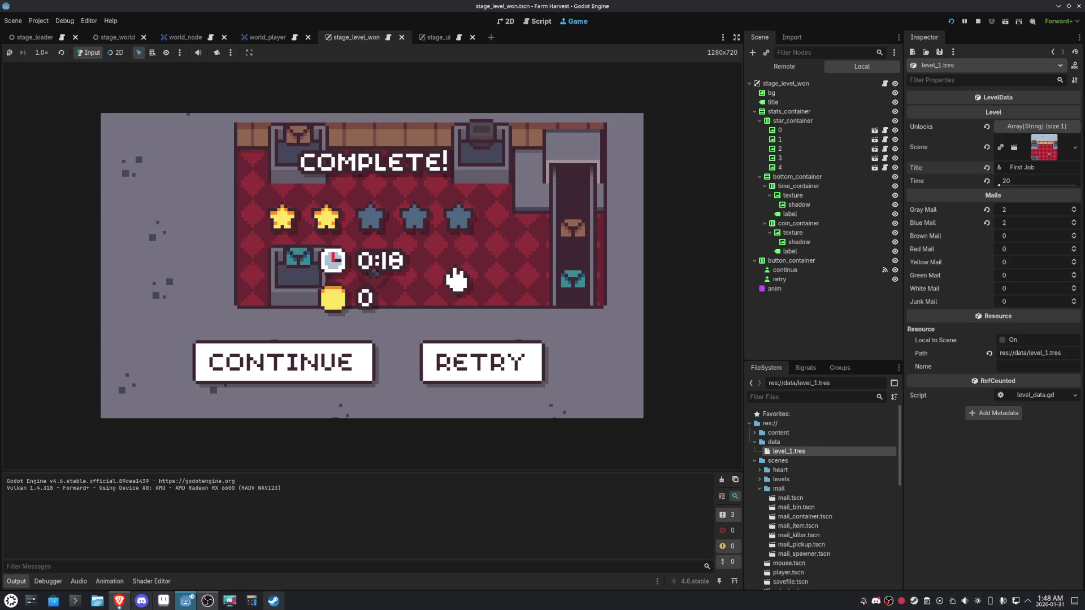
left_click(334, 370)
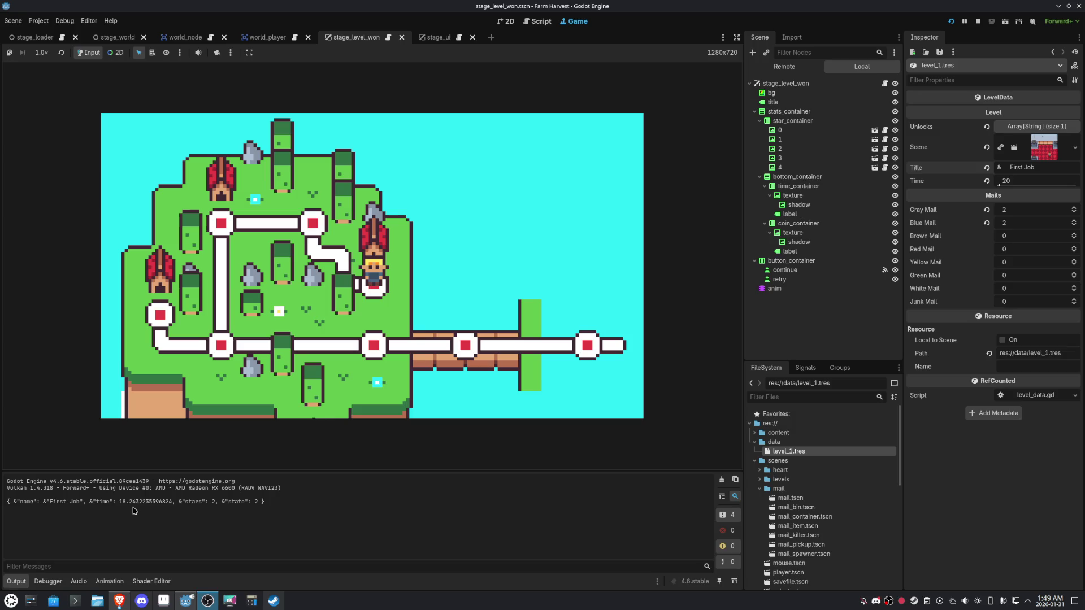
- Check the printed time 18.243 and state 2 values in Output, then stop the game
left_click_drag(119, 501, 166, 502)
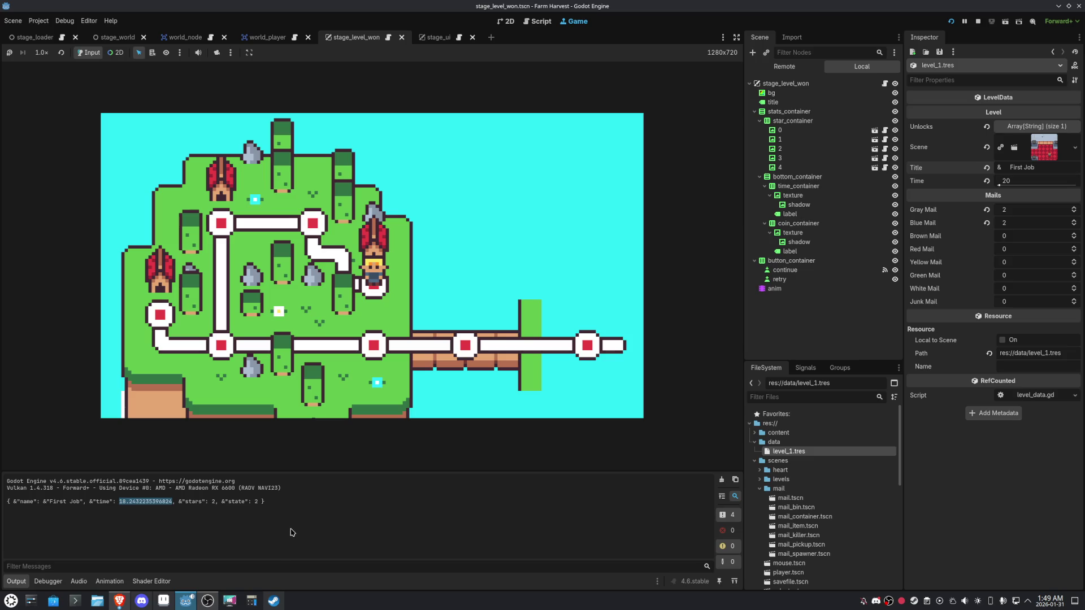
double_click(257, 501)
key("F8")
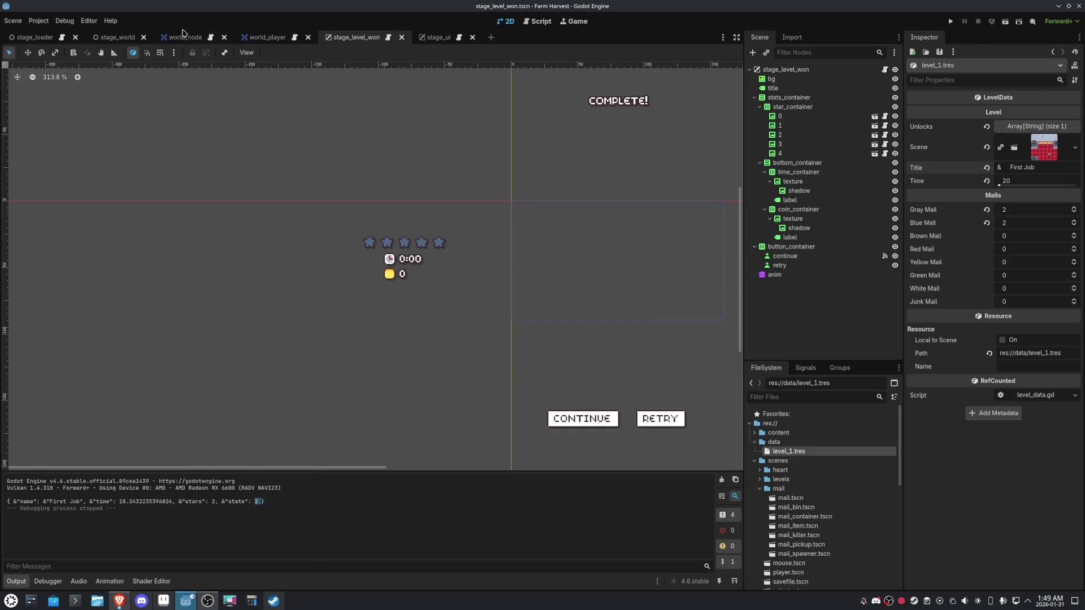
left_click(183, 35)
left_click(875, 69)
scroll(415, 206, "up", 14)
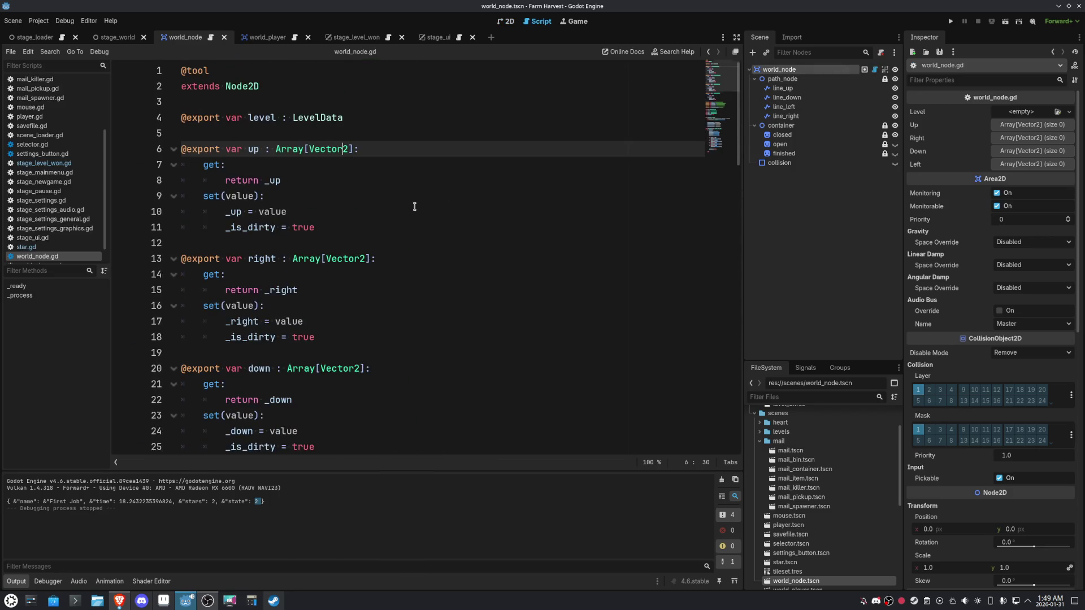
scroll(414, 206, "down", 10)
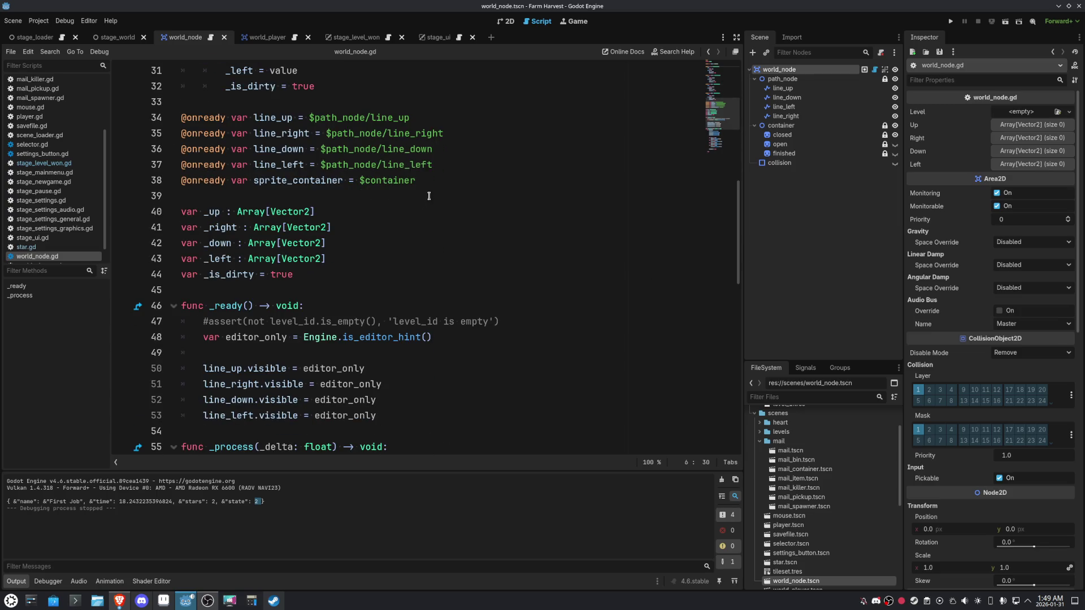
scroll(438, 194, "down", 2)
scroll(448, 192, "up", 12)
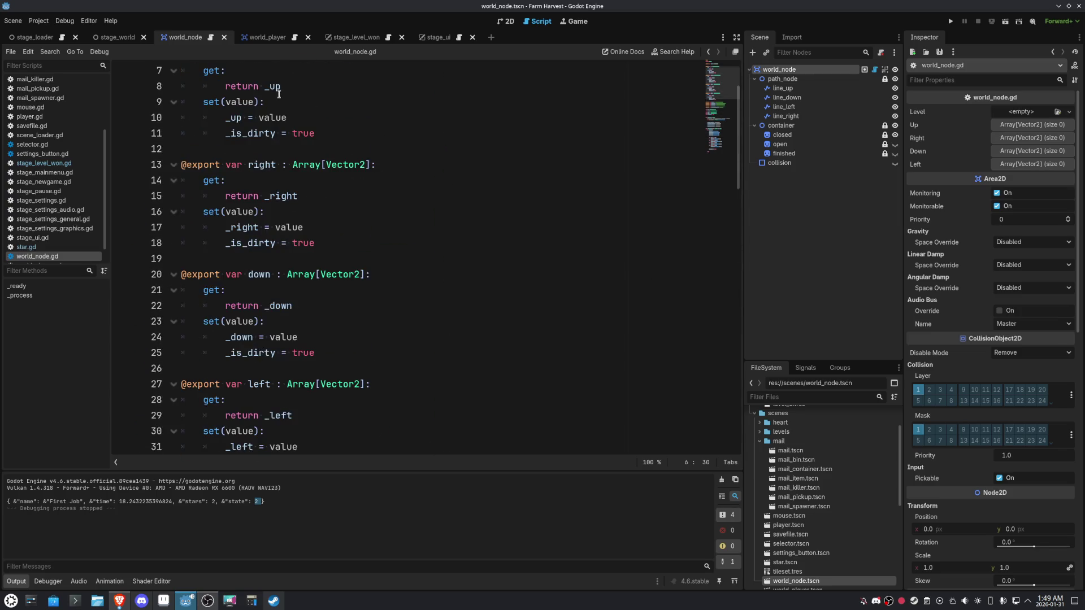
left_click(280, 70)
key("ctrl+shift+k")
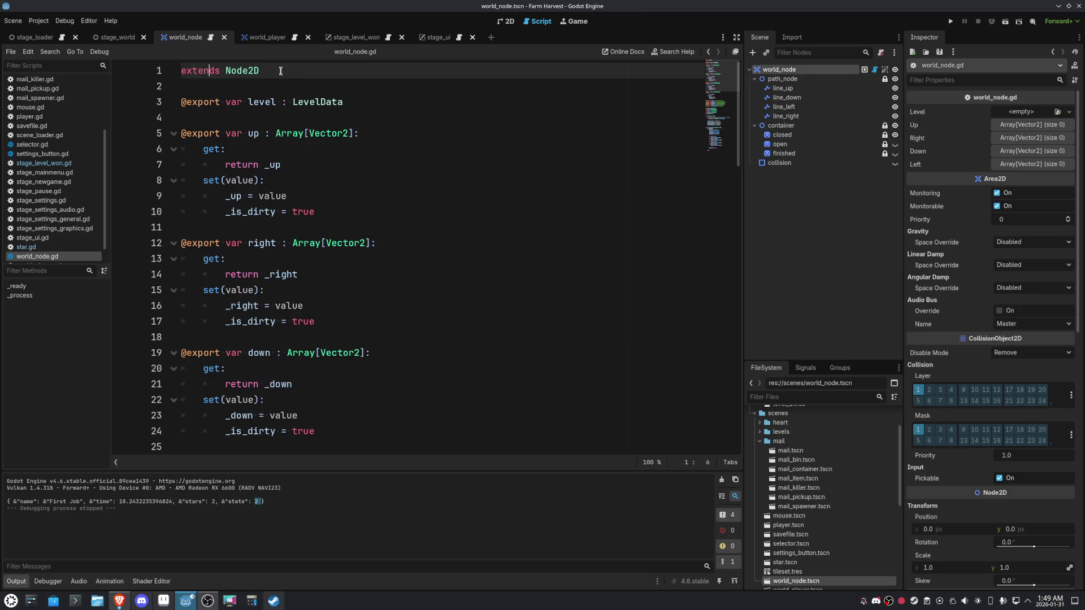
- Check the closed, open and finished sprite nodes, then add blank lines in _ready
scroll(402, 218, "down", 8)
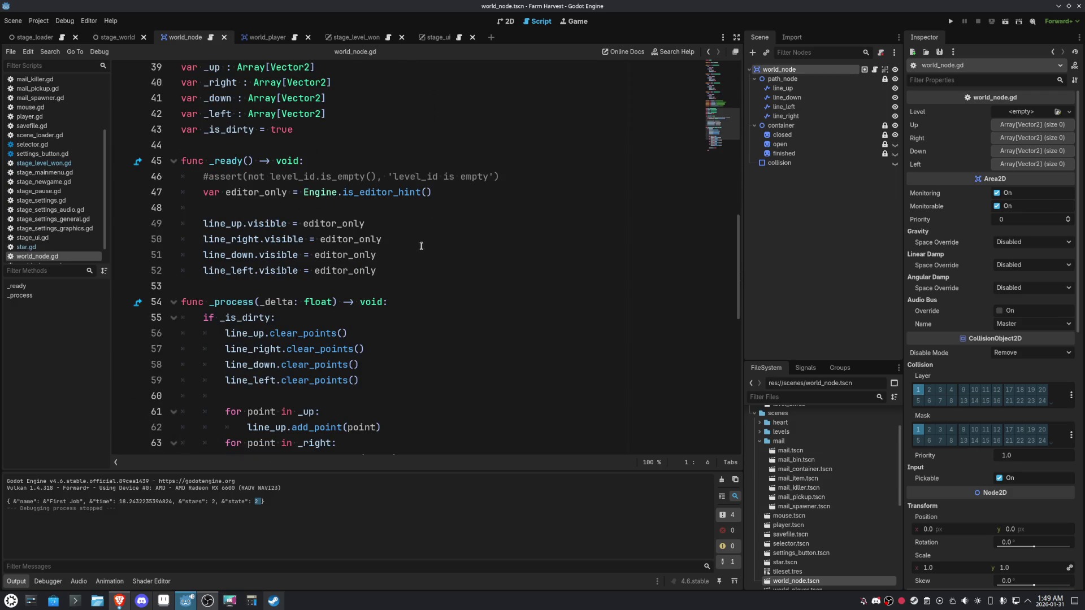
left_click(390, 264)
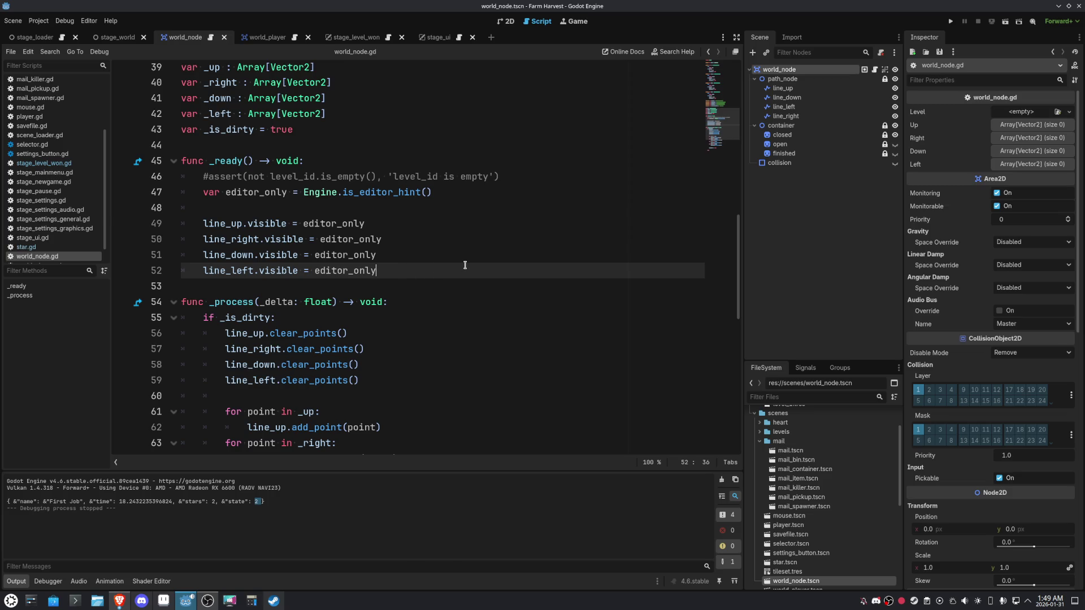
key("Up")
key("Up")
key("Up")
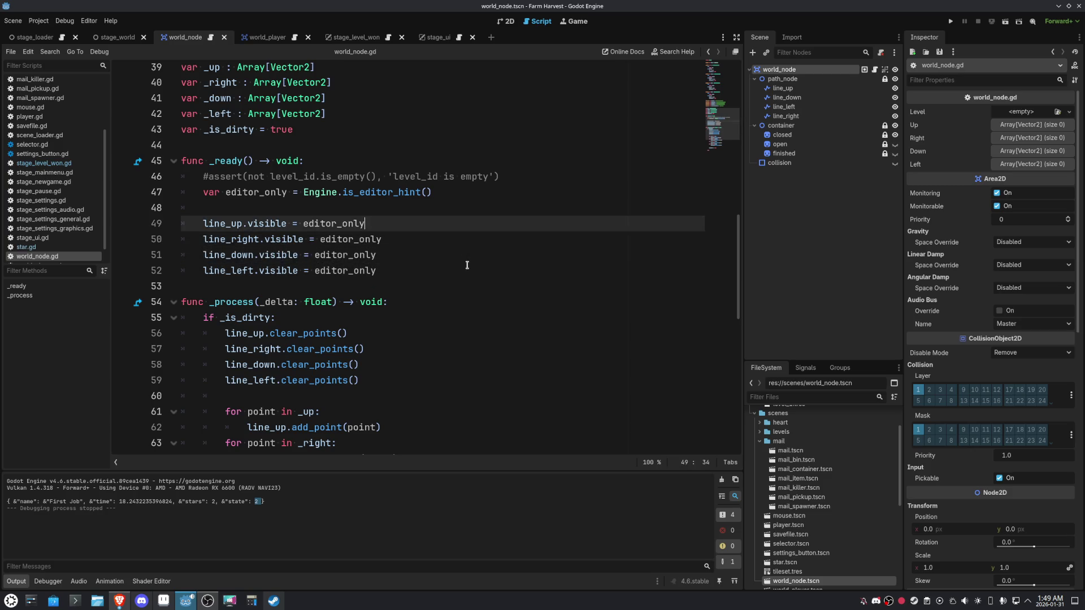
left_click(788, 137)
left_click(783, 144)
left_click(784, 153)
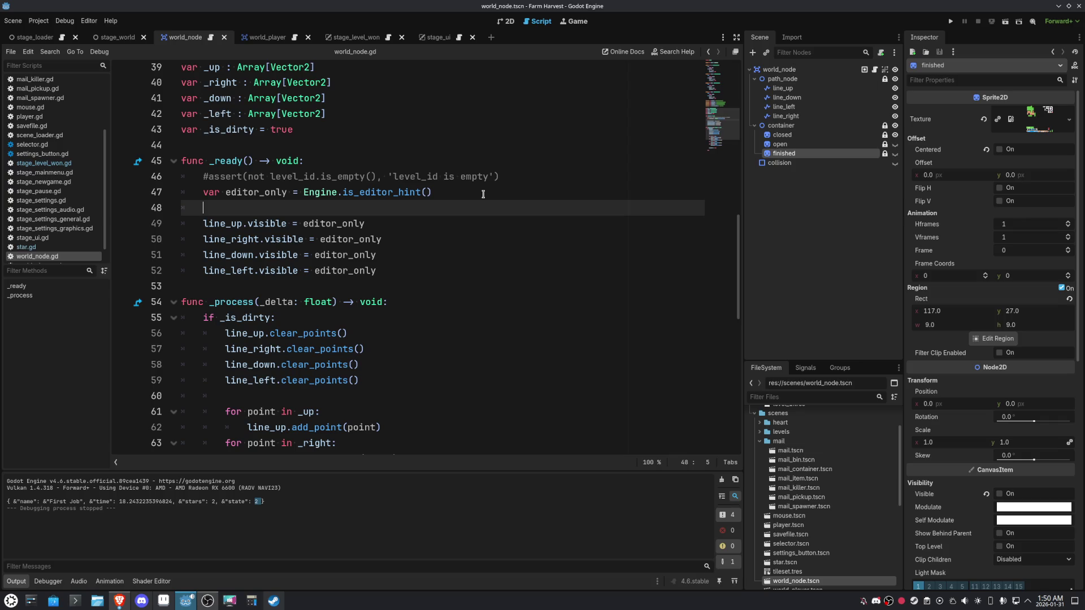
key("Return")
key("Return")
key("Up")
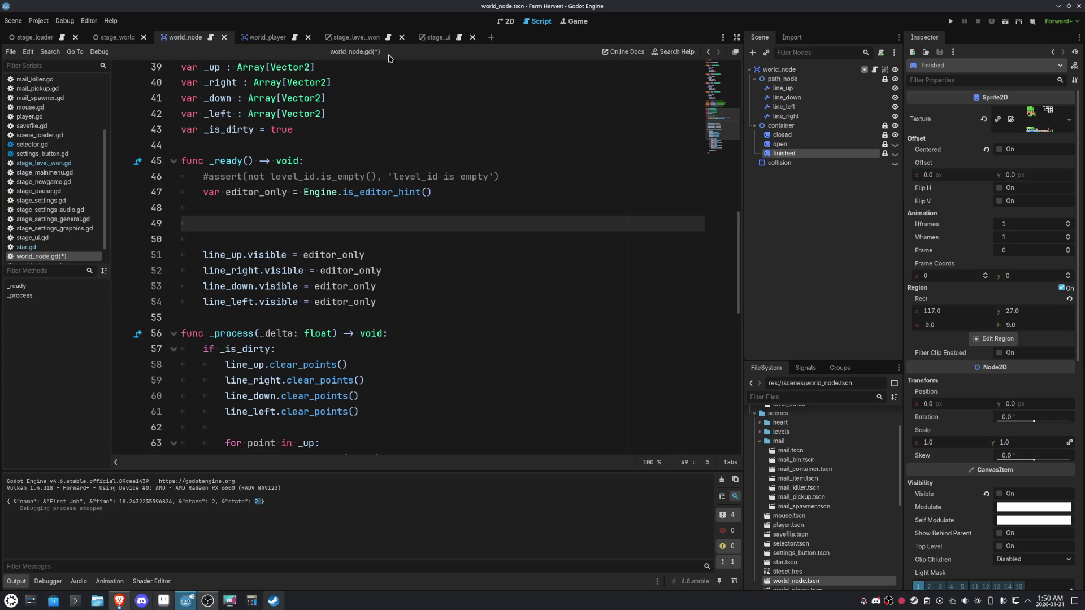
left_click(339, 39)
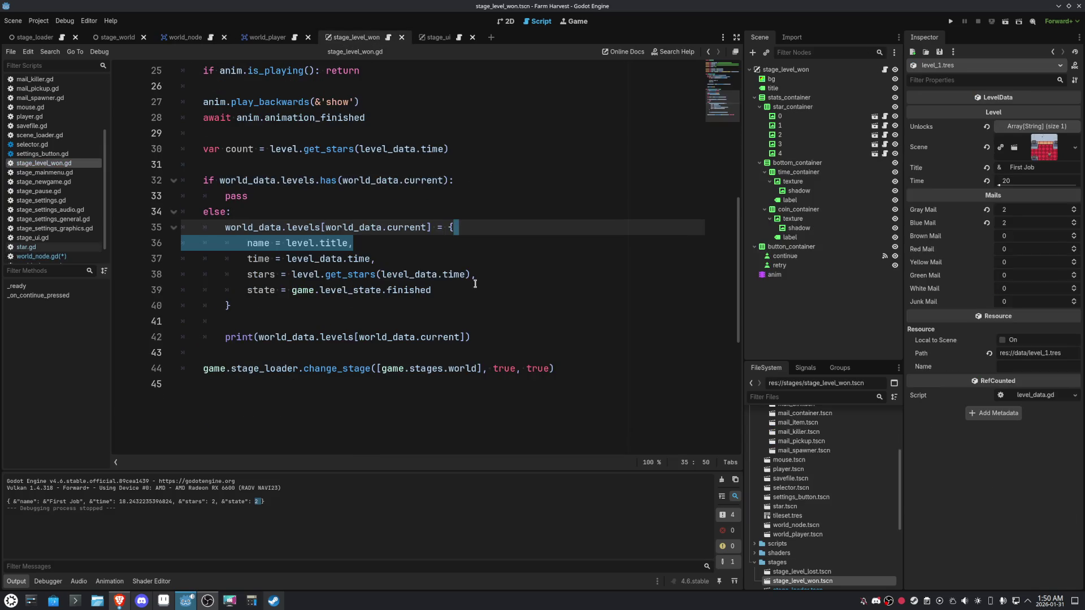
- Start a get_current_level() function at the end of stage_level_won.gd with a pass body
left_click(302, 431)
key("Return")
type("func has_")
key("BackSpace")
key("BackSpace")
key("BackSpace")
type("get_level():")
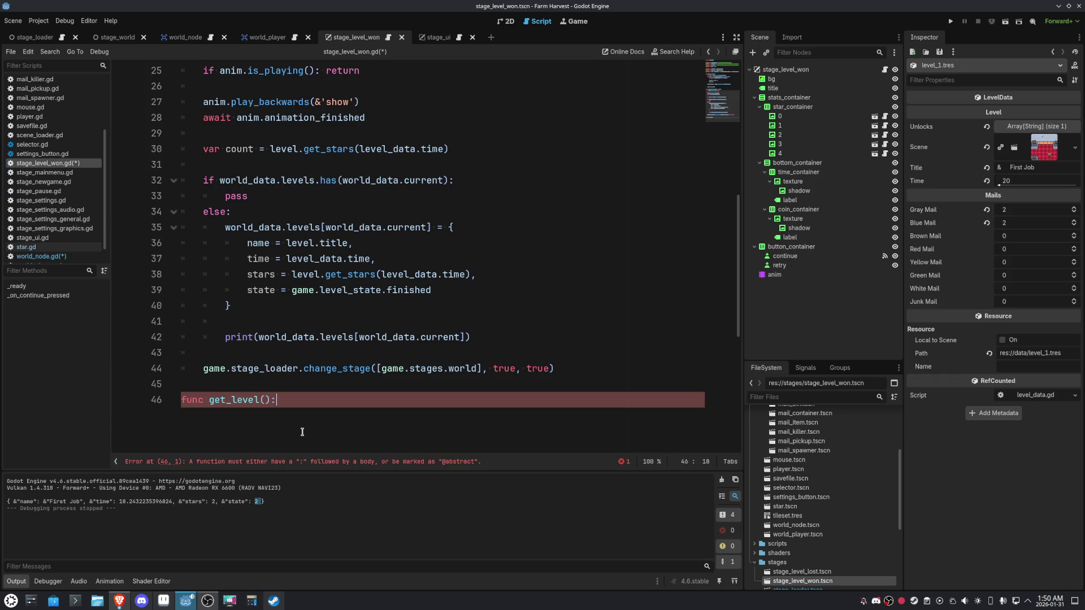
key("Return")
type("pass")
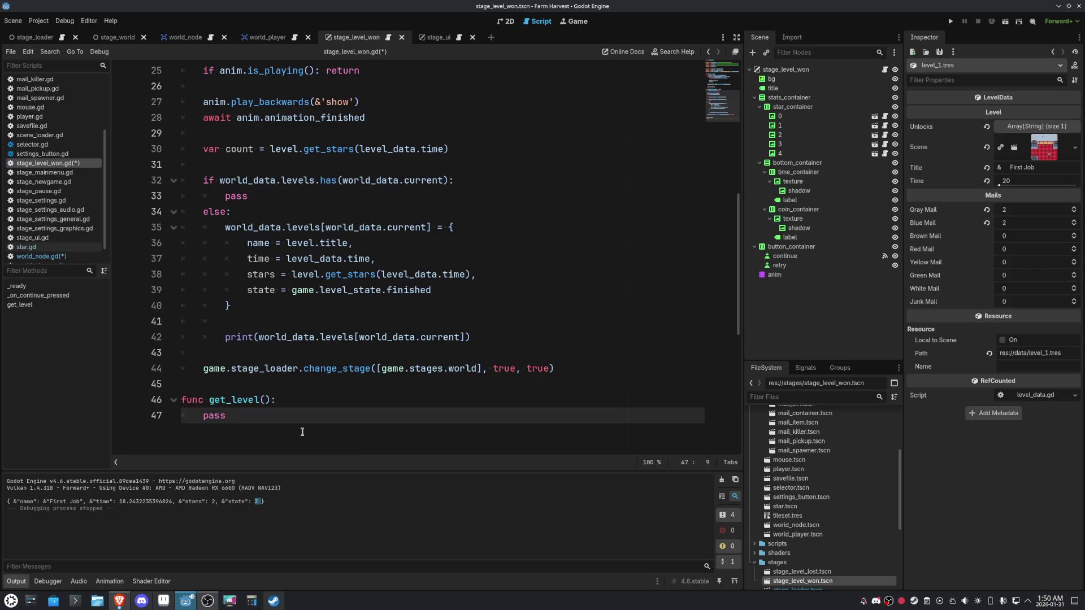
key("Up")
type("_current")
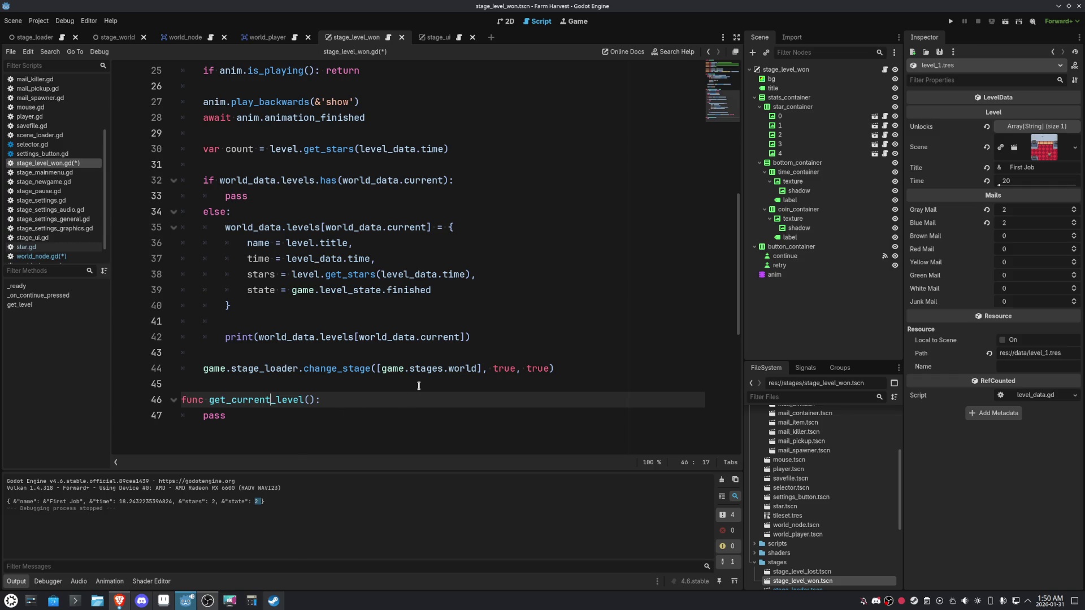
- Replace pass with a copy of the world_data = game.save.world declaration
scroll(434, 383, "up", 8)
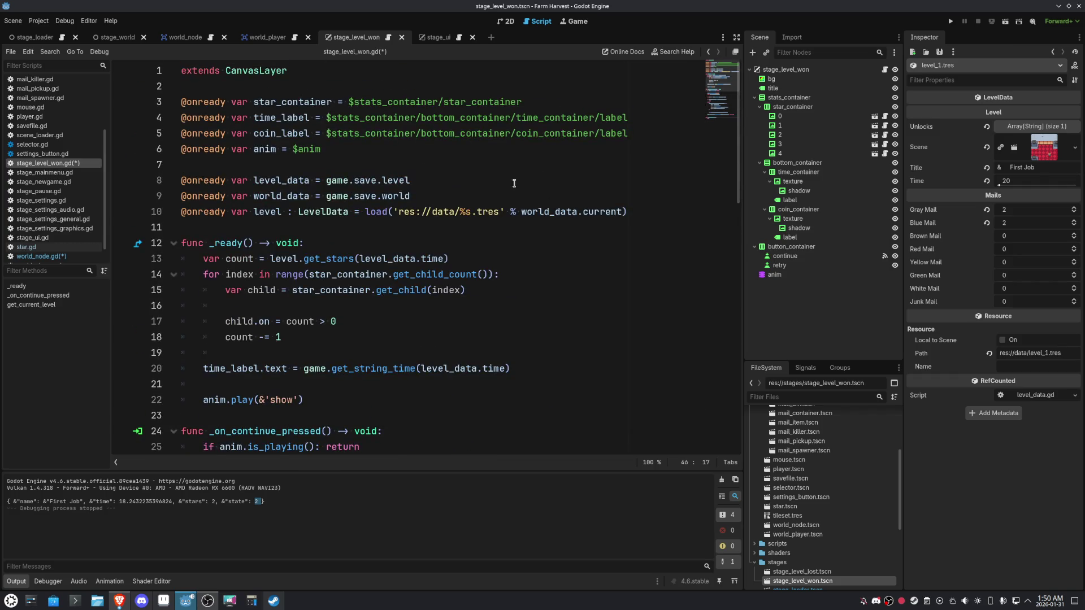
left_click_drag(411, 196, 255, 201)
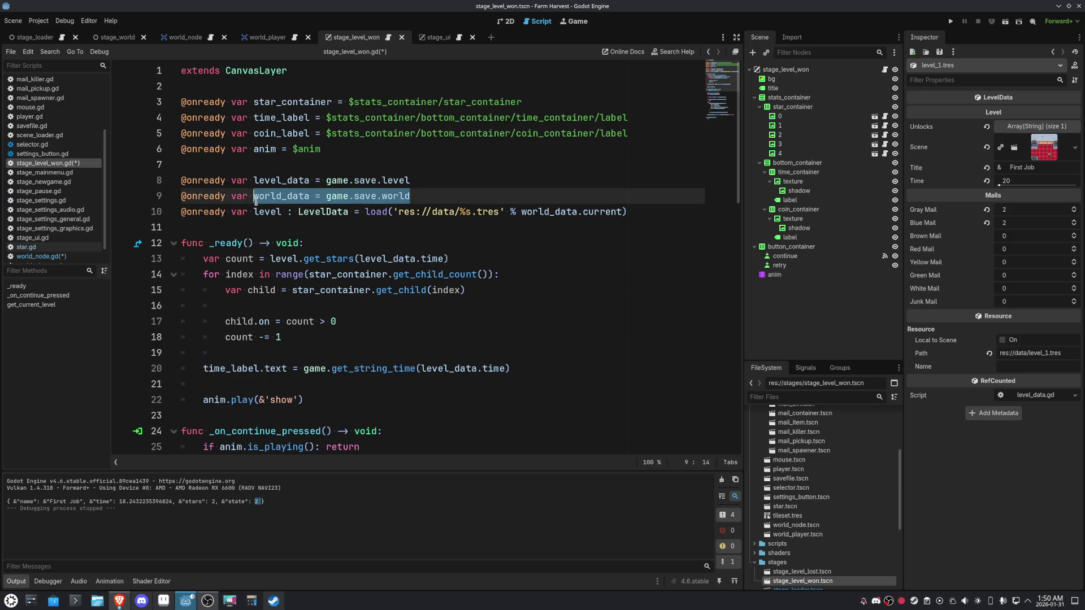
left_click_drag(410, 196, 328, 197)
scroll(328, 197, "down", 11)
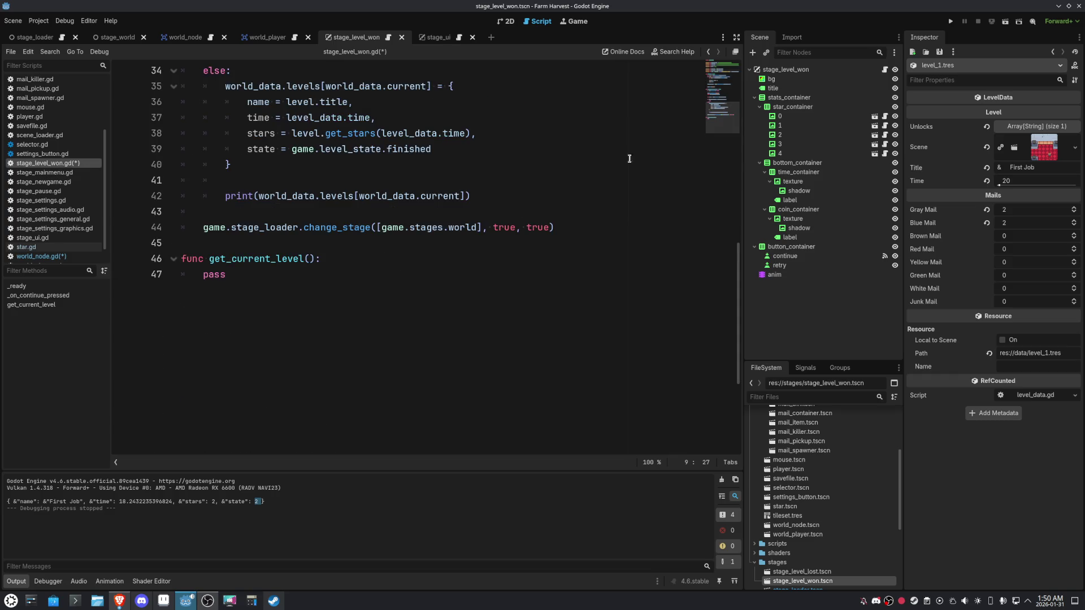
double_click(211, 274)
scroll(431, 332, "up", 3)
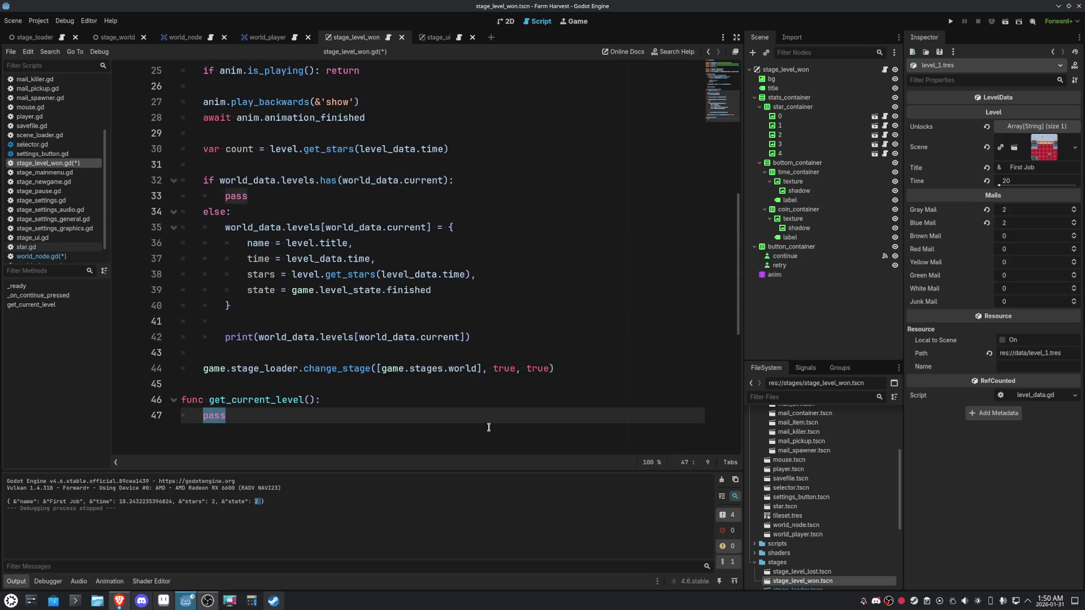
scroll(486, 416, "down", 1)
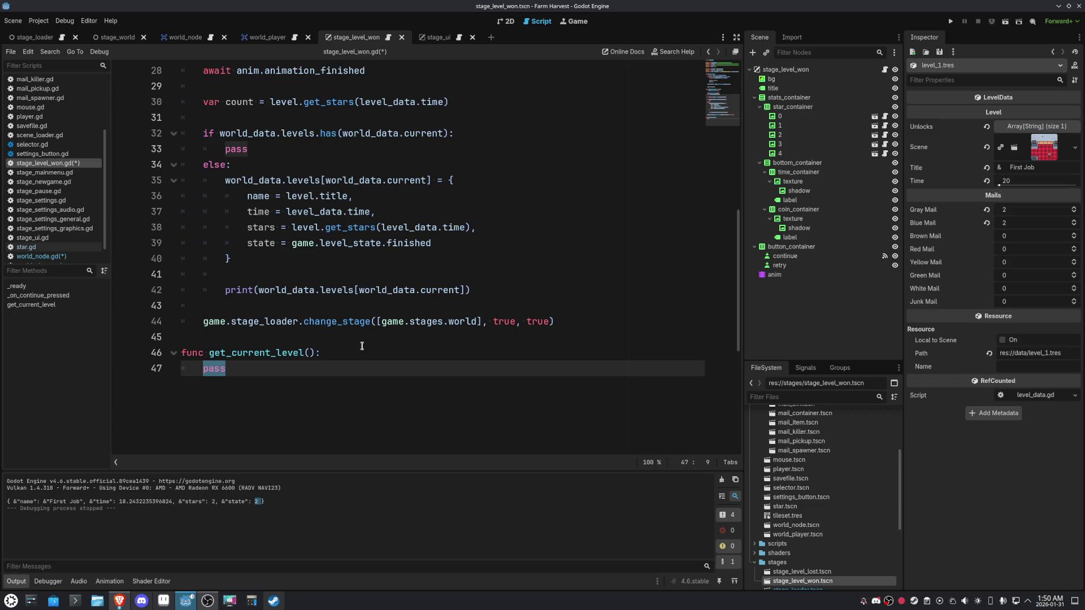
scroll(362, 345, "up", 9)
left_click(414, 196)
left_click_drag(415, 196, 232, 196)
key("ctrl+c")
scroll(264, 323, "down", 12)
double_click(217, 236)
key("ctrl+v")
scroll(304, 178, "up", 3)
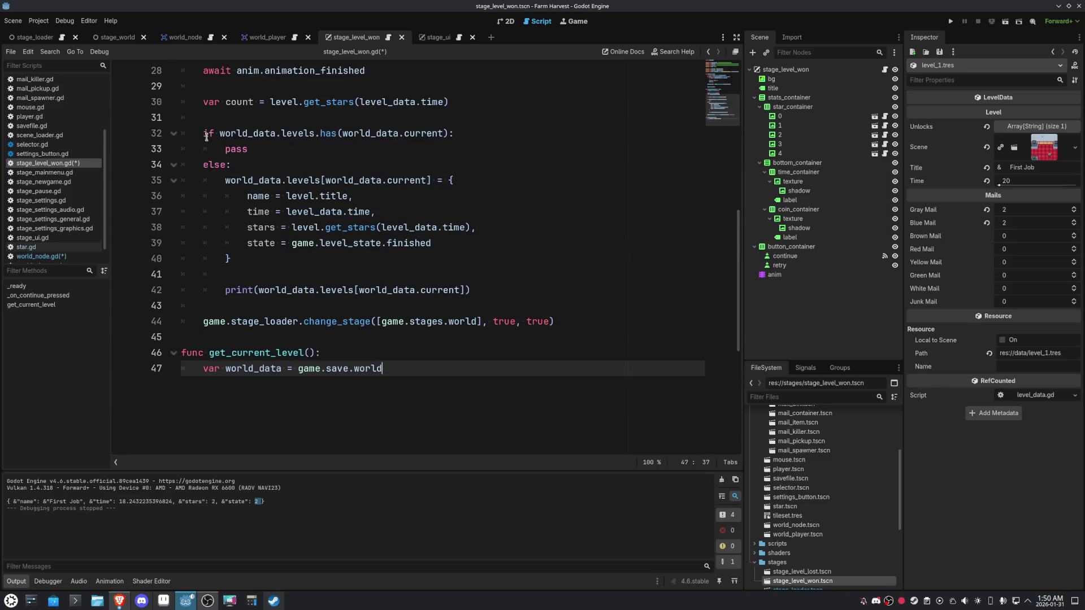
- Add the levels check returning world_data.levels[world_data.current] when the entry exists
left_click_drag(202, 132, 478, 128)
key("ctrl+c")
left_click(423, 369)
key("Return")
key("Return")
key("ctrl+v")
key("Return")
type("return")
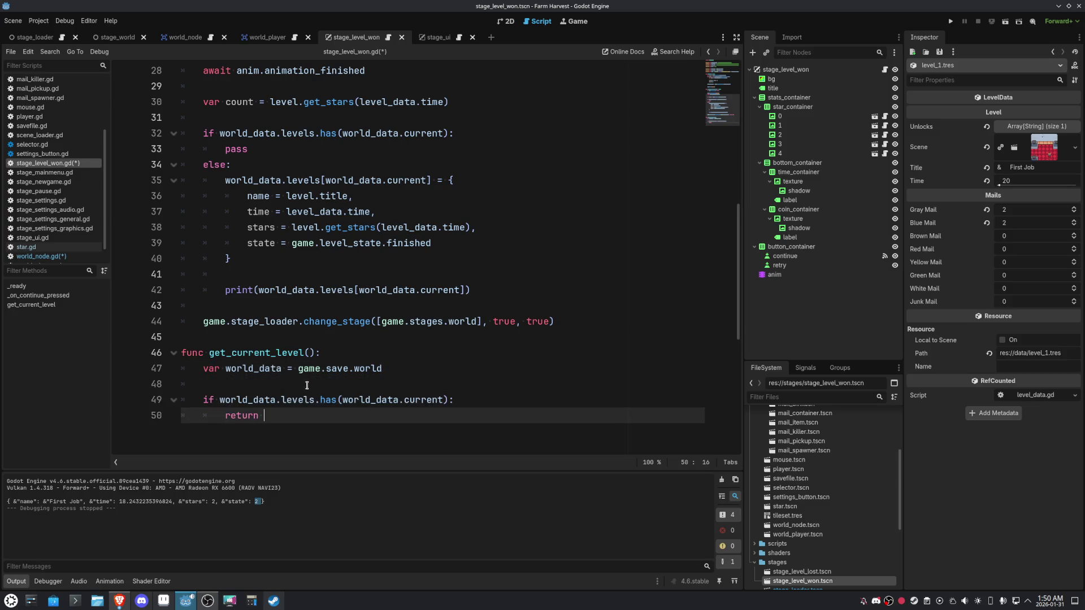
left_click_drag(315, 400, 221, 403)
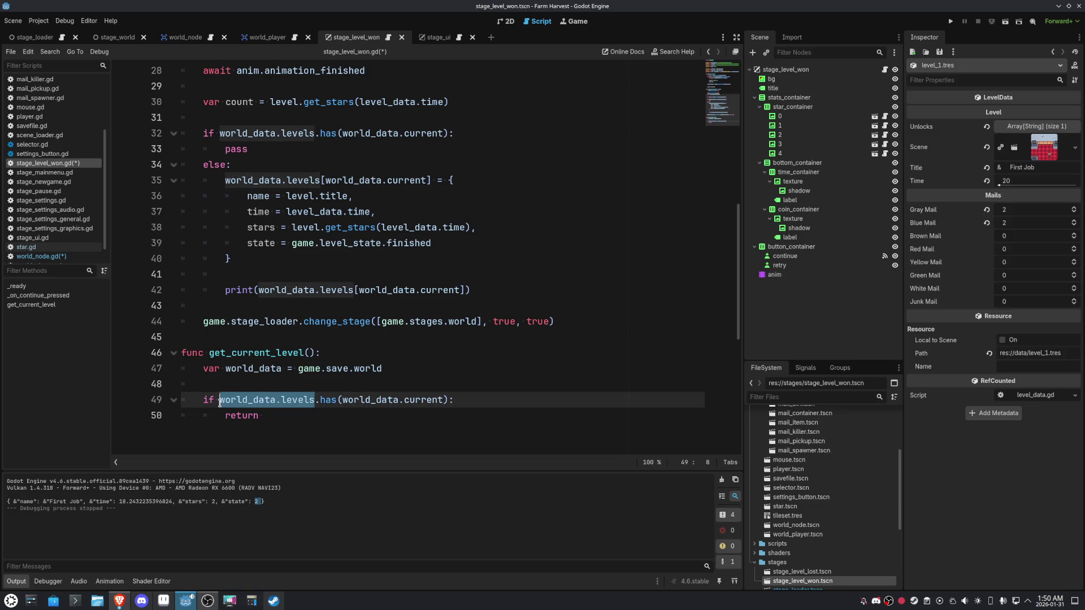
key("ctrl+c")
left_click(322, 413)
key("ctrl+v")
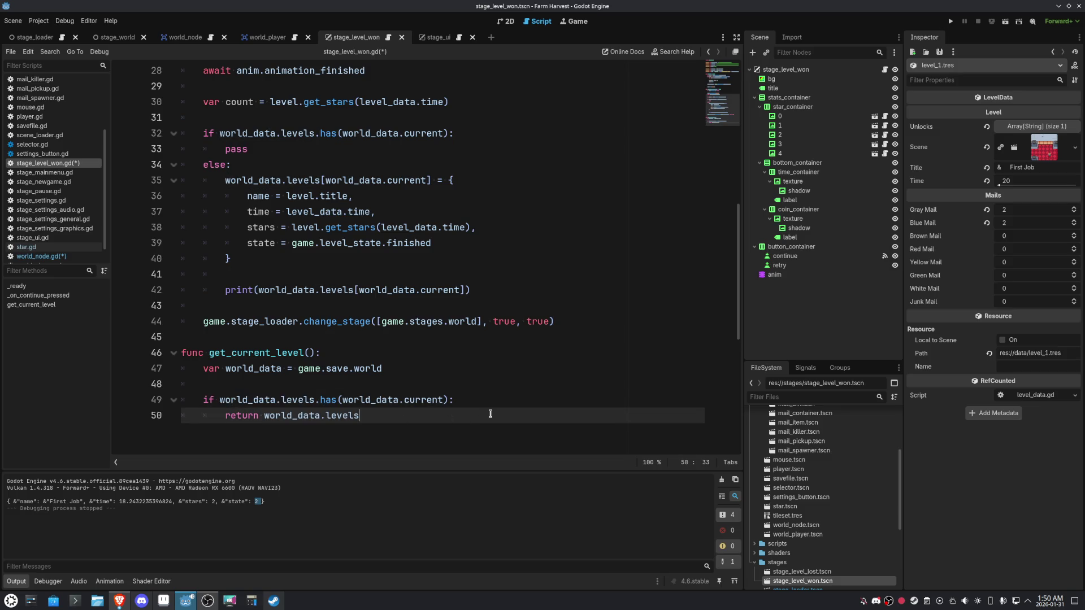
type("[")
type("world_daa")
key("BackSpace")
type("ra")
key("BackSpace")
key("BackSpace")
type("ta.current]")
- Add a fallback return {} for when no saved level entry exists
key("Return")
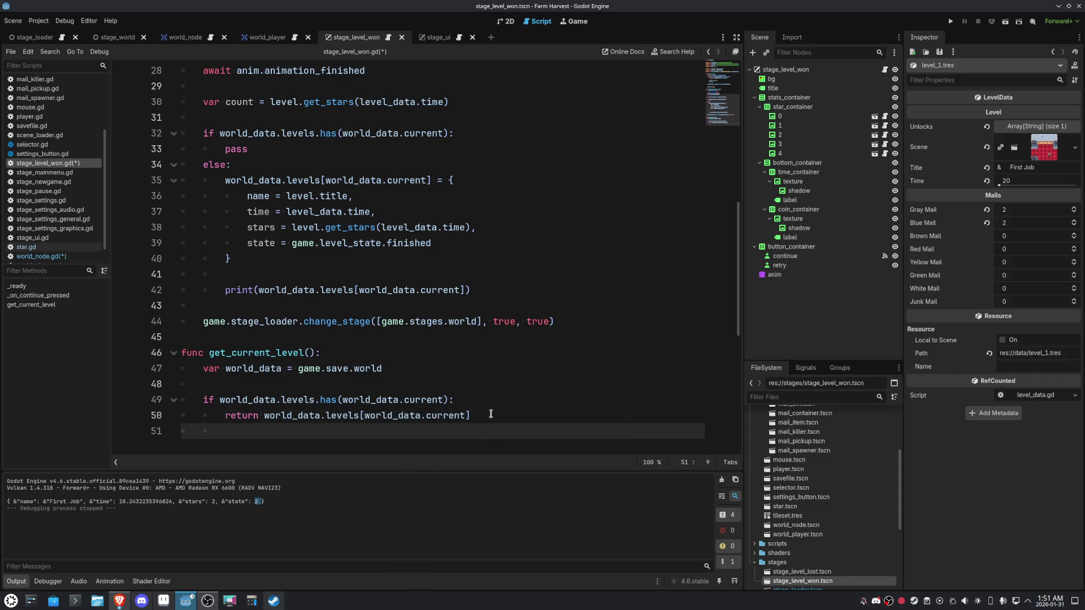
type("retu")
key("BackSpace")
key("BackSpace")
key("BackSpace")
key("Return")
type("return {")
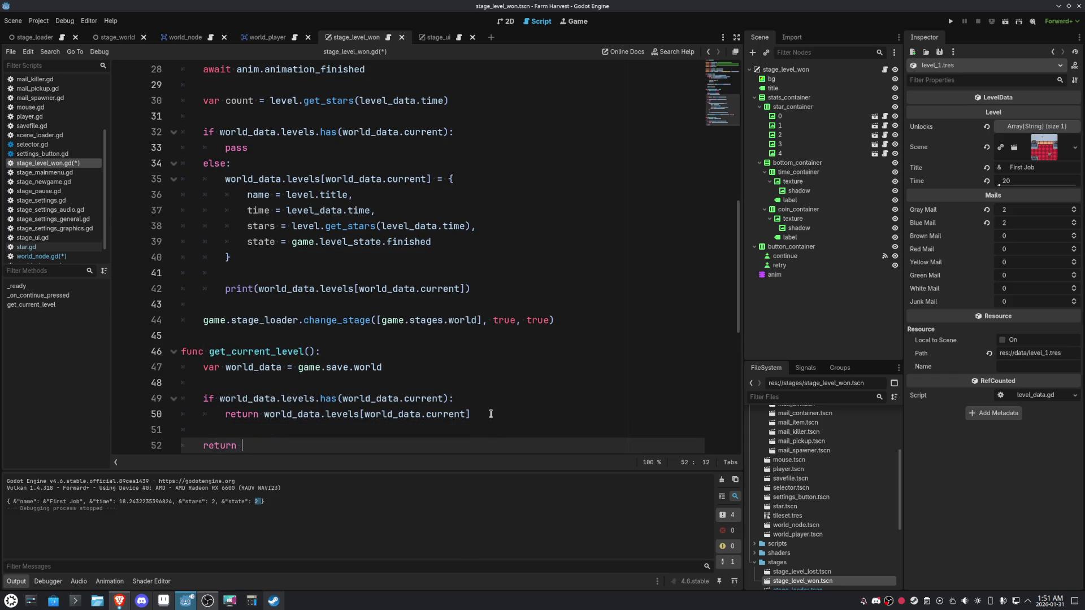
key("Up")
key("Up")
scroll(440, 359, "down", 2)
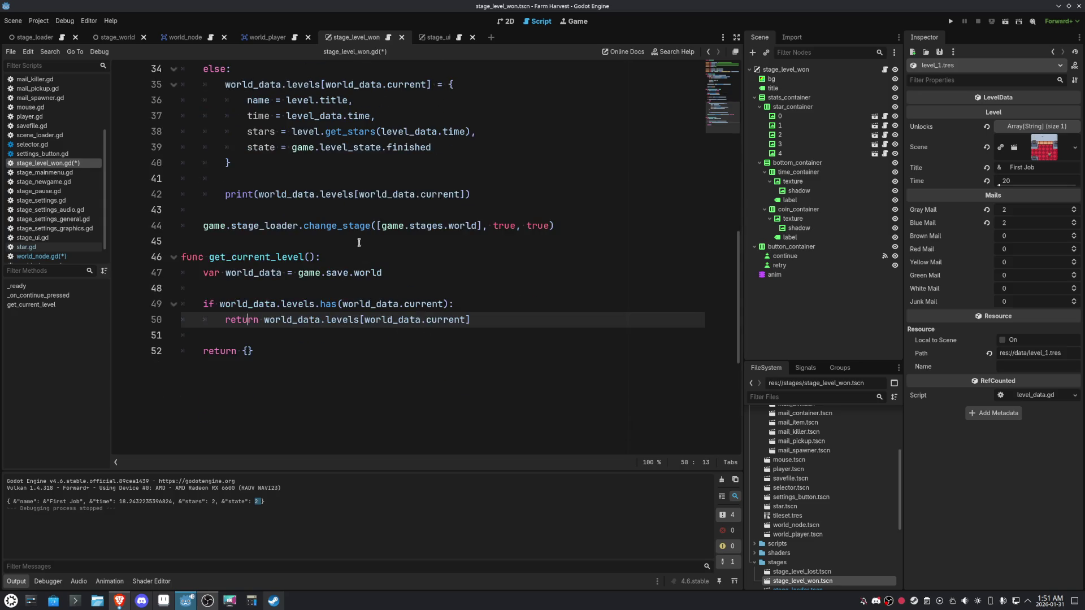
left_click_drag(315, 258, 210, 257)
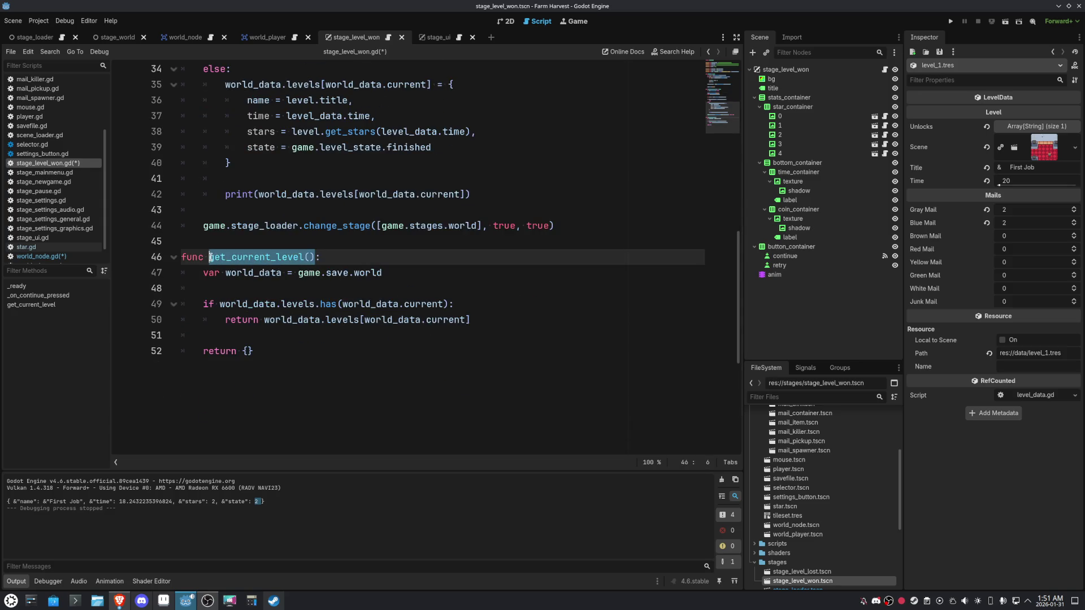
scroll(488, 273, "up", 1)
scroll(488, 274, "up", 2)
left_click(464, 148)
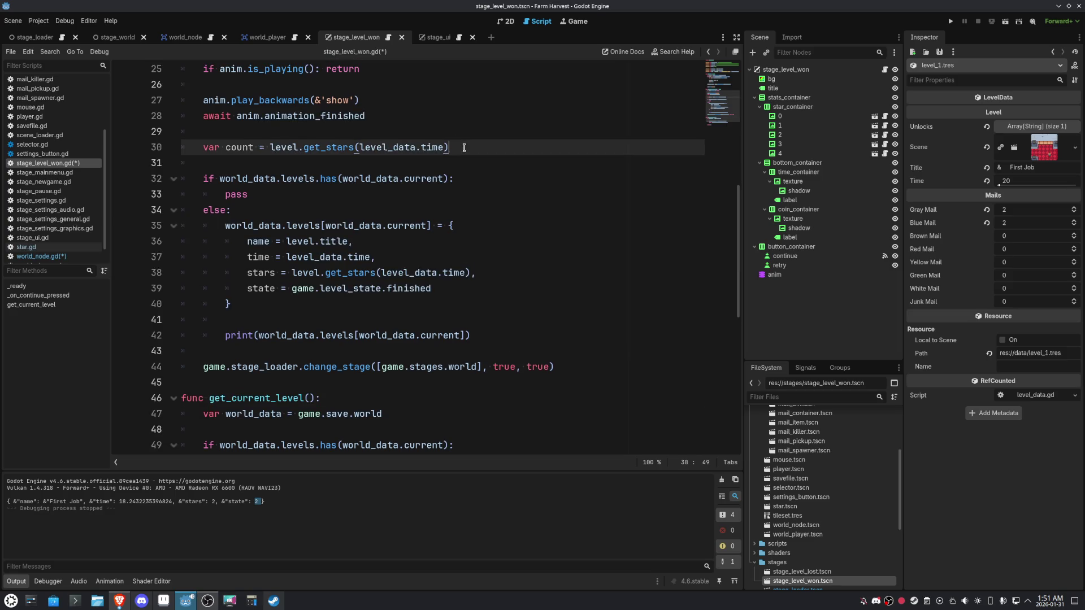
- Add var current = get_current_level() on line 31, below the star count
key("Return")
type("var current ")
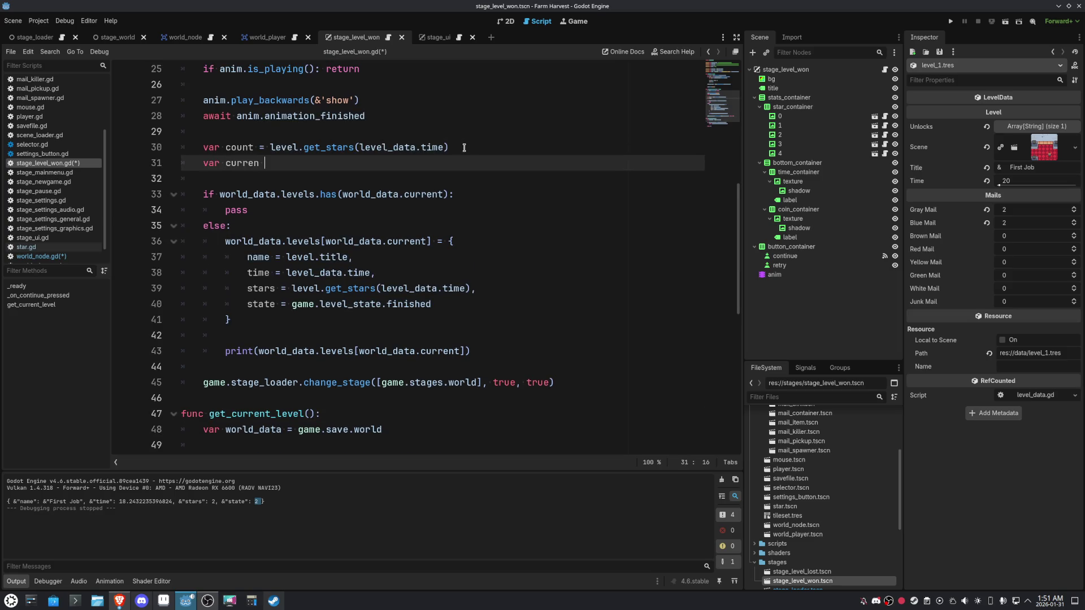
type("= get_current_level()")
scroll(537, 155, "down", 1)
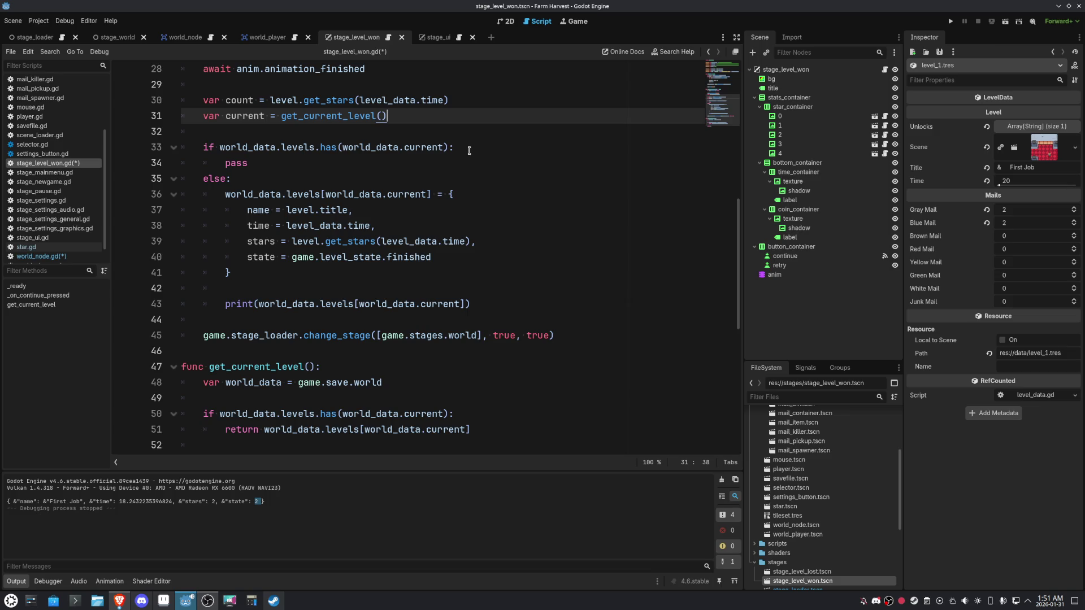
double_click(253, 118)
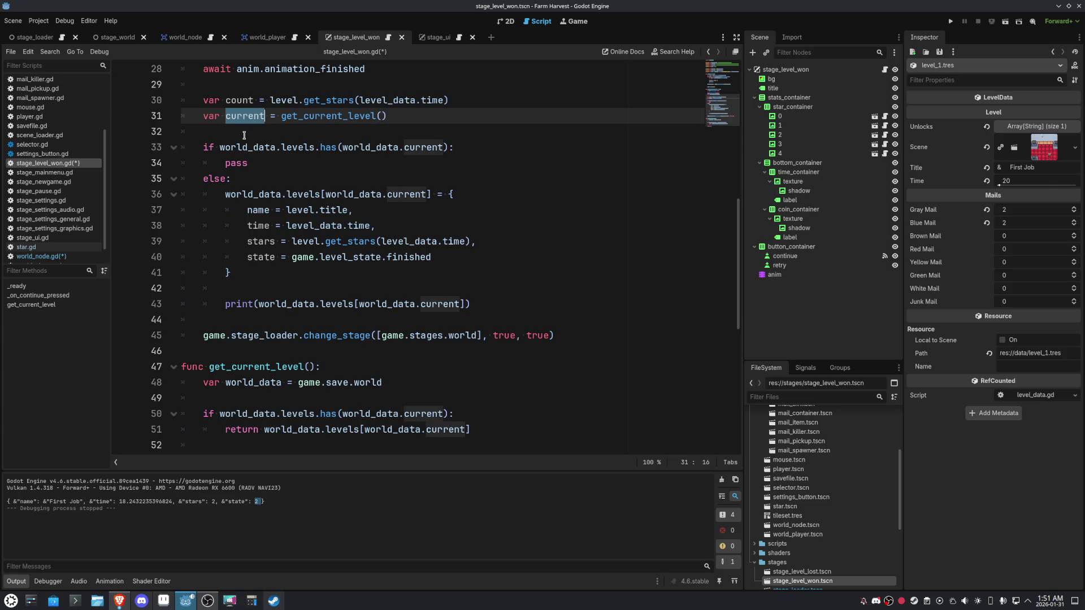
left_click_drag(218, 147, 448, 148)
left_click(674, 54)
type("dict")
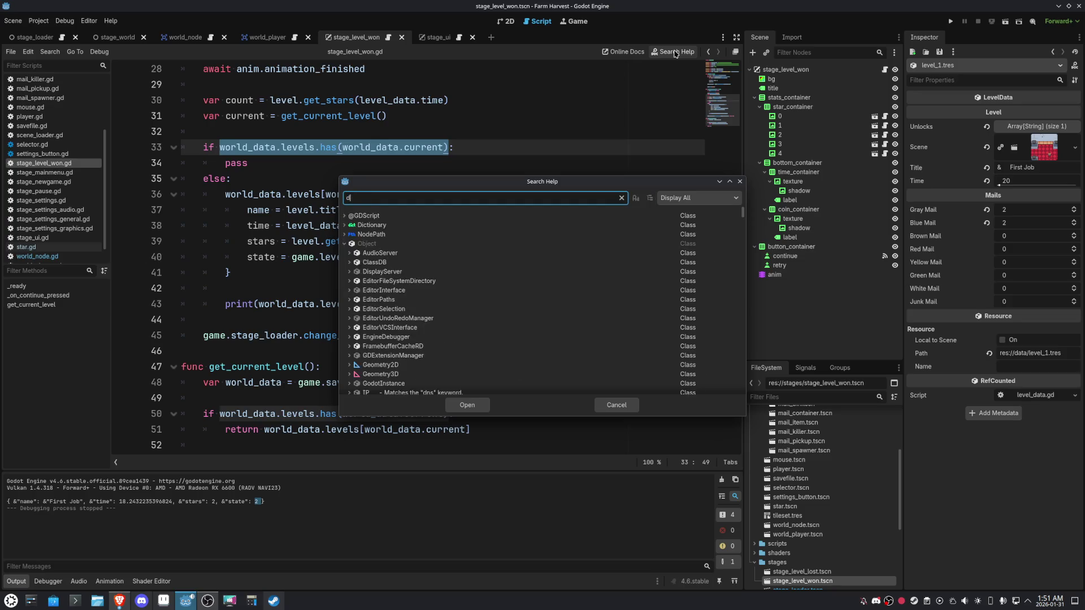
double_click(368, 217)
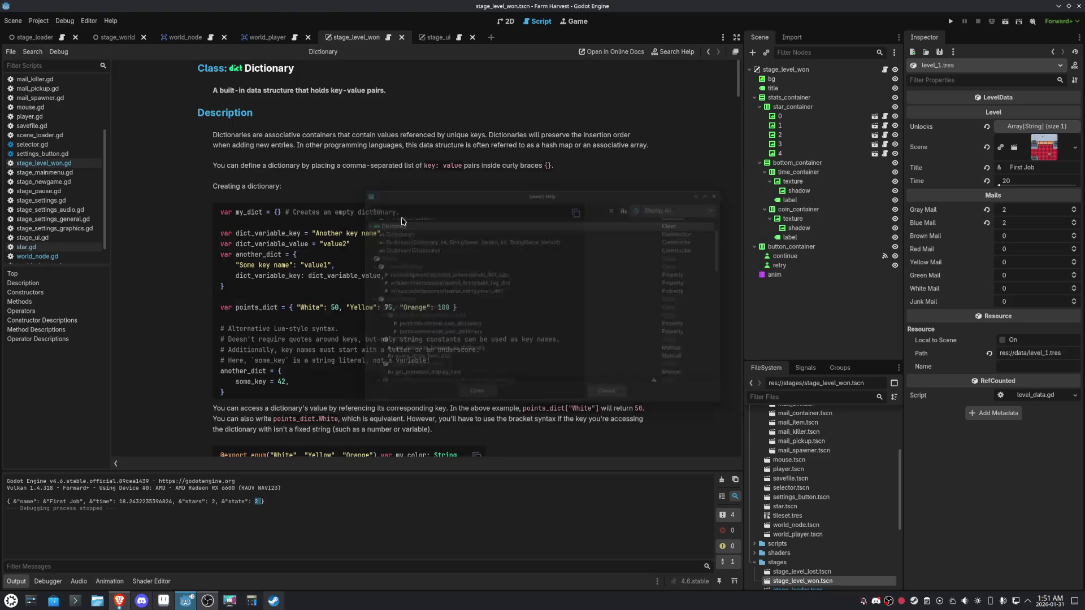
scroll(540, 240, "down", 5)
scroll(540, 240, "down", 10)
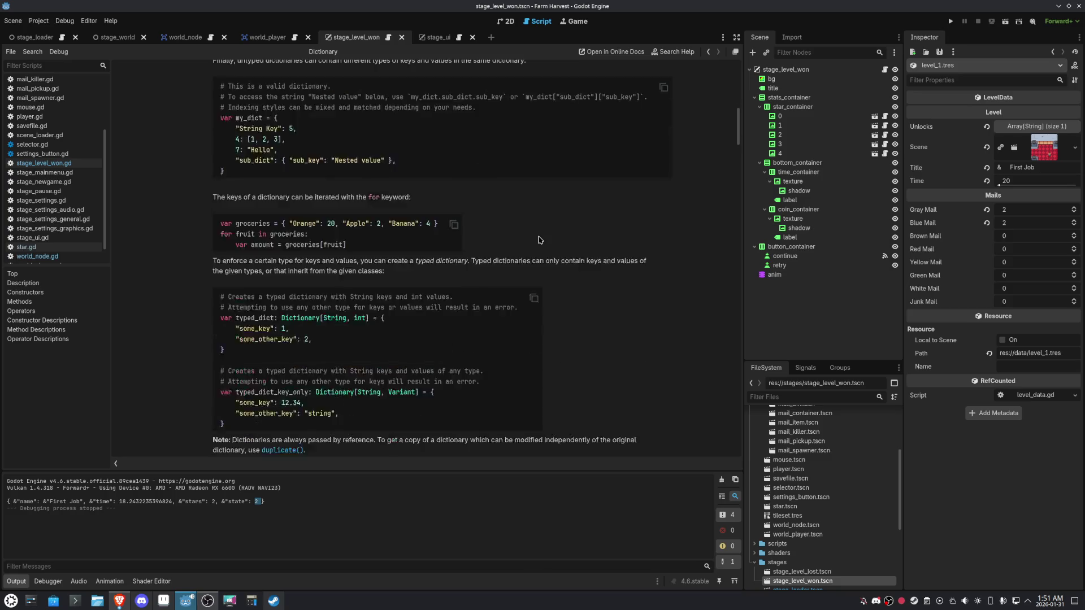
scroll(540, 241, "down", 2)
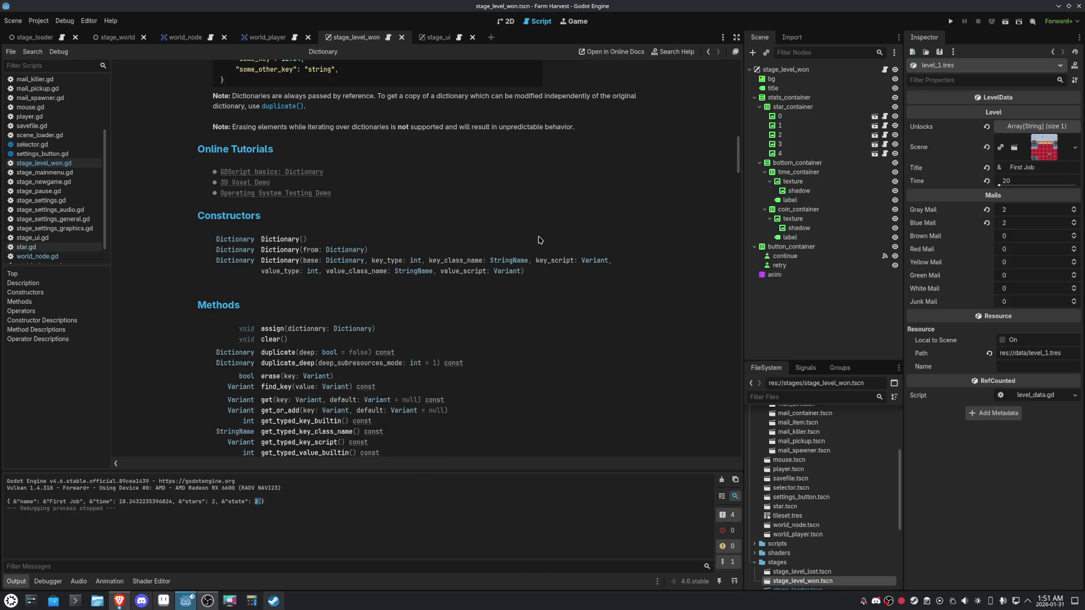
scroll(540, 240, "down", 8)
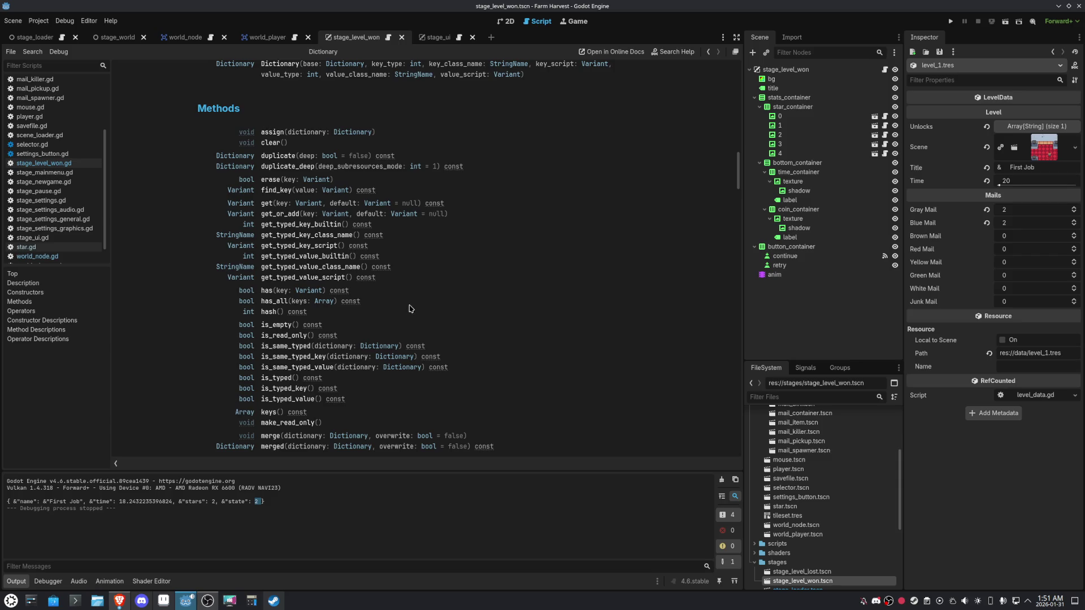
left_click(708, 53)
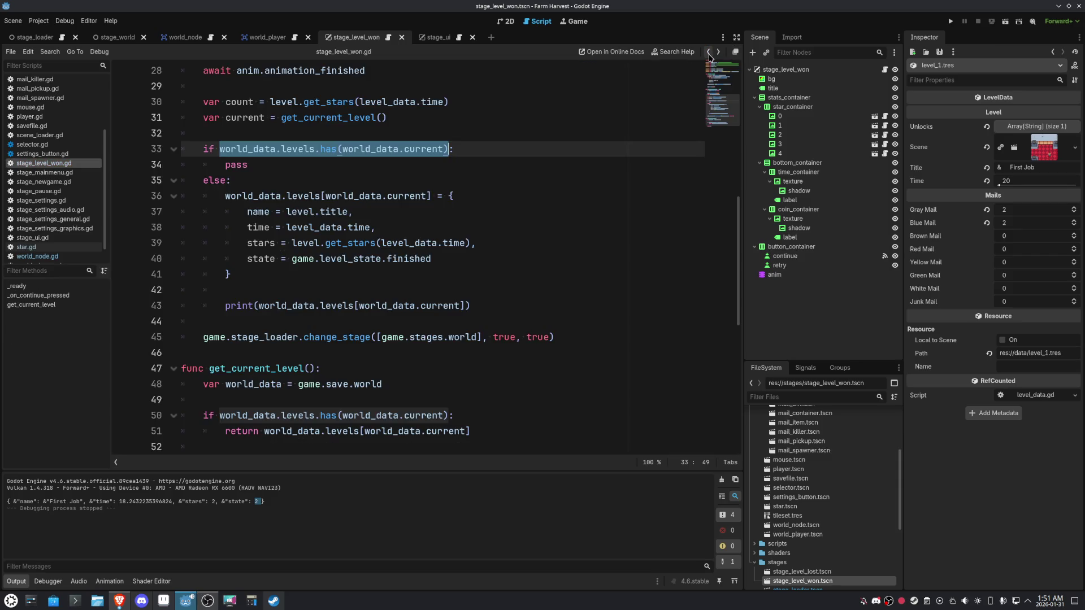
- Change the line 33 record check to if not current.is_empty()
double_click(256, 118)
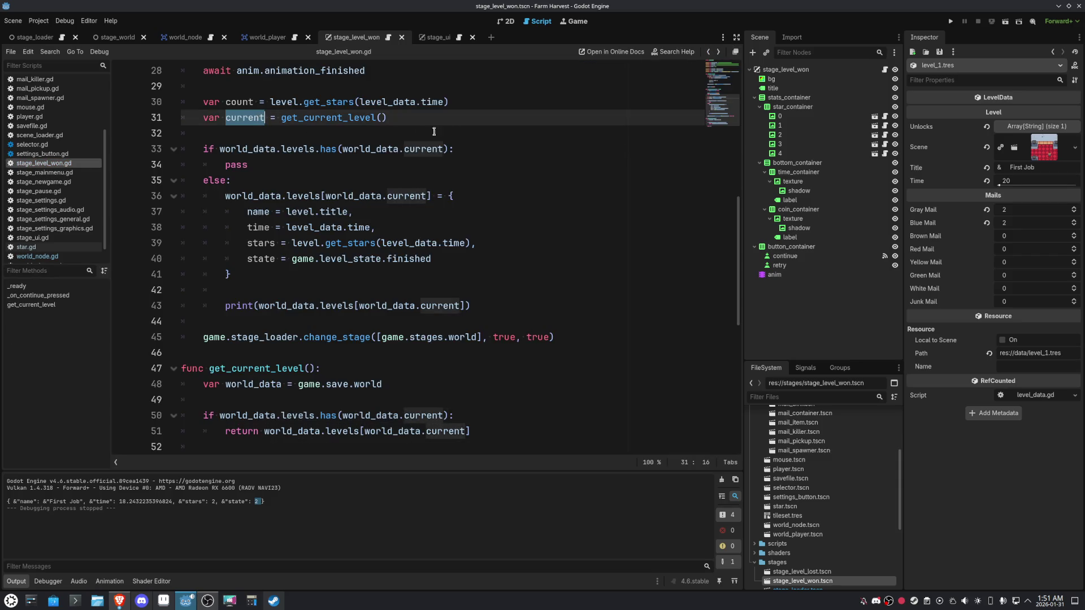
left_click_drag(450, 148, 219, 153)
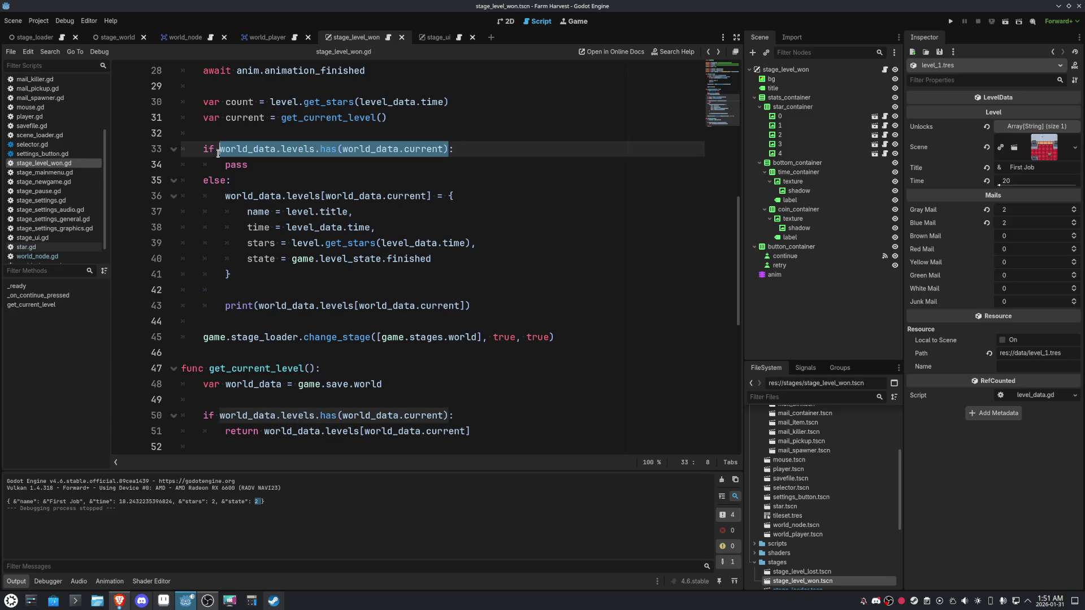
type("not current")
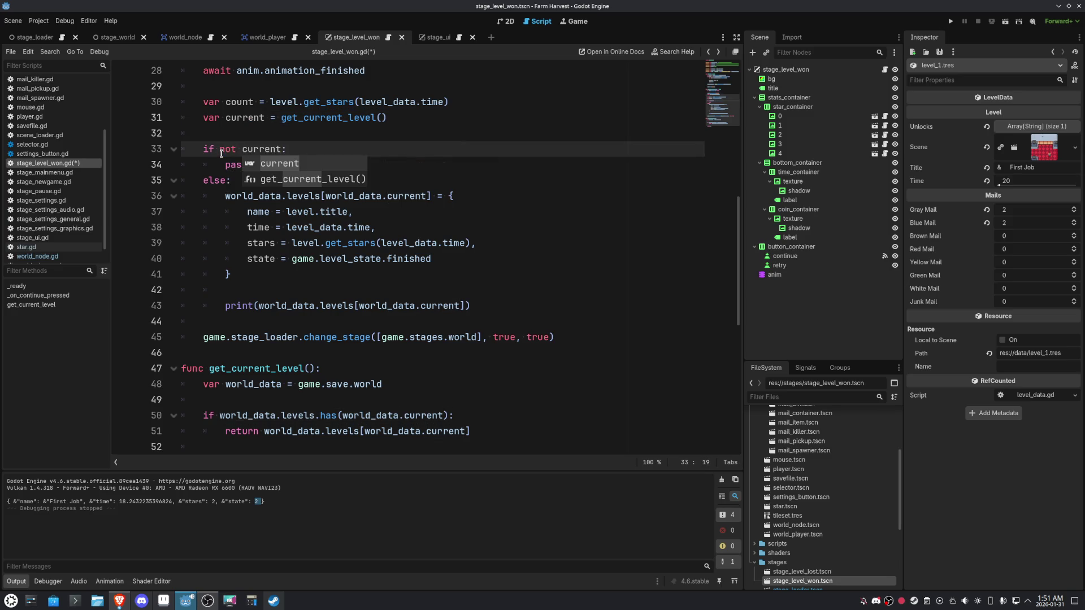
type(".is_")
key("Return")
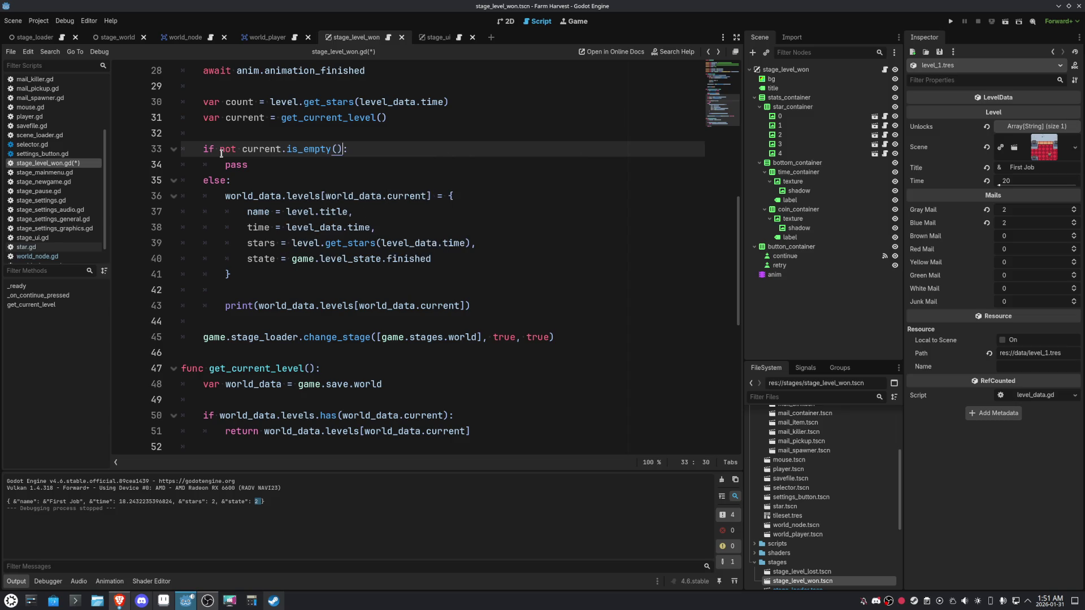
- Cut the local get_current_level function out of stage_level_won.gd and open game.gd
mouse_move(266, 164)
left_mouse_down()
mouse_move(224, 165)
mouse_move(228, 255)
left_mouse_up()
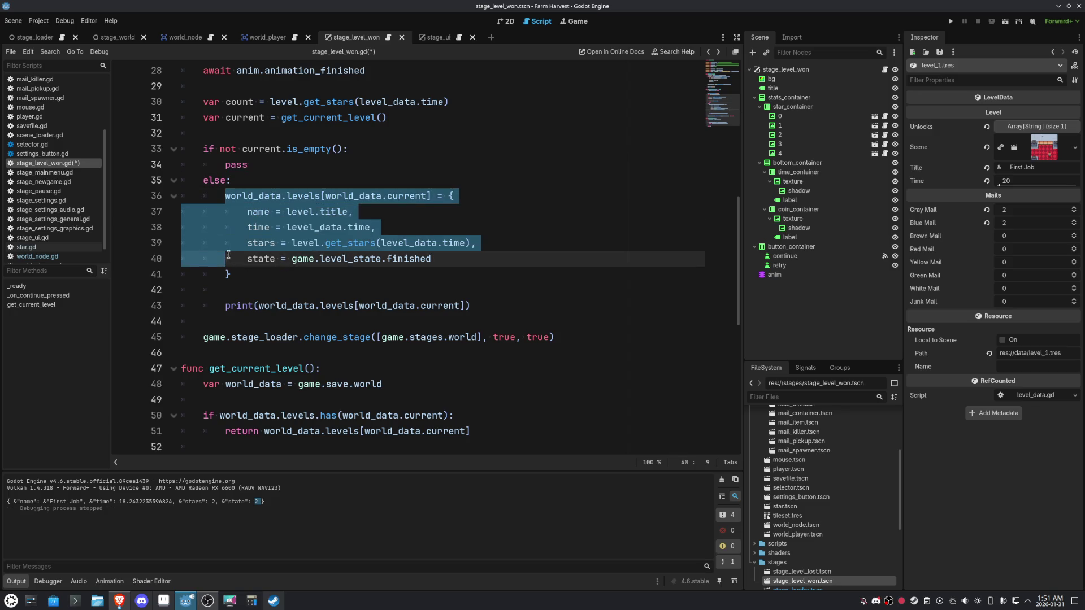
scroll(298, 395, "down", 2)
mouse_move(299, 396)
left_mouse_down()
mouse_move(181, 319)
mouse_move(146, 265)
left_mouse_up()
key("ctrl+c")
key("BackSpace")
scroll(42, 94, "up", 3)
left_click(41, 82)
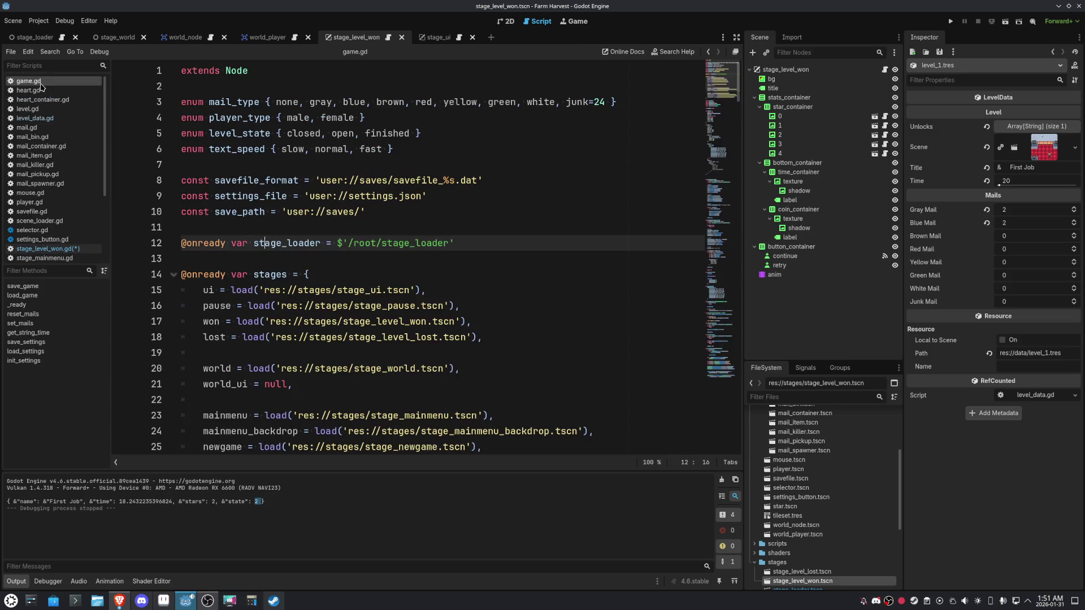
- Paste get_current_level at the end of game.gd, reading save.world instead of game.save.world, and save
left_click(721, 366)
left_click(363, 383)
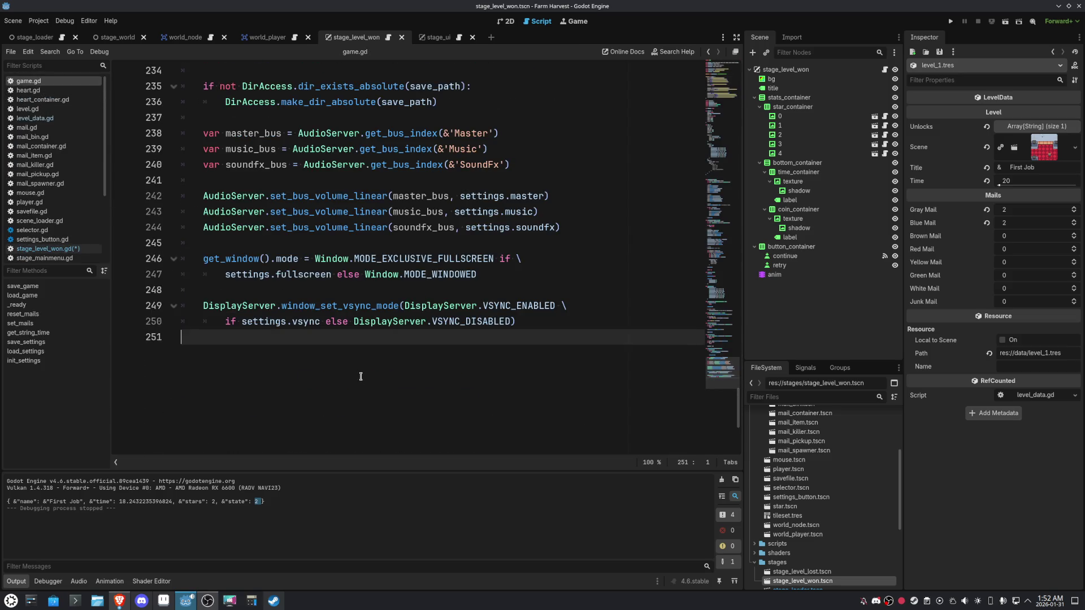
key("Return")
key("ctrl+v")
scroll(422, 350, "down", 1)
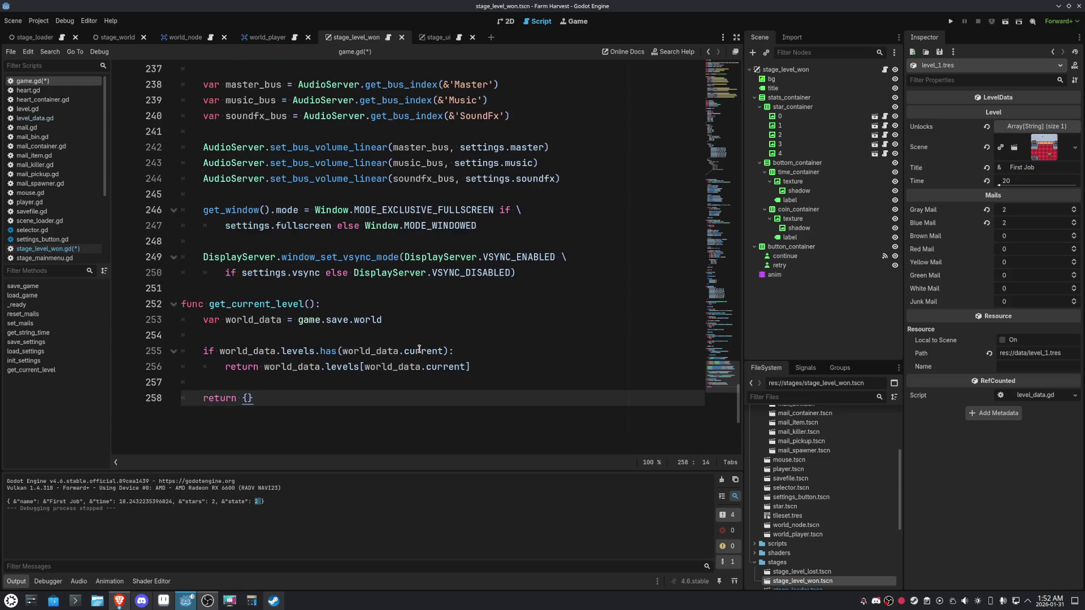
double_click(306, 321)
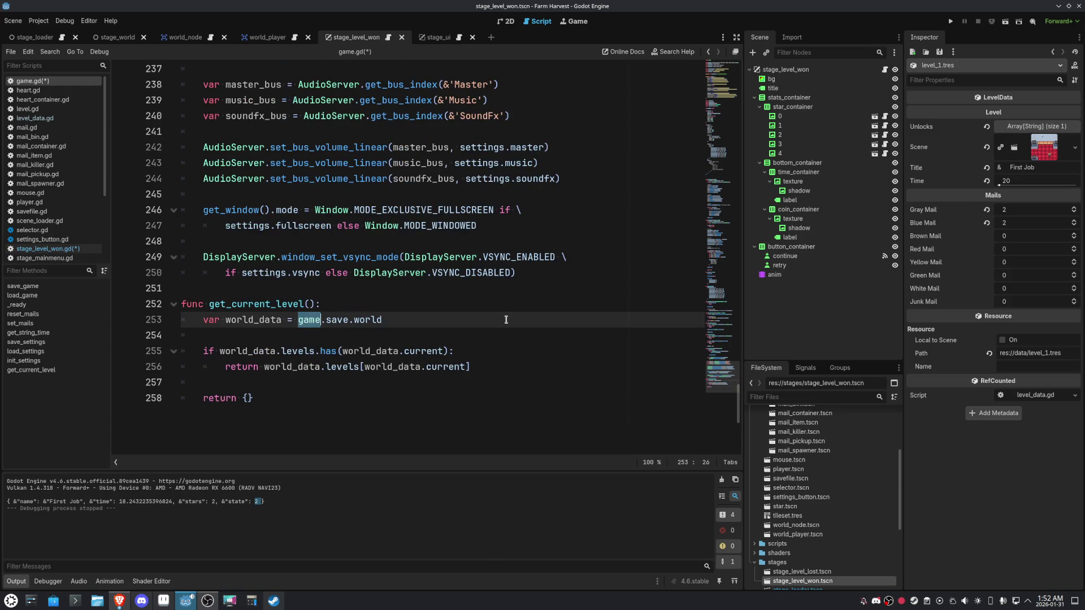
key("Delete")
key("Delete")
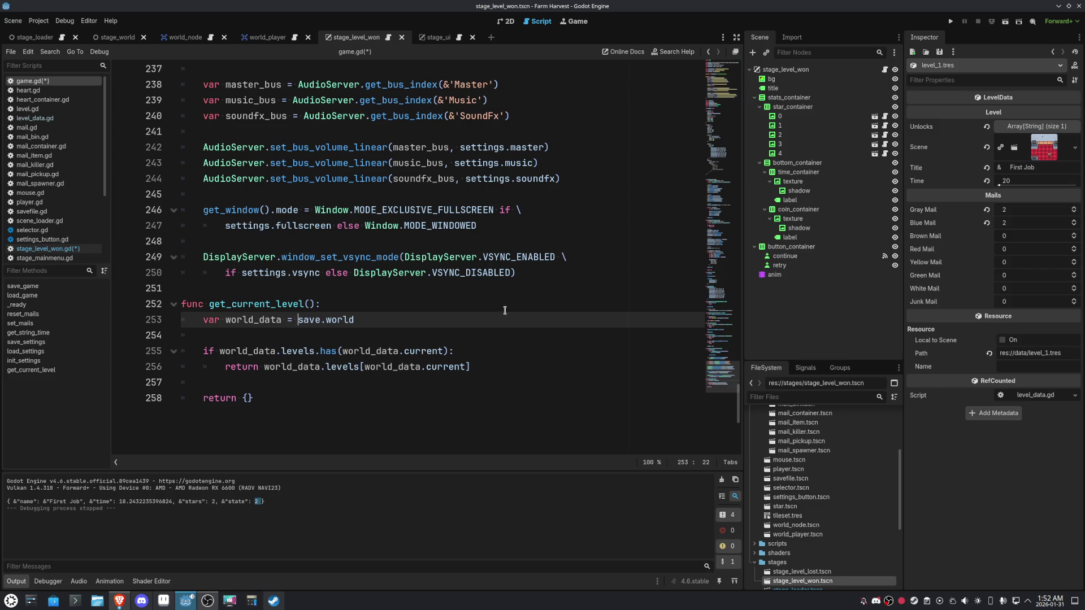
left_click(494, 309)
key("ctrl+s")
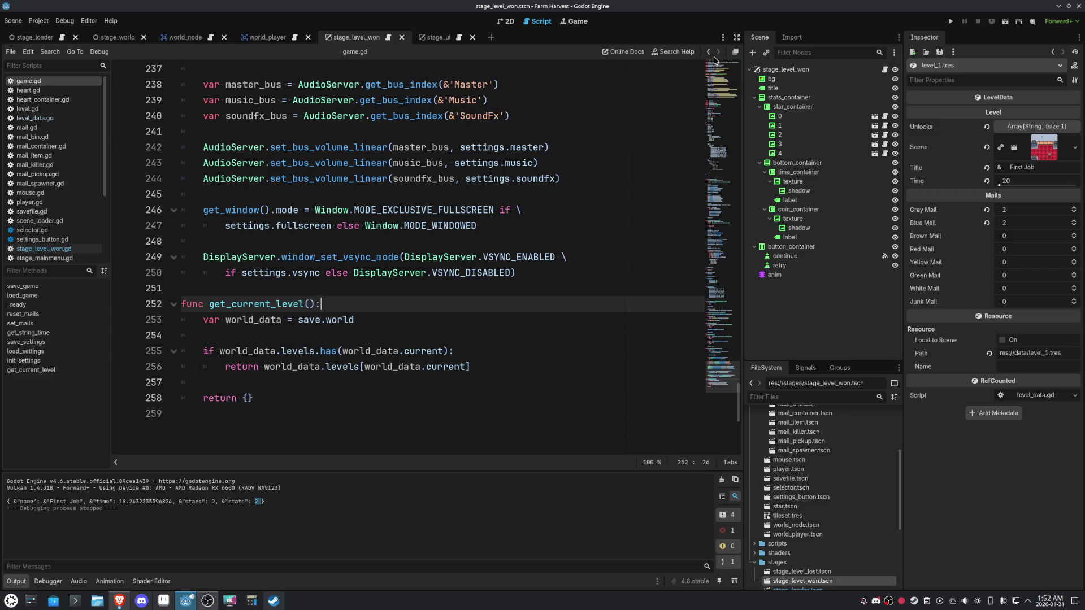
- Detach the script editor into a floating window, reposition it, then close it
left_click(709, 52)
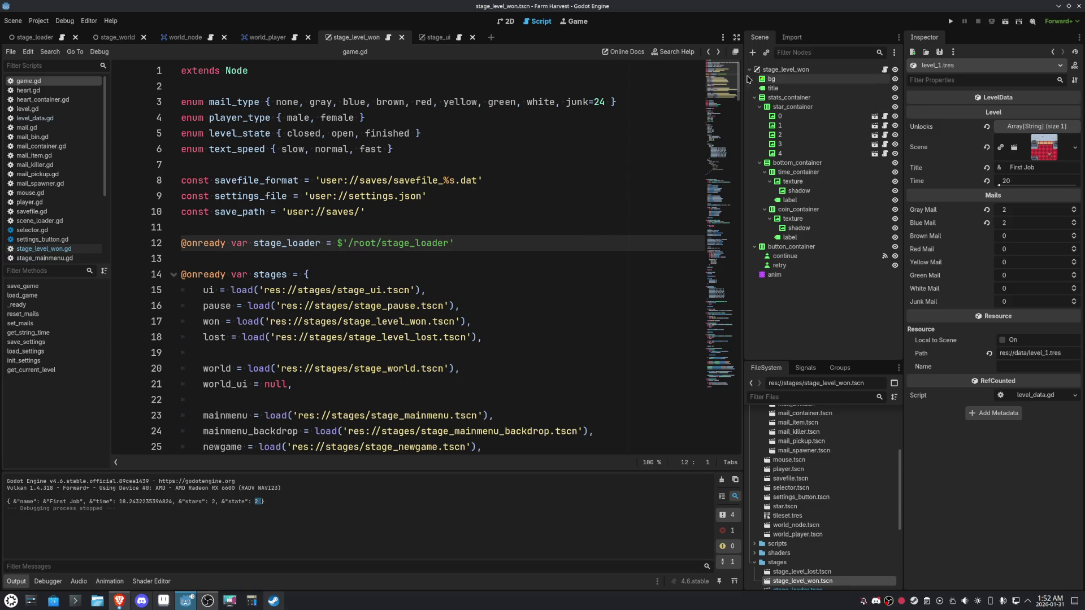
left_click(736, 54)
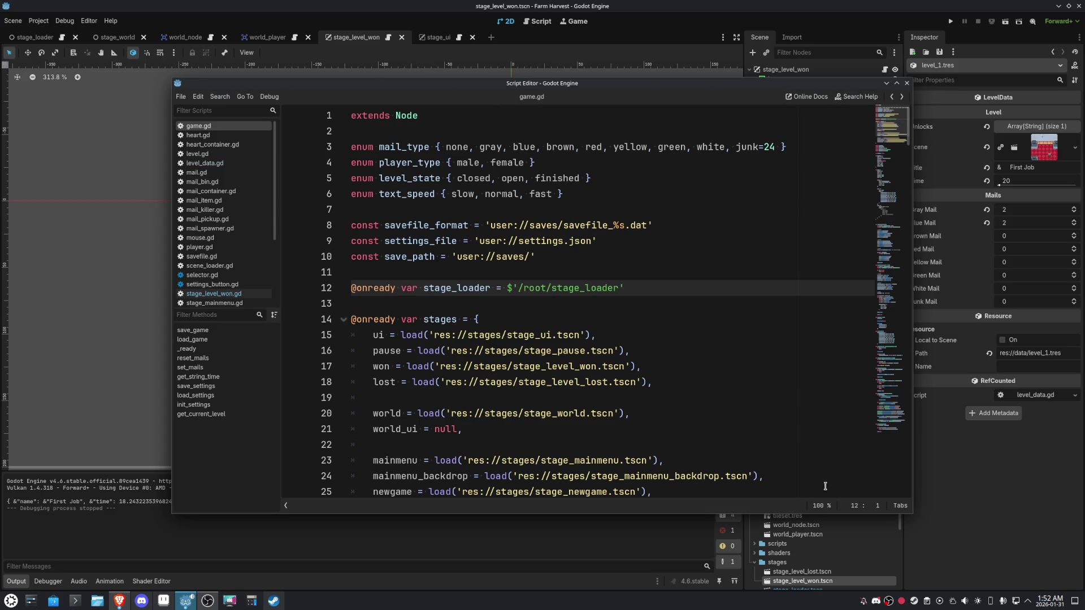
mouse_move(409, 83)
left_mouse_down()
mouse_move(325, 161)
mouse_move(325, 111)
mouse_move(373, 50)
mouse_move(490, 92)
mouse_move(403, 133)
mouse_move(368, 134)
left_mouse_up()
left_click(174, 148)
key("Escape")
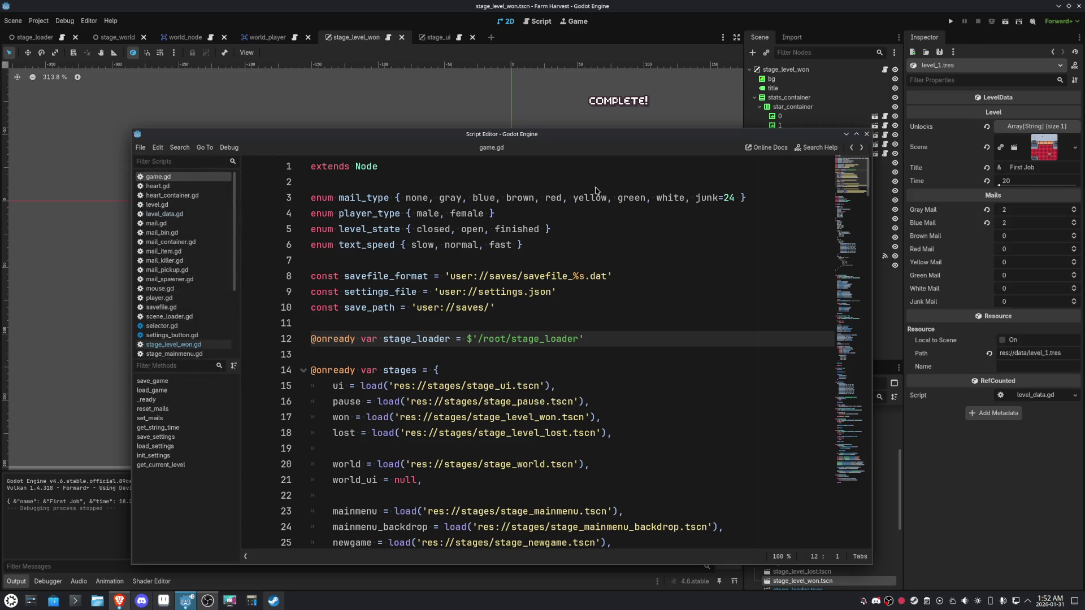
key("alt+F4")
- Float and close the script editor once more, then bring up stage_ui.gd
left_click(541, 21)
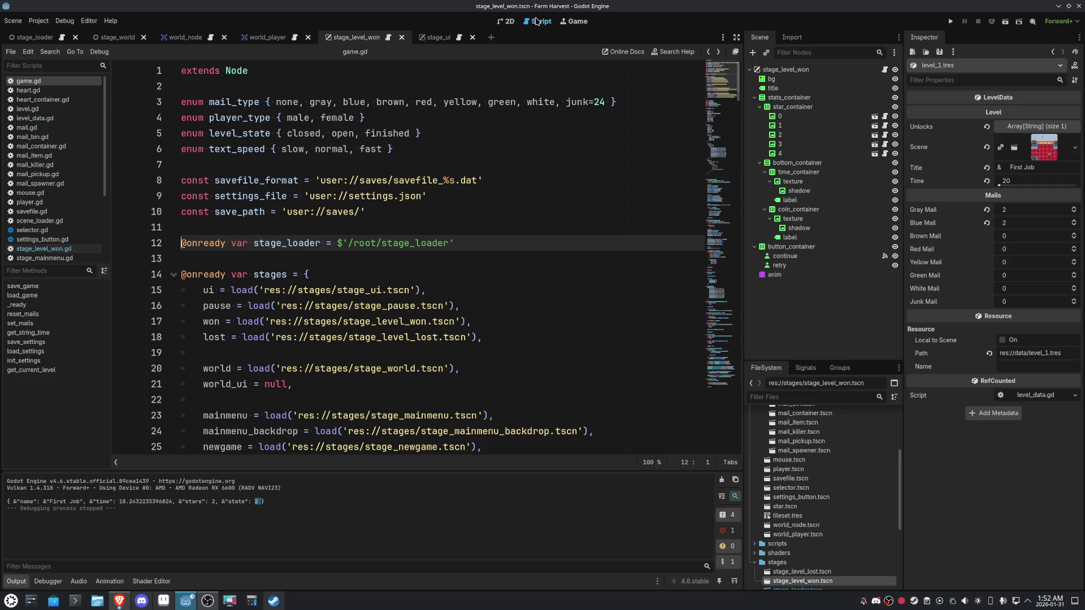
left_click(730, 375)
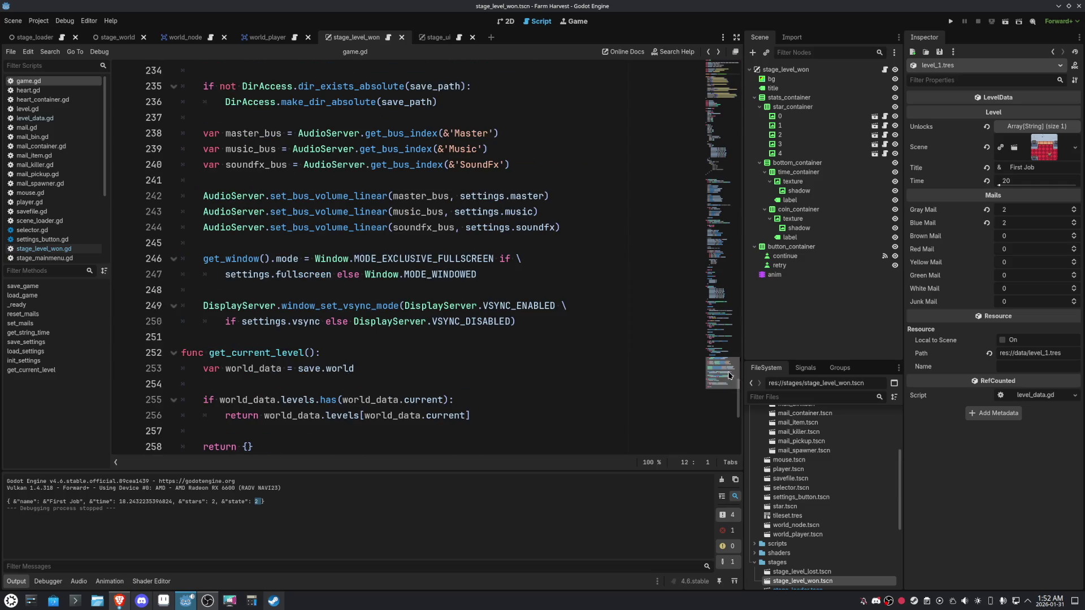
left_click(736, 52)
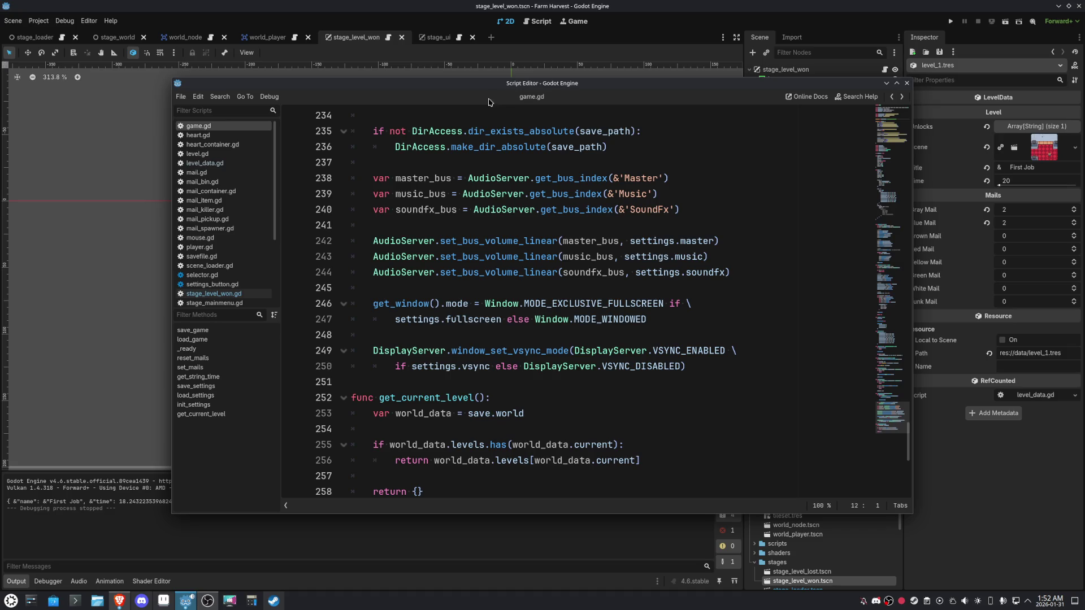
left_click_drag(494, 88, 436, 91)
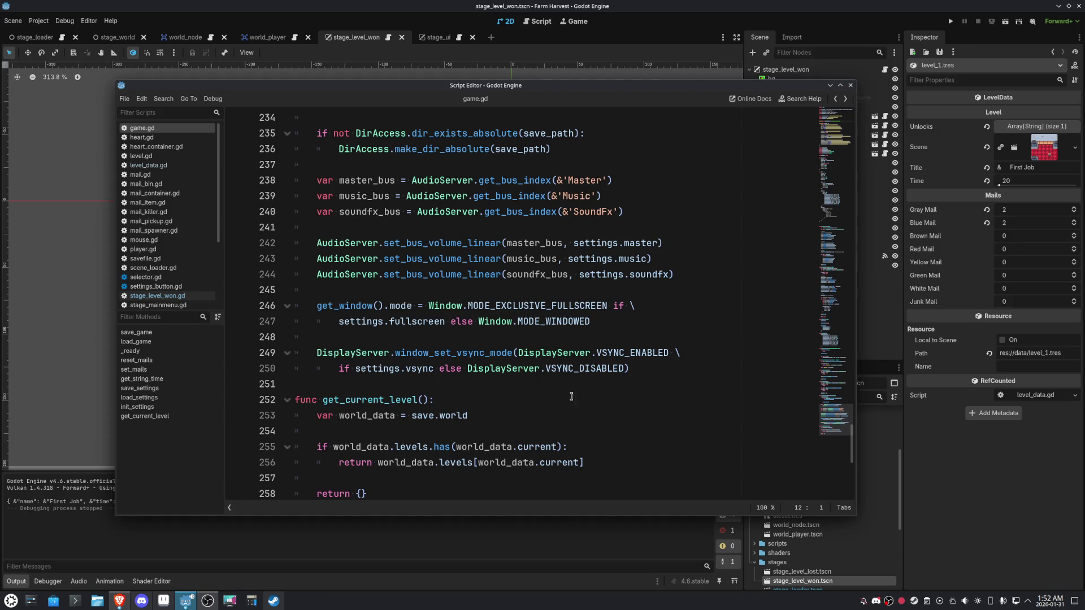
left_click(851, 86)
left_click(537, 25)
scroll(497, 308, "down", 6)
scroll(486, 308, "up", 6)
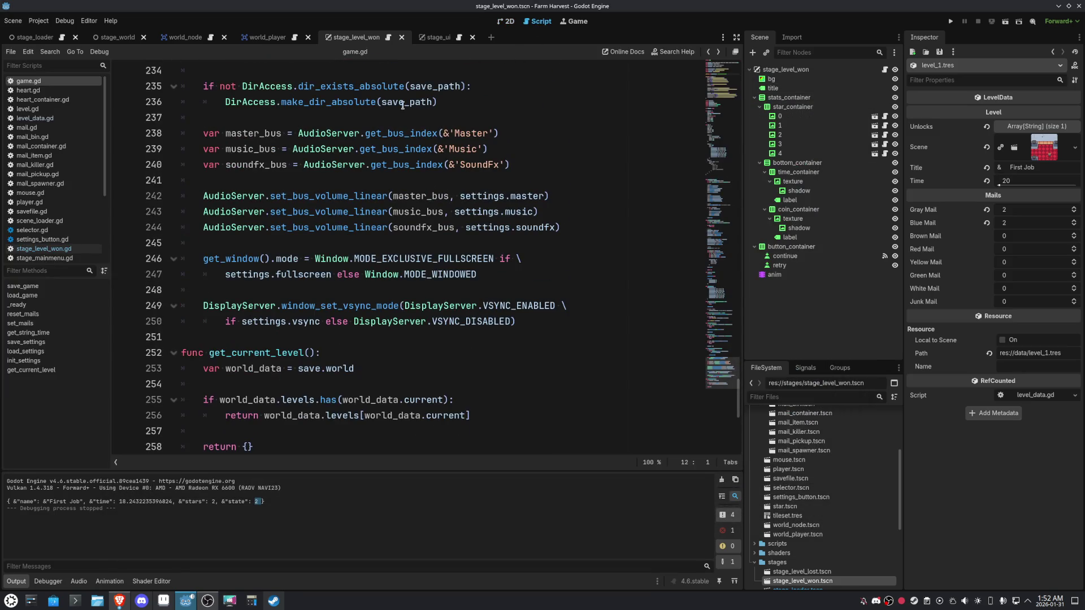
left_click(436, 37)
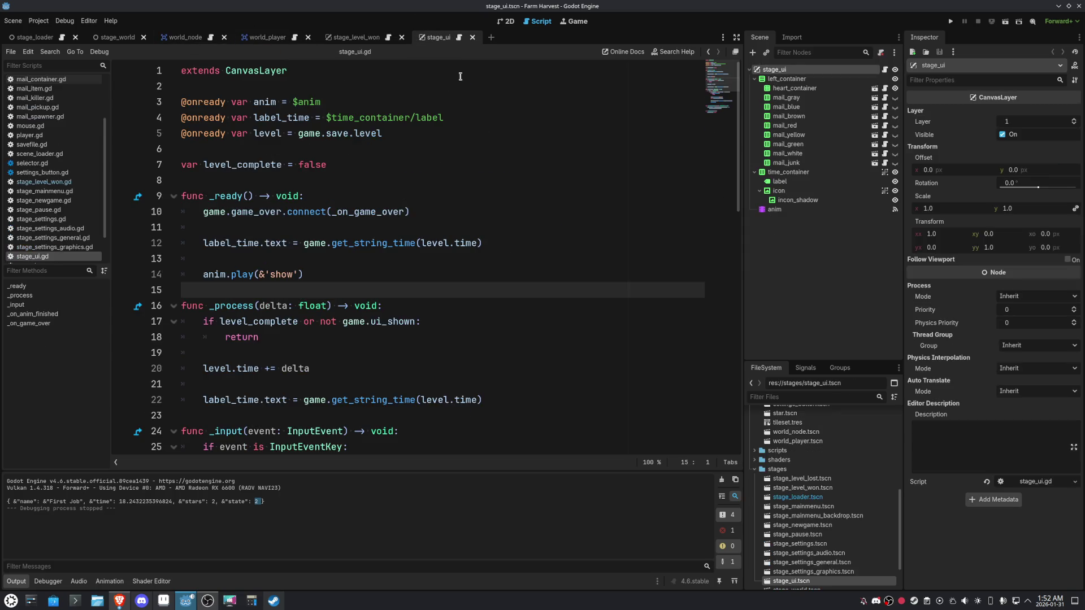
- Change the call to current = game.get_current_level() in stage_level_won.gd and save
left_click(346, 39)
scroll(561, 321, "up", 3)
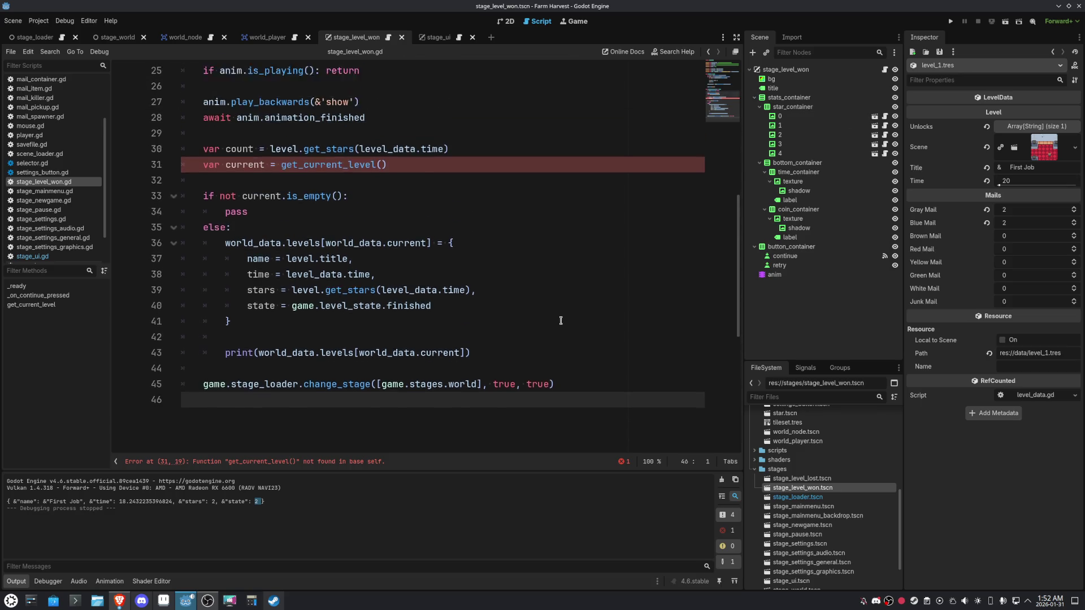
scroll(543, 308, "up", 1)
left_click(281, 215)
type("game.")
left_click(458, 117)
key("ctrl+s")
- Delete the unused count line computing stars from the level time
scroll(554, 204, "down", 1)
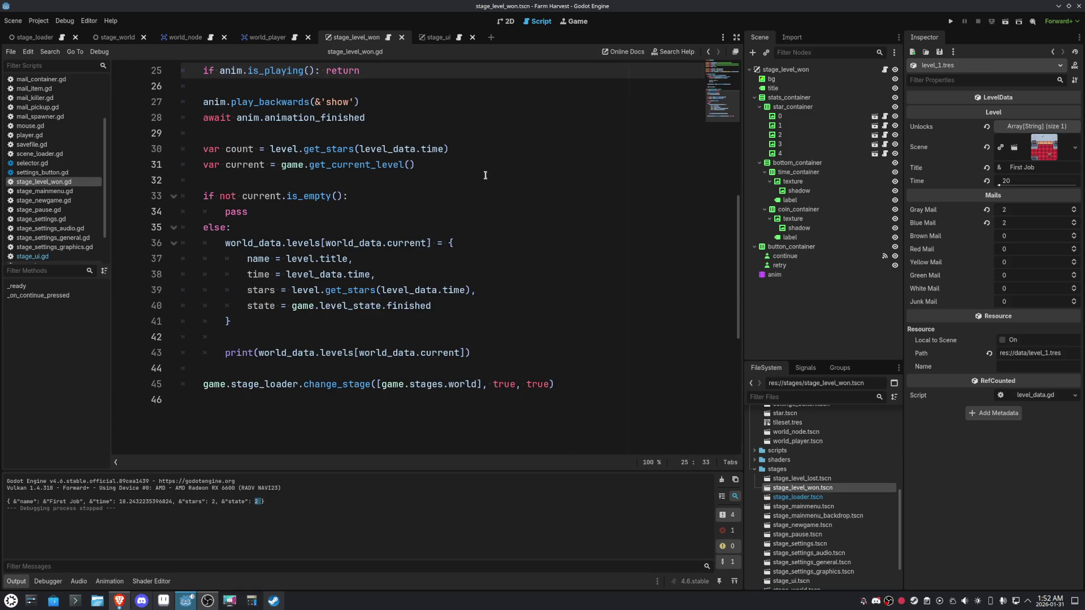
left_click_drag(420, 164, 201, 165)
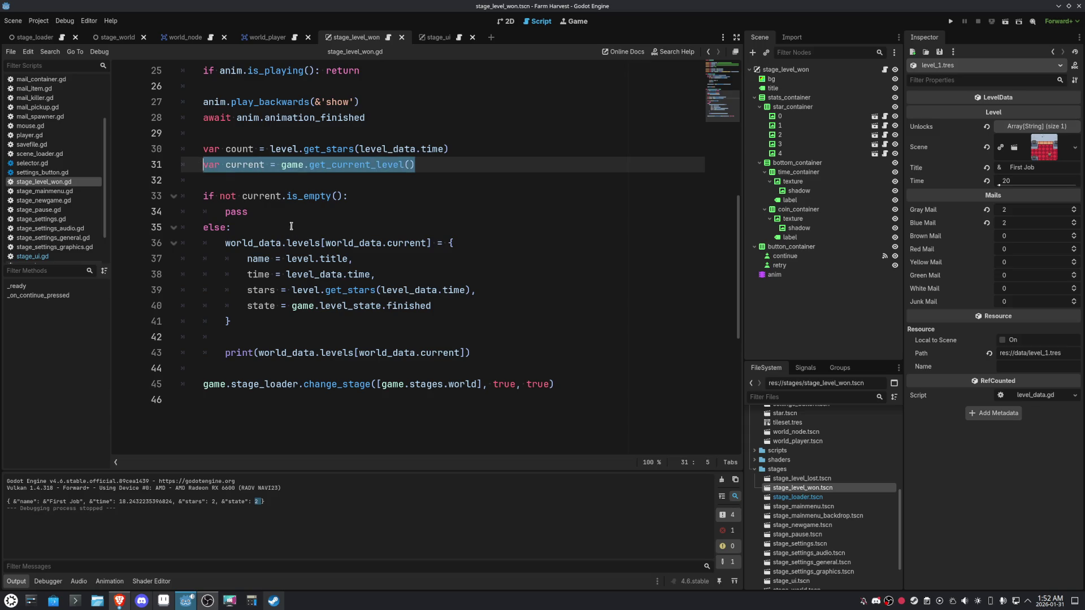
double_click(244, 212)
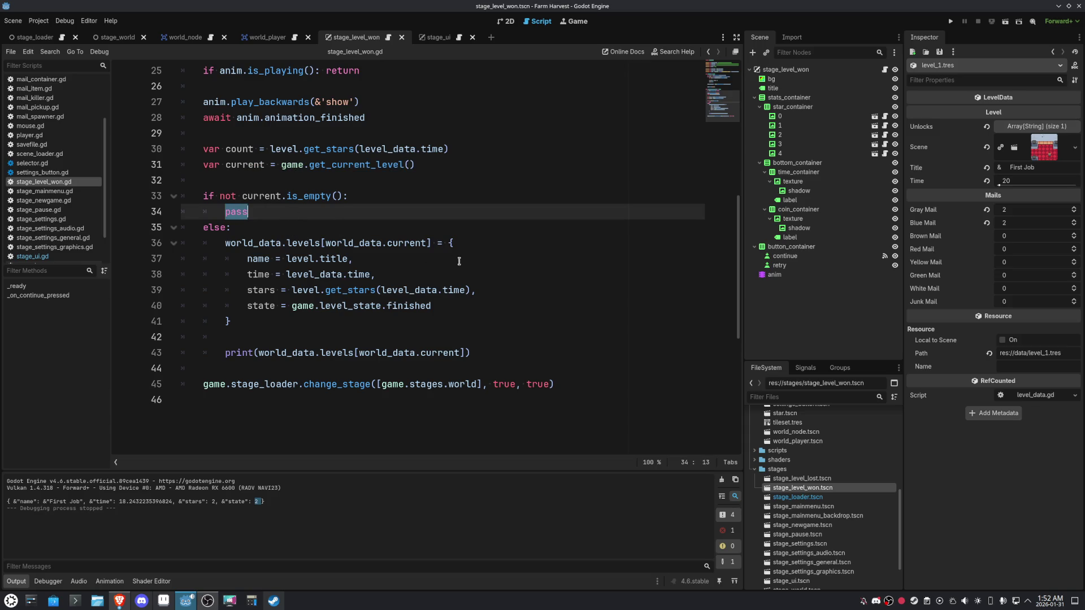
left_click(510, 352)
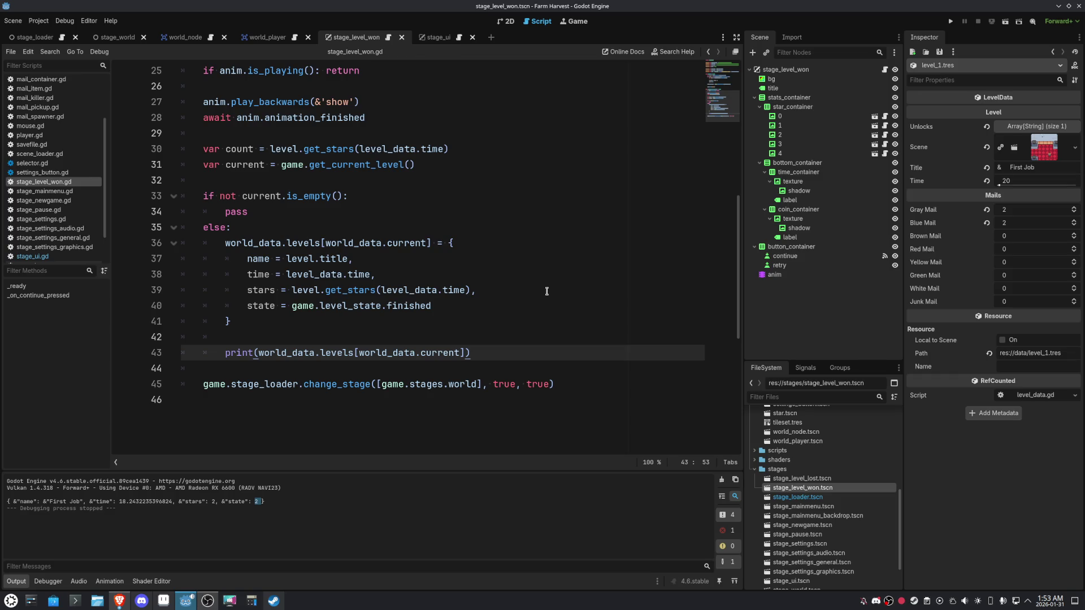
double_click(238, 148)
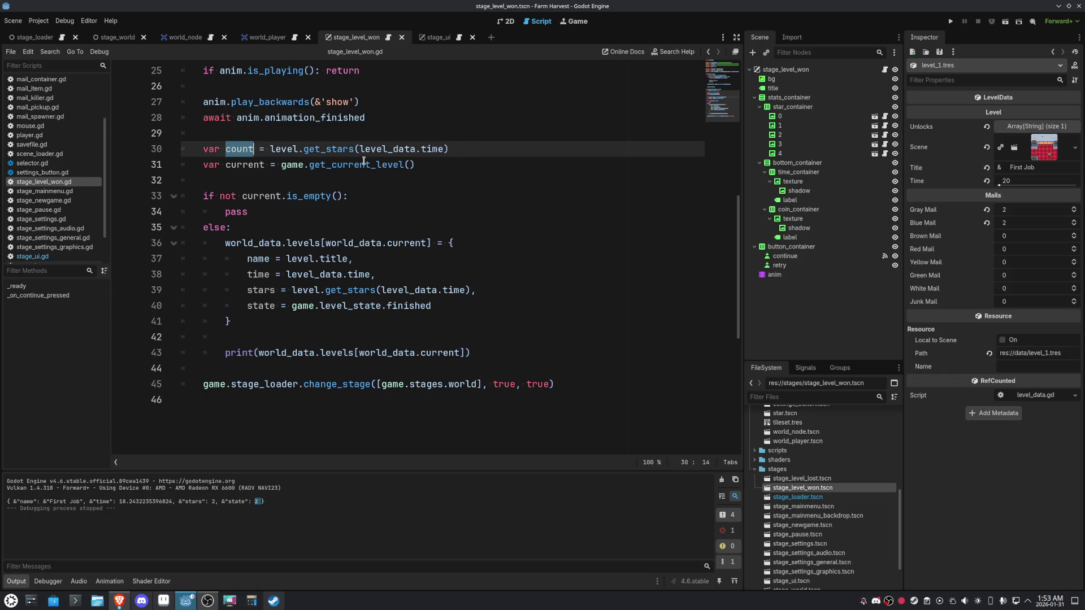
key("End")
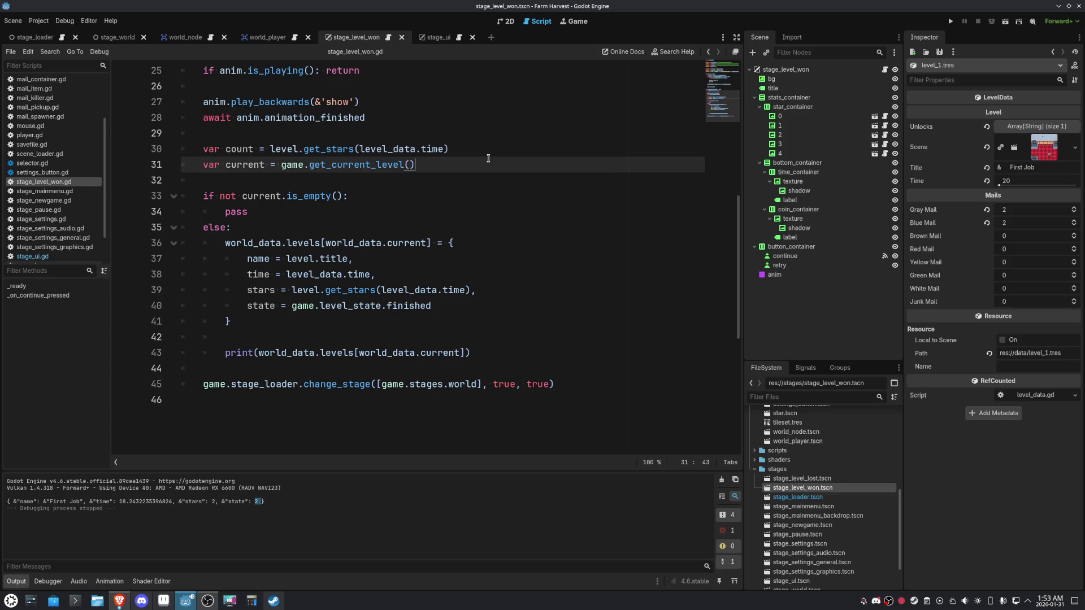
key("ctrl+shift+k")
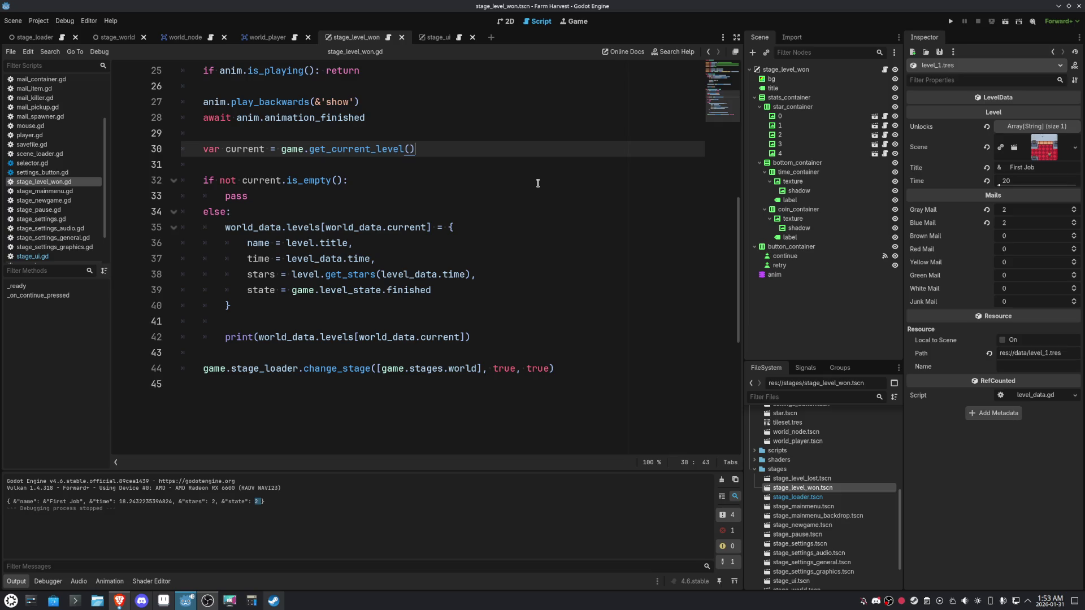
- Add 'var stars = current.stars' and 'var time = current.time' inside the existing-level branch
left_click(369, 178)
key("Return")
key("Return")
key("Return")
key("Up")
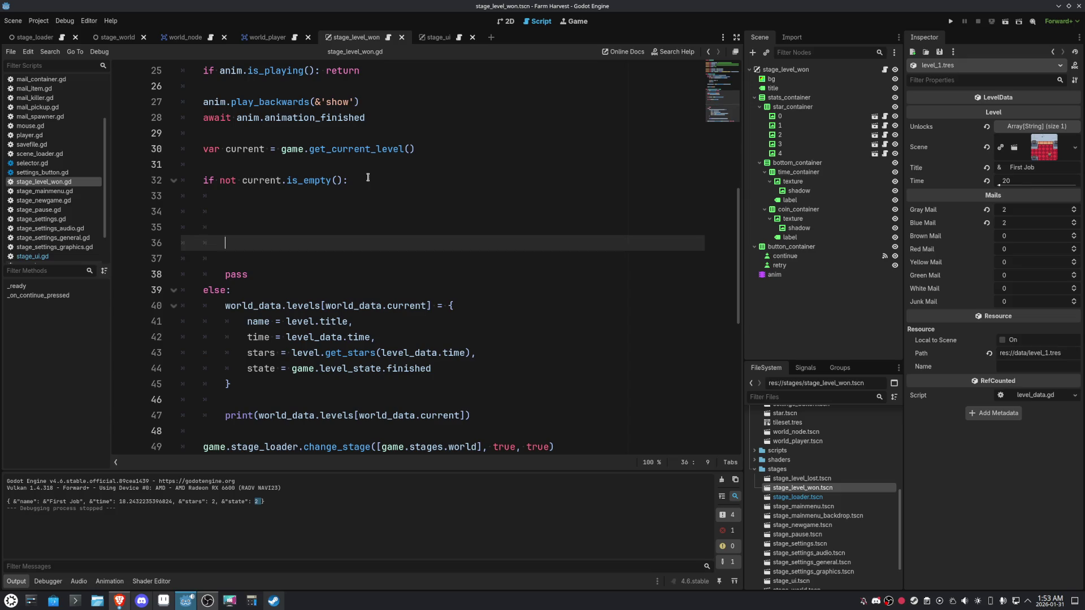
key("Up")
key("Up")
key("Up")
type("var stars ")
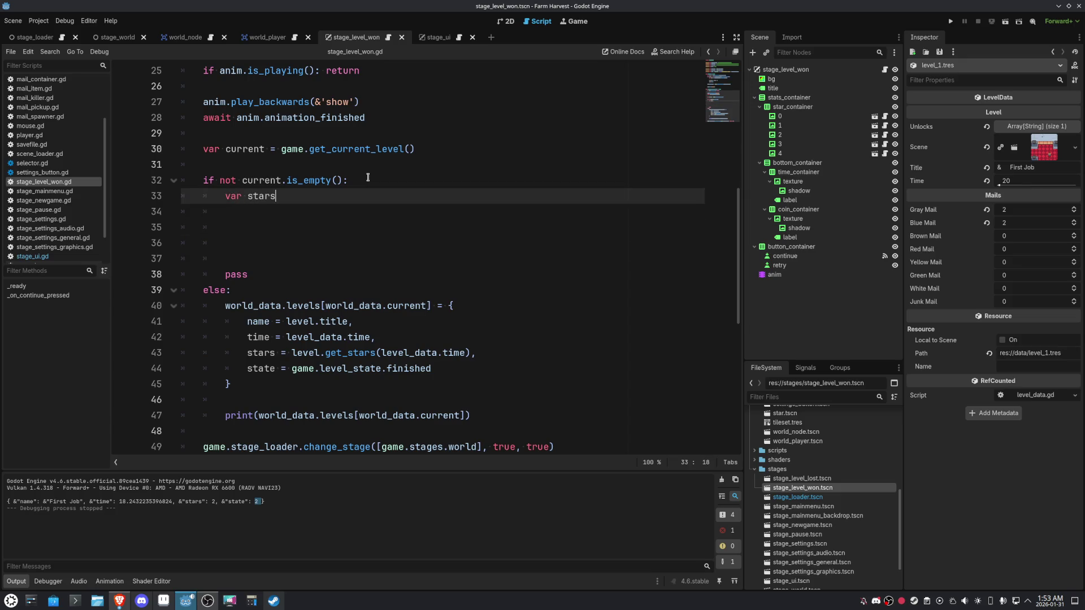
type("= curret")
key("BackSpace")
key("Return")
type(".stars")
scroll(441, 174, "down", 1)
left_click(437, 161)
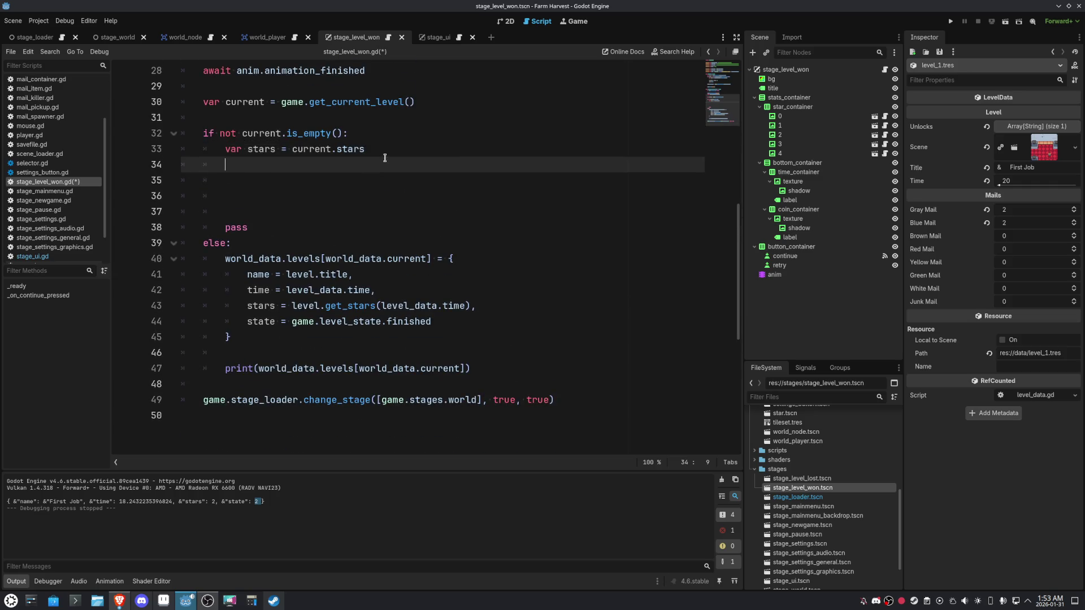
type("var time = cur")
type("rent.time")
left_click(443, 185)
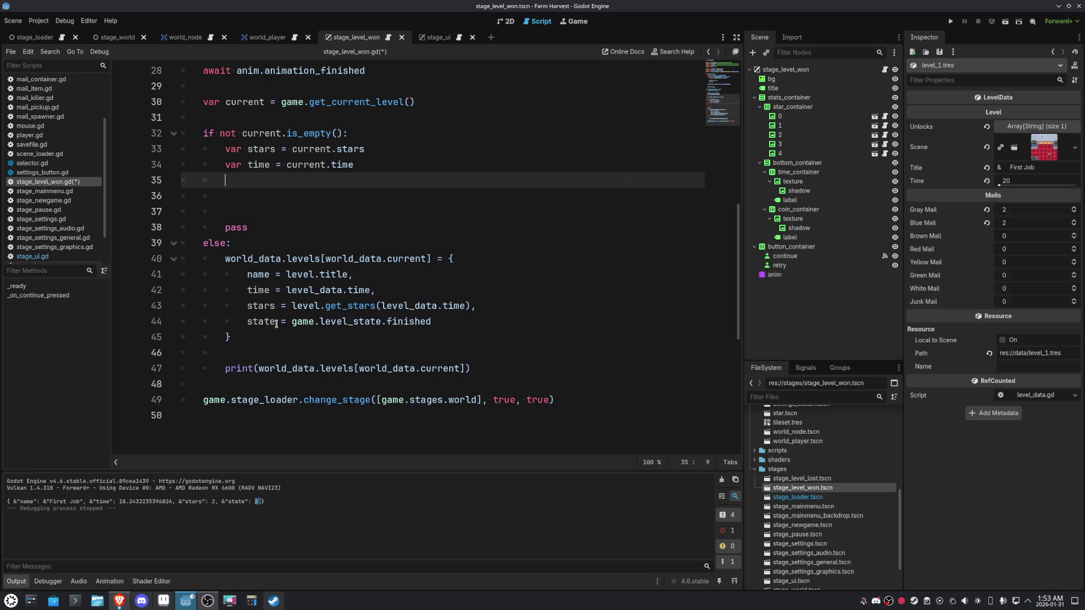
- Replace the pass placeholder with an 'if level_data.time < time:' check containing pass
left_click(272, 239)
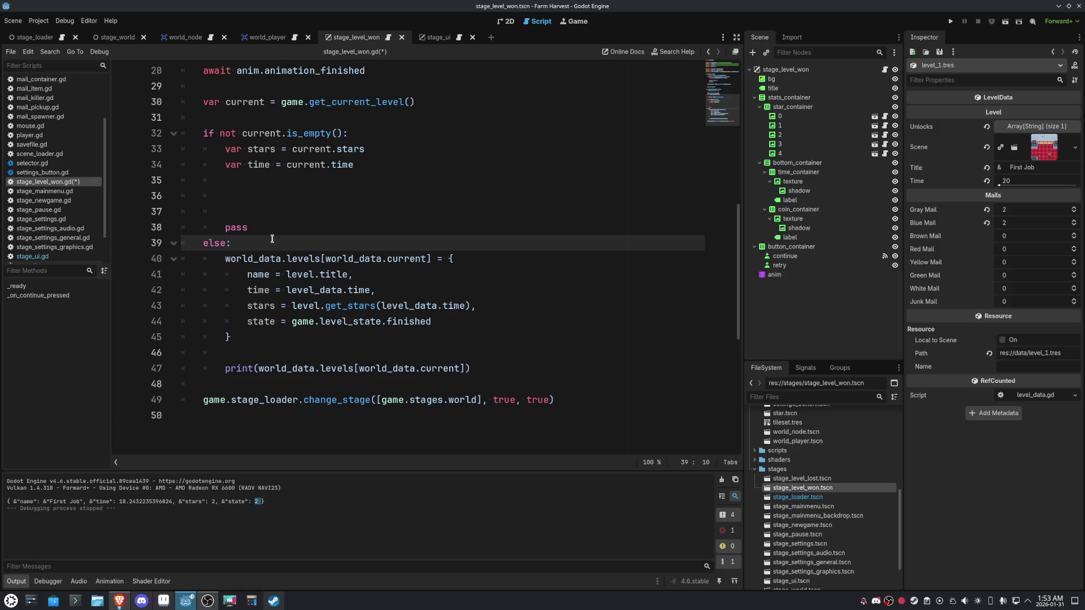
key("Up")
key("ctrl+shift+k")
key("Up")
key("Up")
type("if ")
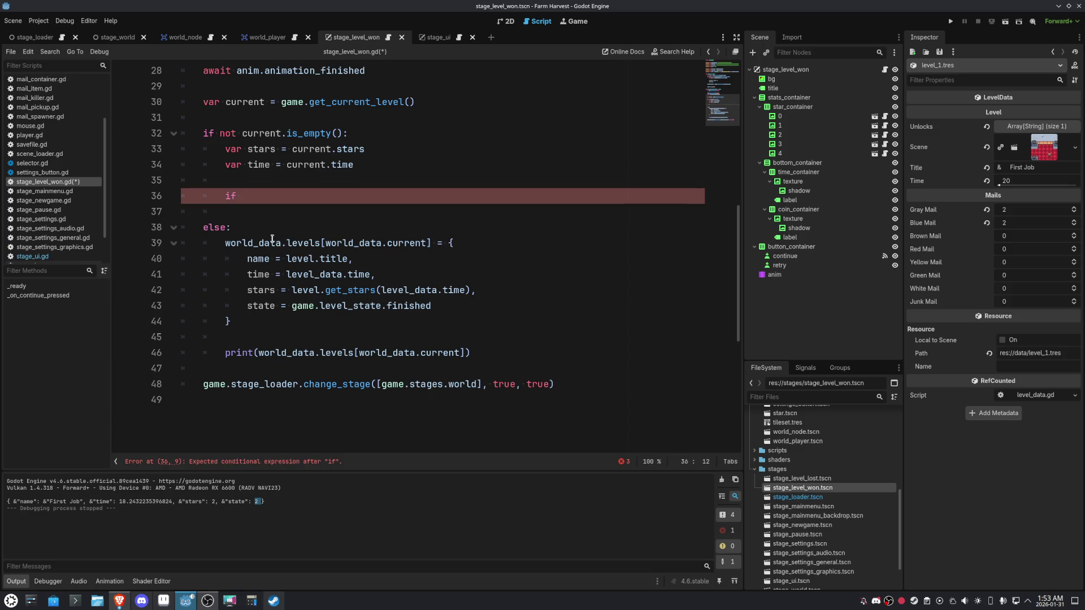
type("level_data.")
type("time < ")
type("time:")
key("Return")
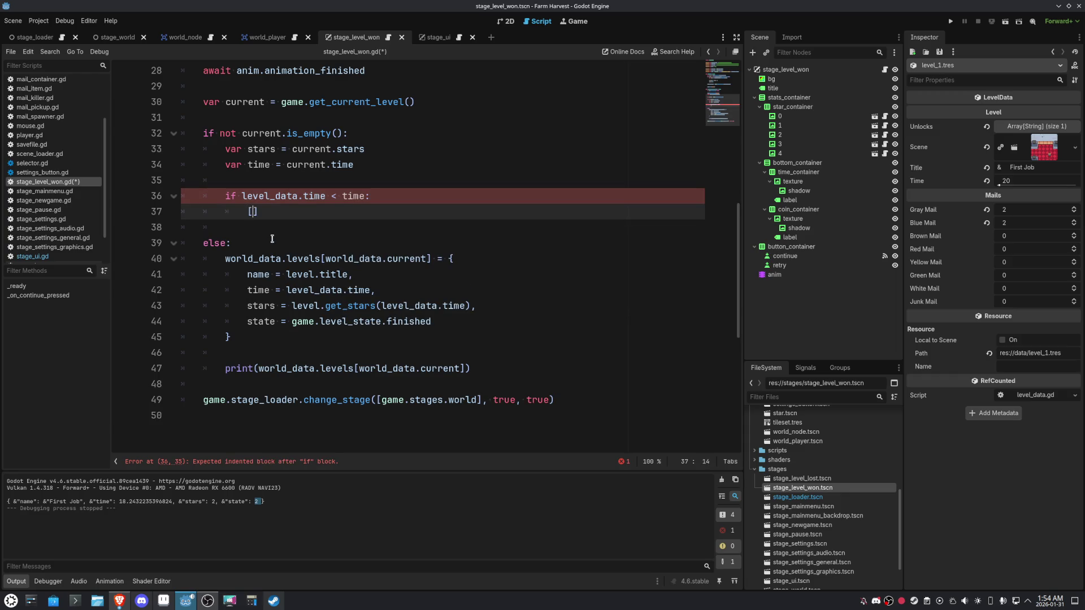
type("pass")
key("Return")
- Add an 'if level_data.stars > stars:' check containing pass
type("if ")
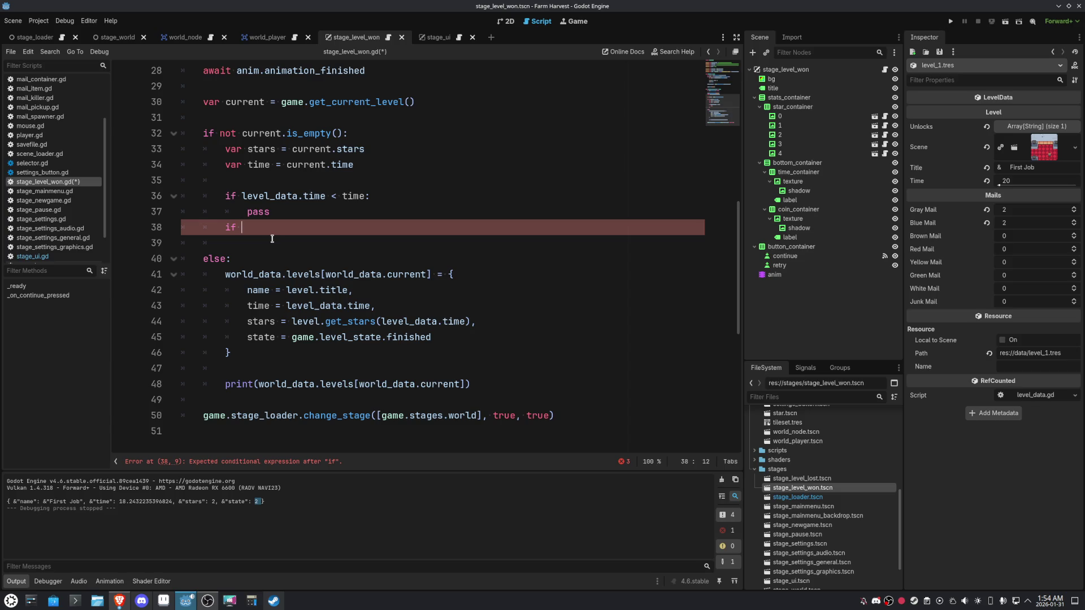
type("level_data")
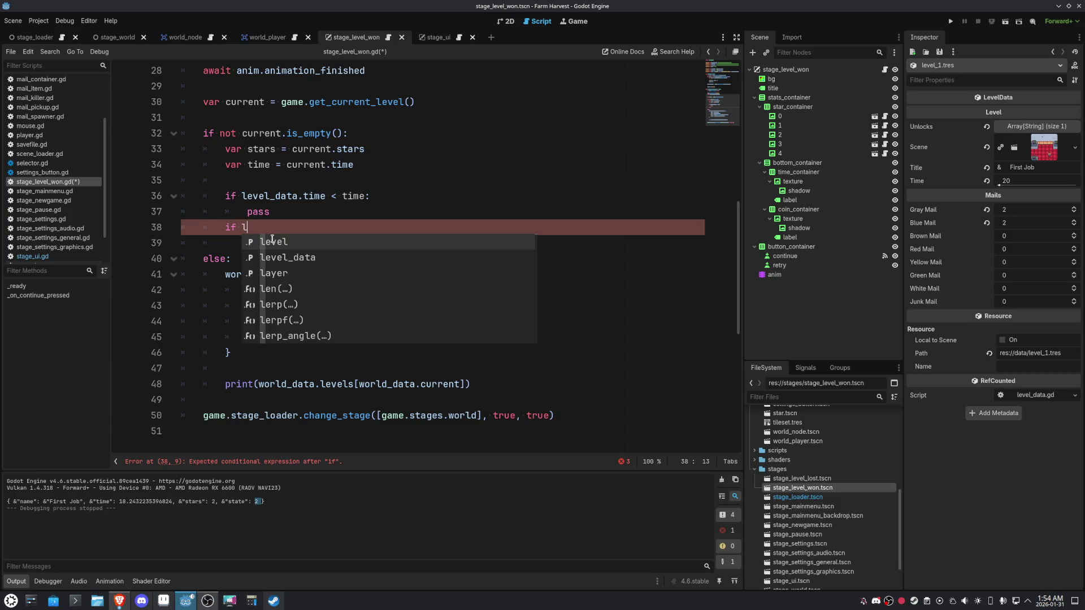
type(".stars <")
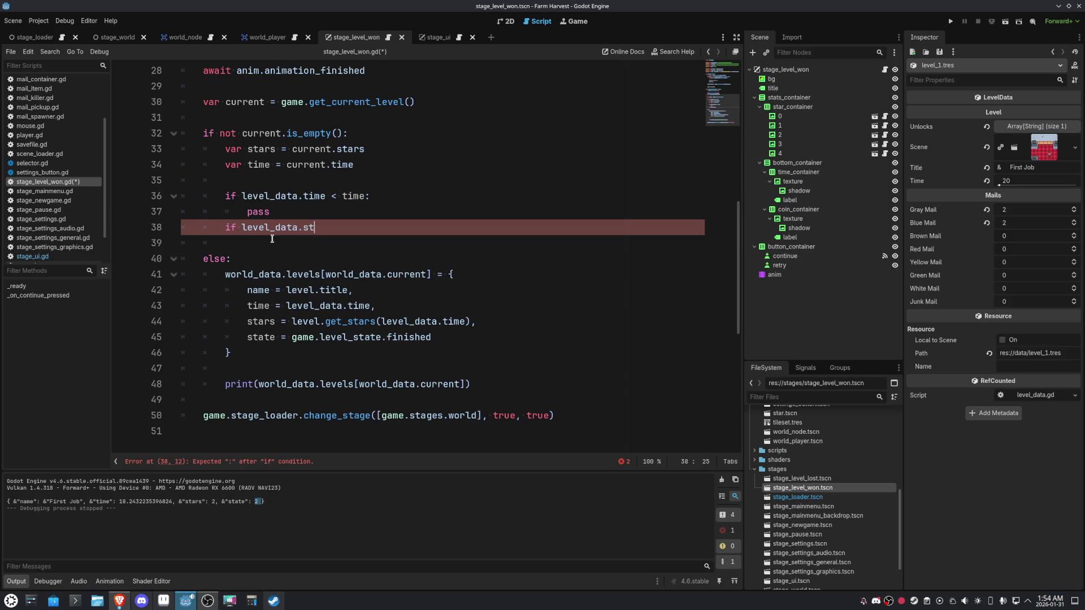
key("BackSpace")
key("BackSpace")
type(">")
type(" t")
type("tars:")
key("Return")
type("pass")
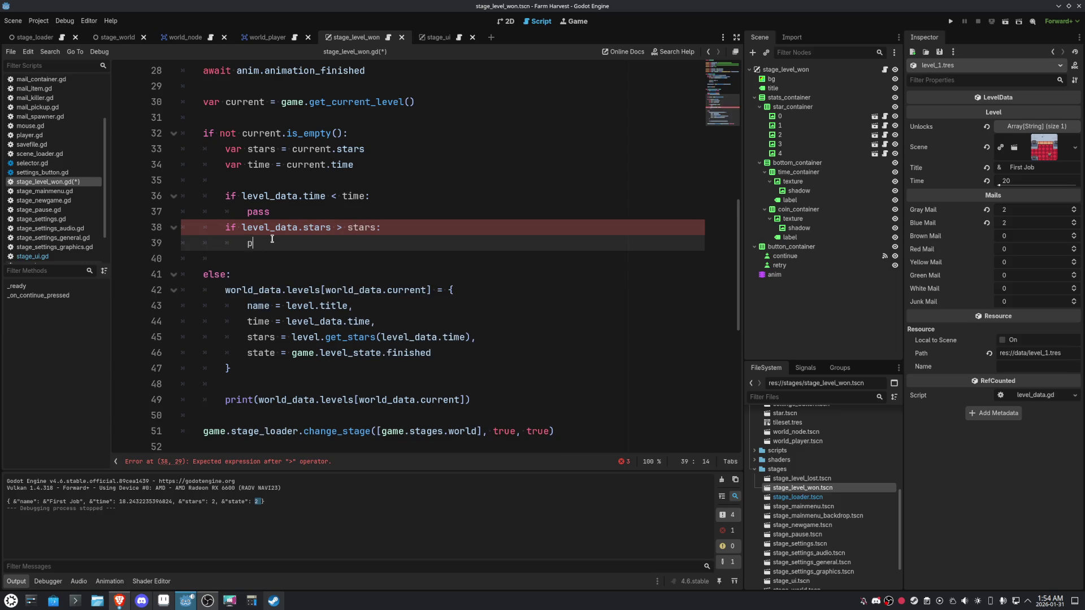
- Start a new variable declaration on a fresh line below the time variable
key("Up")
key("Up")
key("Up")
key("End")
key("Return")
type("var")
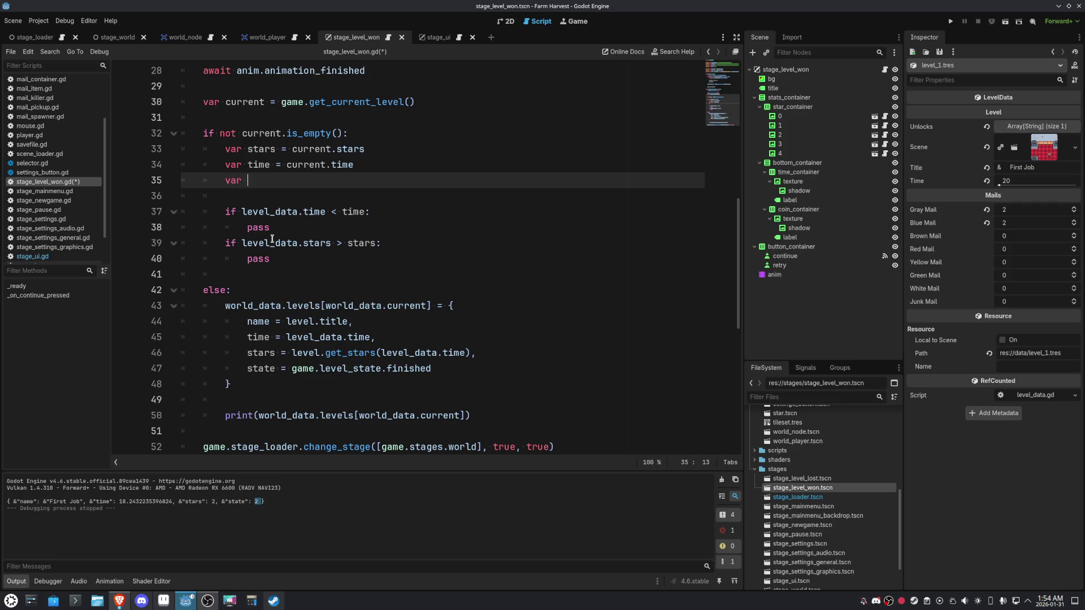
type("ne")
- Declare new_record as 'level_data.time < time or level_data.stars > stars' by pasting both comparisons
key("BackSpace")
key("BackSpace")
type("new_rew")
type("ord =")
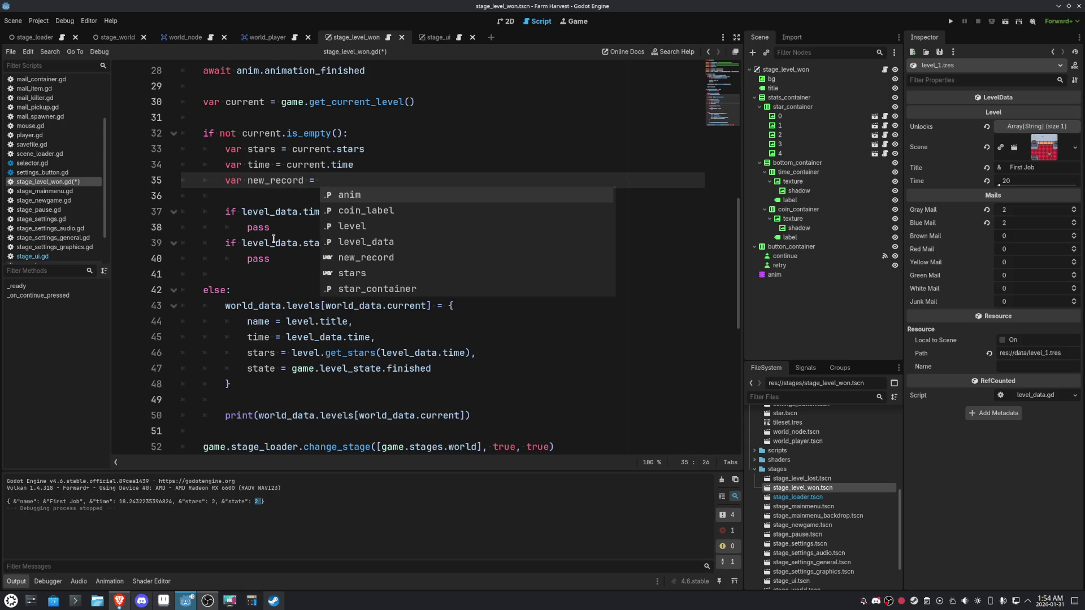
left_click_drag(237, 212, 365, 211)
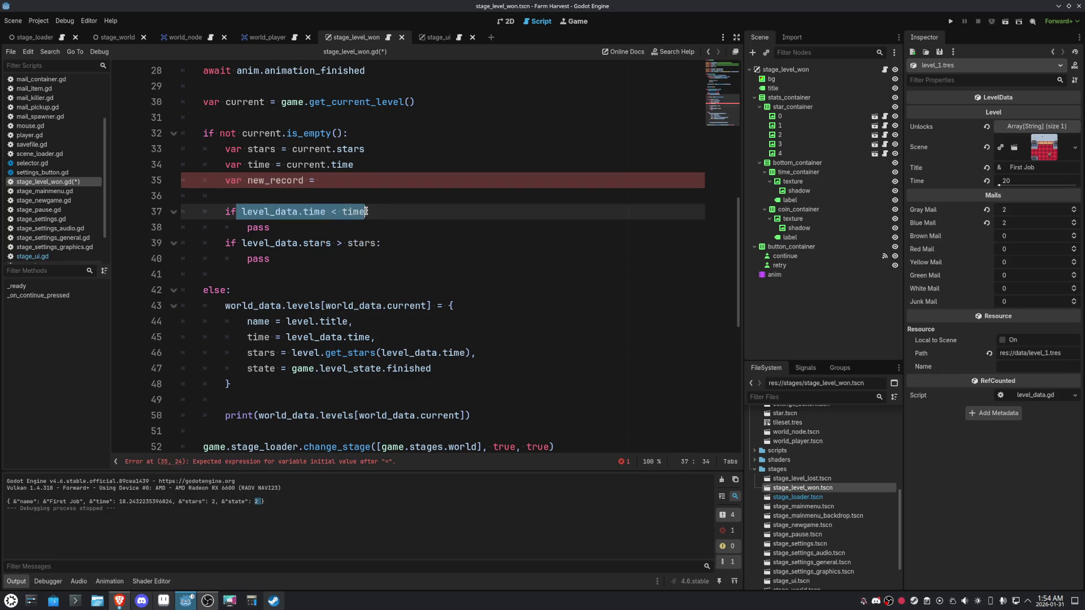
middle_click(347, 178)
type("or")
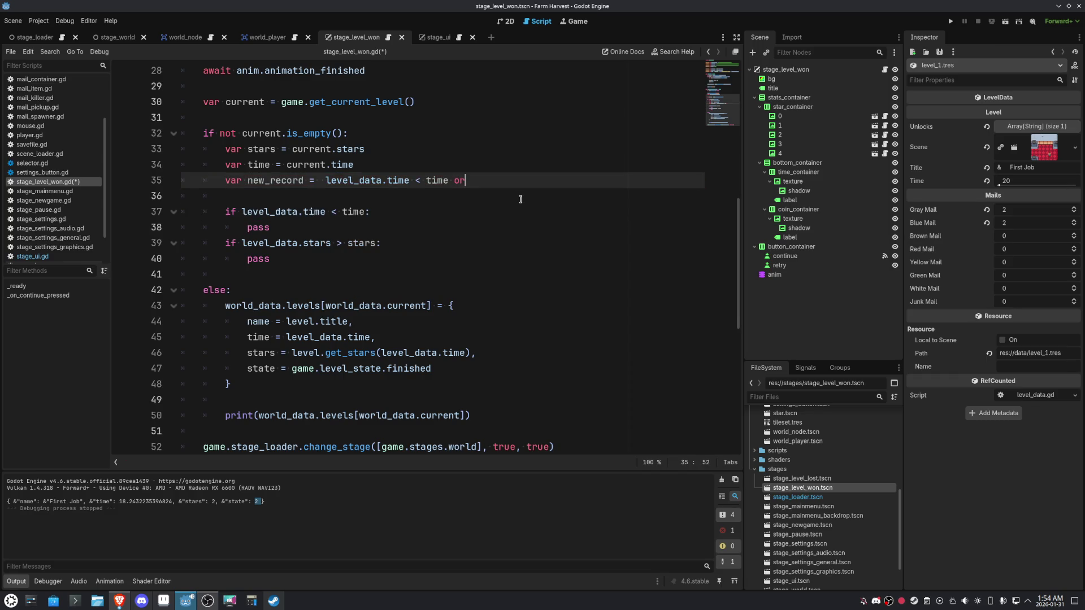
left_click_drag(378, 243, 241, 243)
key("super+c")
left_click(515, 177)
middle_click(515, 177)
- Remove the separate if checks and add an 'if new_record:' block containing pass
key("Down")
key("ctrl+shift+k")
key("ctrl+shift+k")
key("ctrl+shift+k")
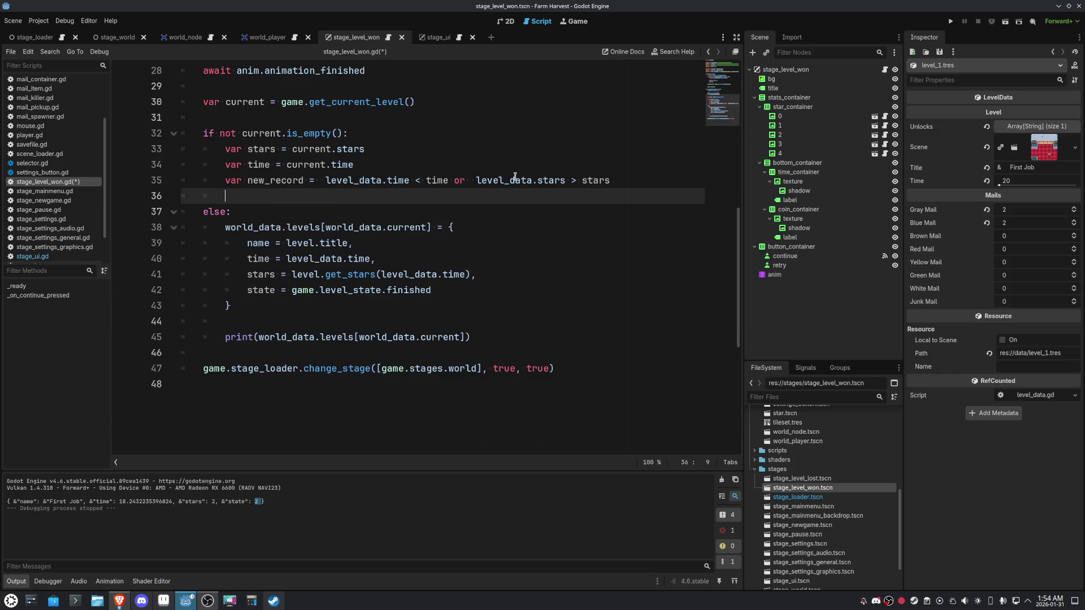
type("\\")
key("BackSpace")
key("Return")
type("if new")
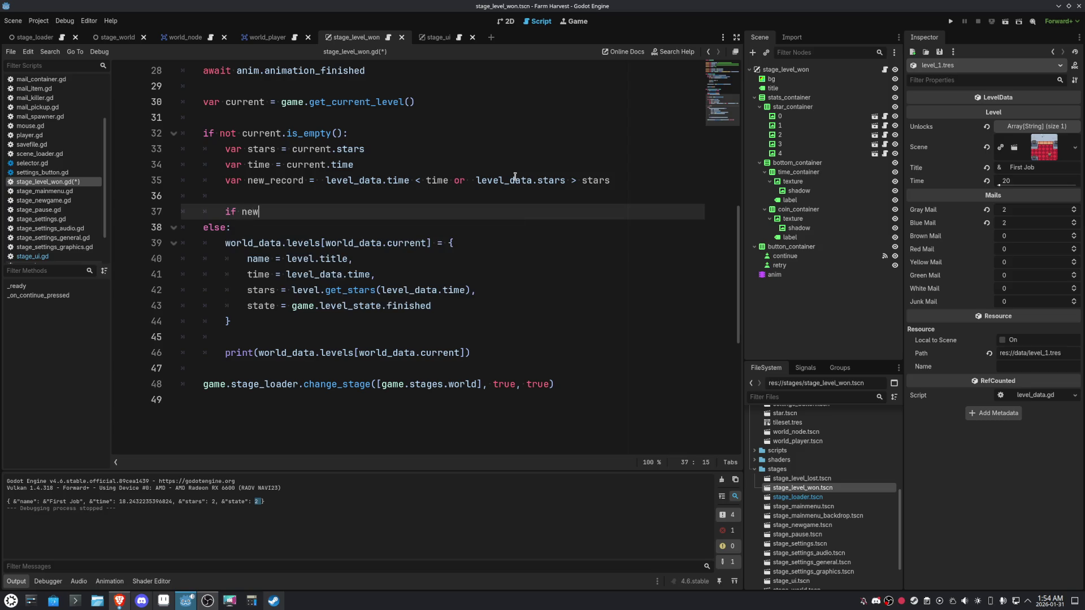
key("BackSpace")
key("BackSpace")
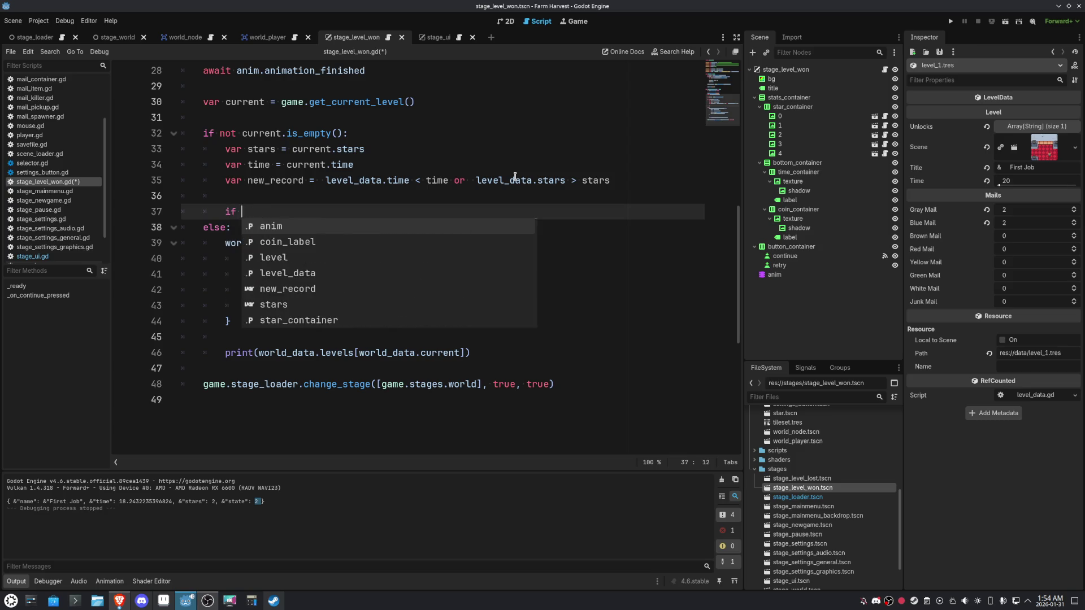
type("new_record:")
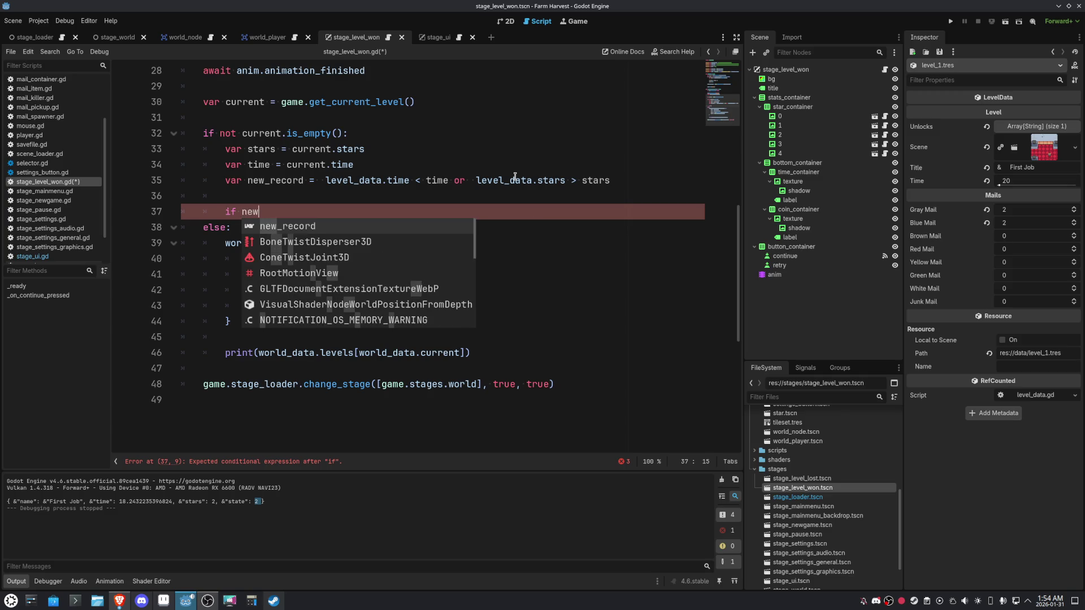
key("Return")
key("Return")
key("Return")
key("Return")
type("pass")
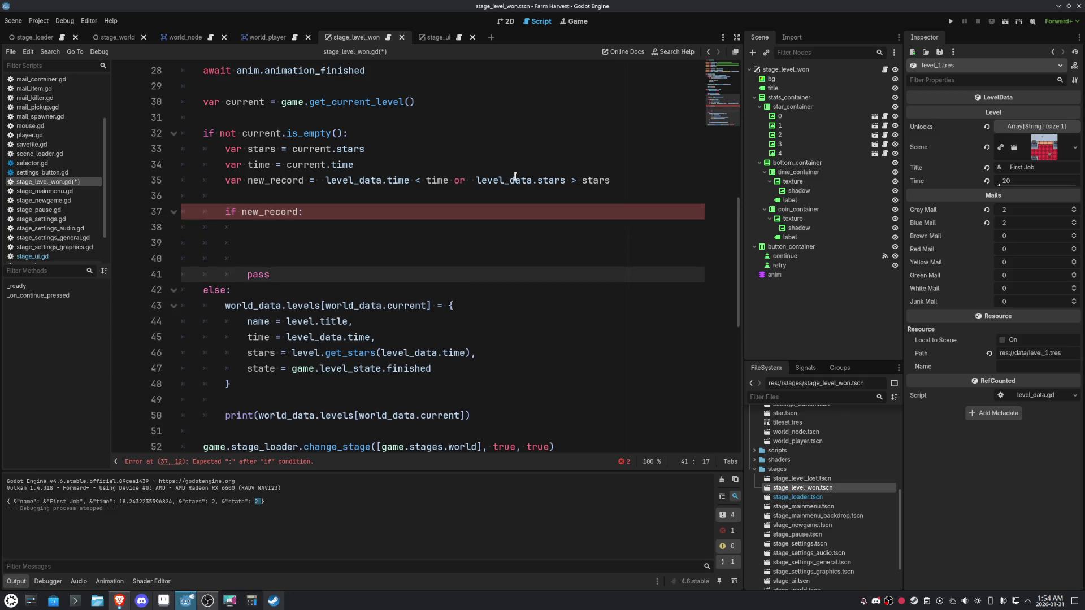
key("Up")
key("Up")
key("Up")
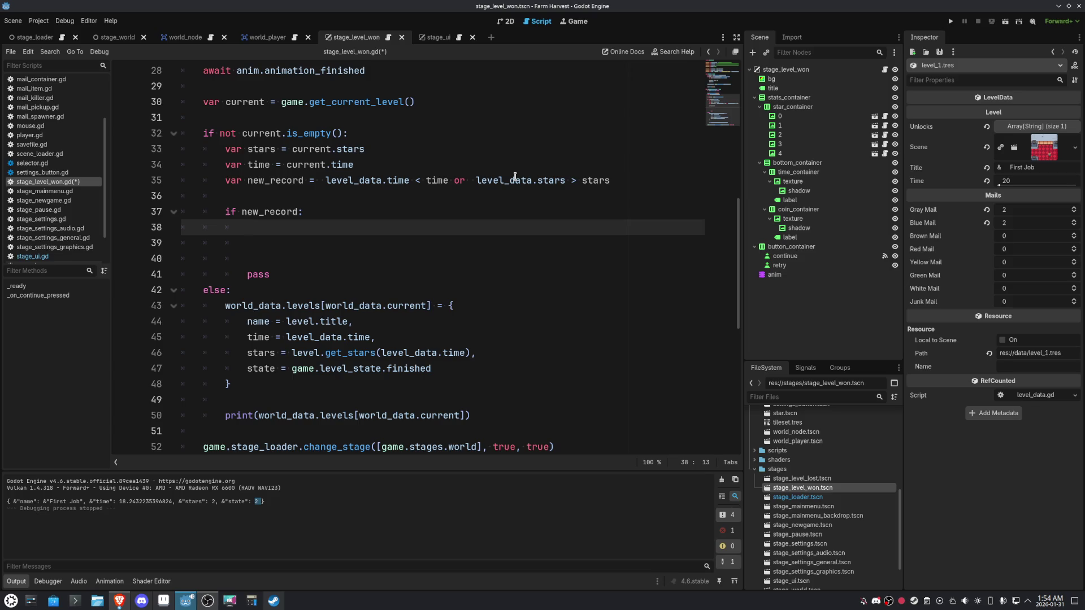
- Review the new_record condition on line 35 and where the time variable is used
scroll(340, 332, "up", 9)
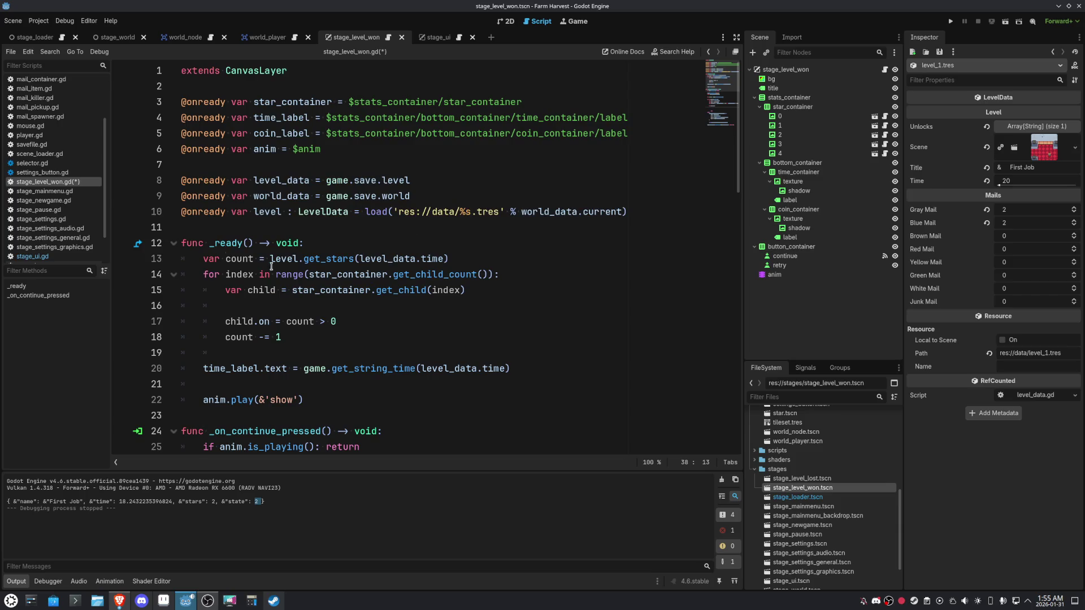
scroll(589, 365, "down", 9)
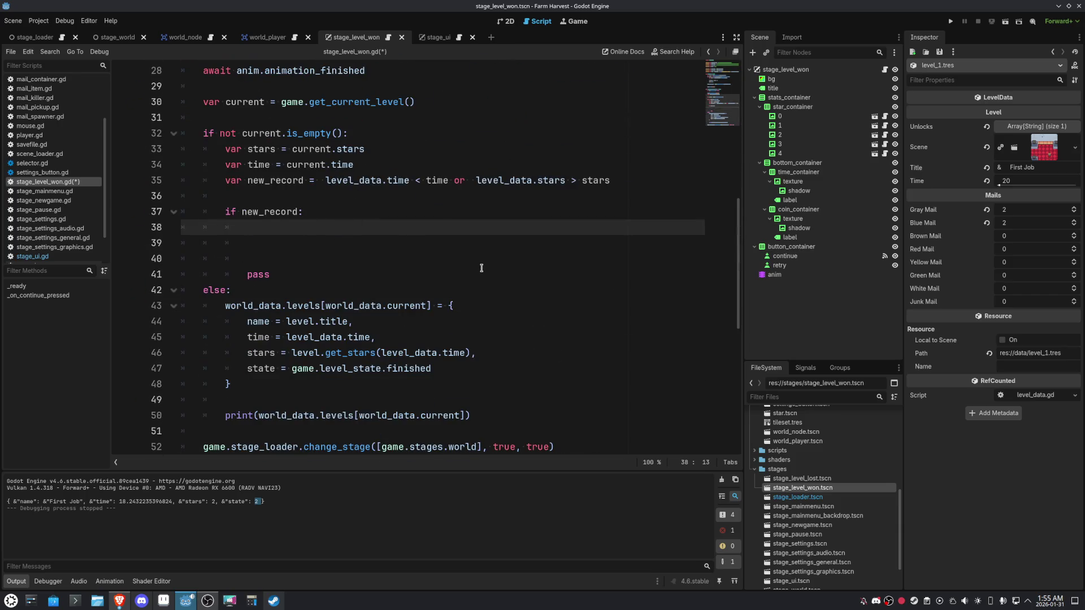
scroll(481, 268, "up", 7)
scroll(482, 268, "down", 6)
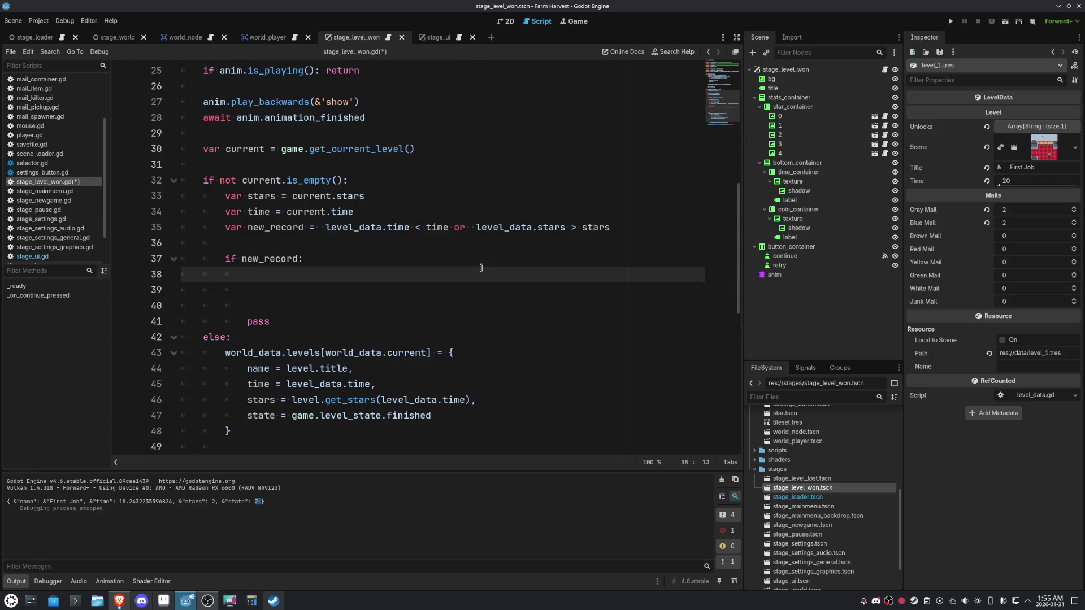
scroll(481, 268, "up", 1)
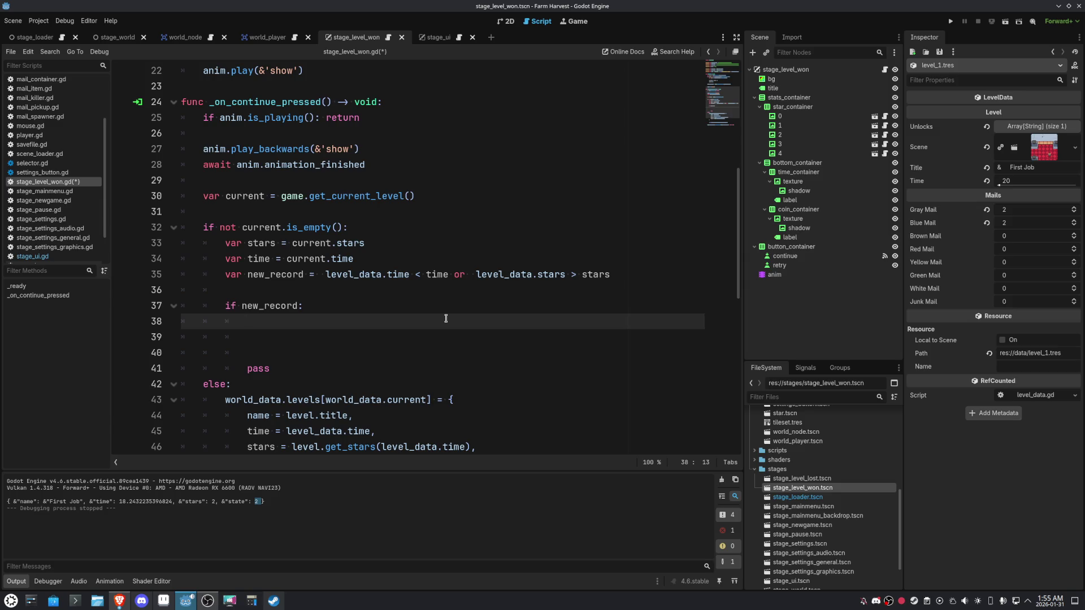
scroll(445, 318, "down", 3)
scroll(446, 318, "up", 3)
left_click_drag(421, 275, 326, 275)
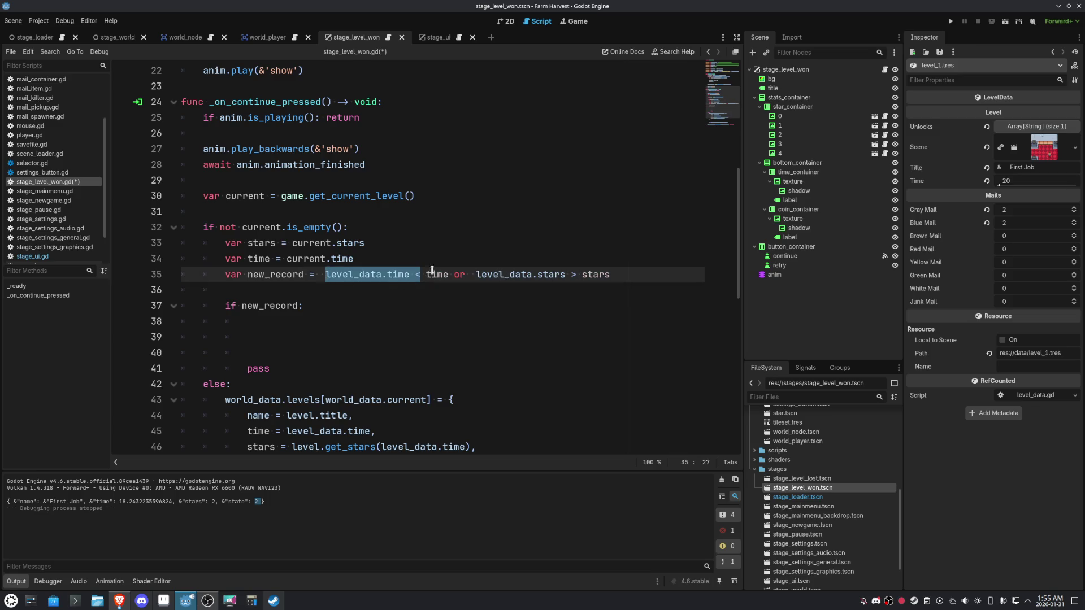
double_click(435, 274)
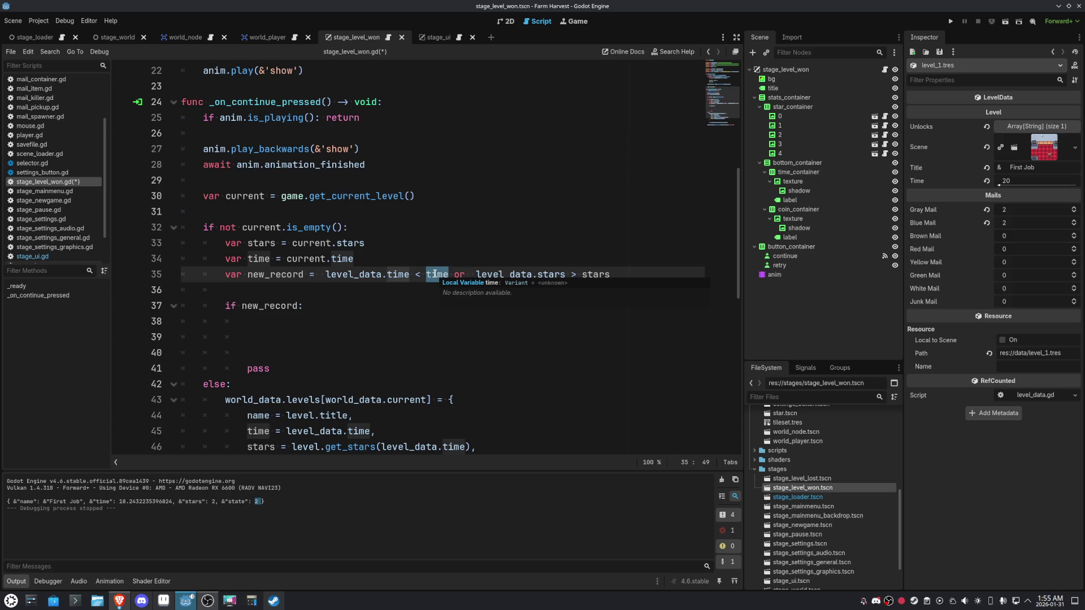
- Delete the extra space before level_data.stars in the new_record condition
left_click(514, 363)
left_click(476, 274)
key("BackSpace")
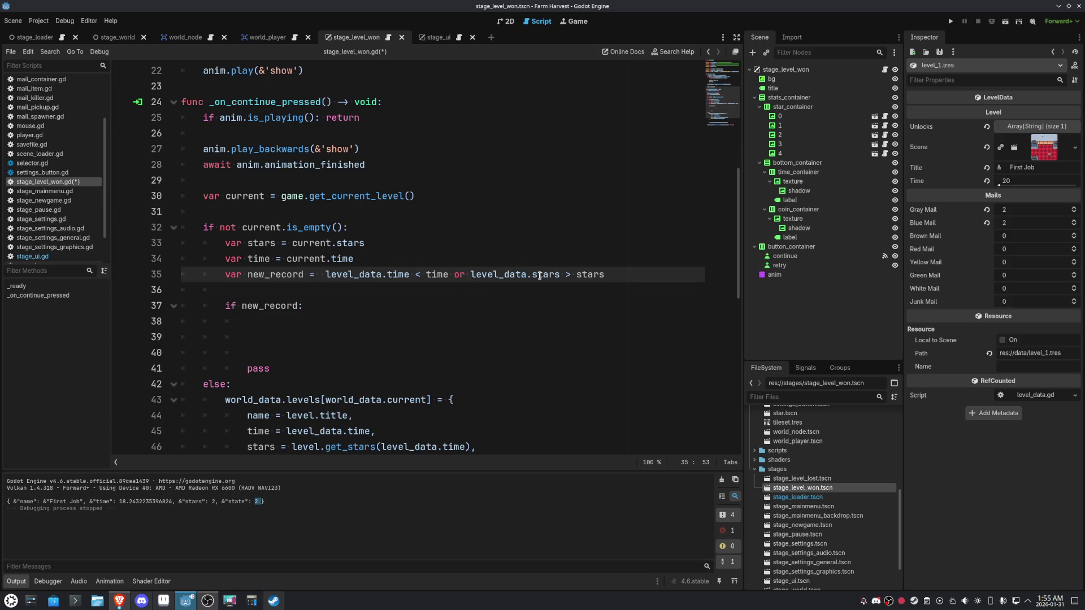
double_click(589, 275)
left_click(305, 333)
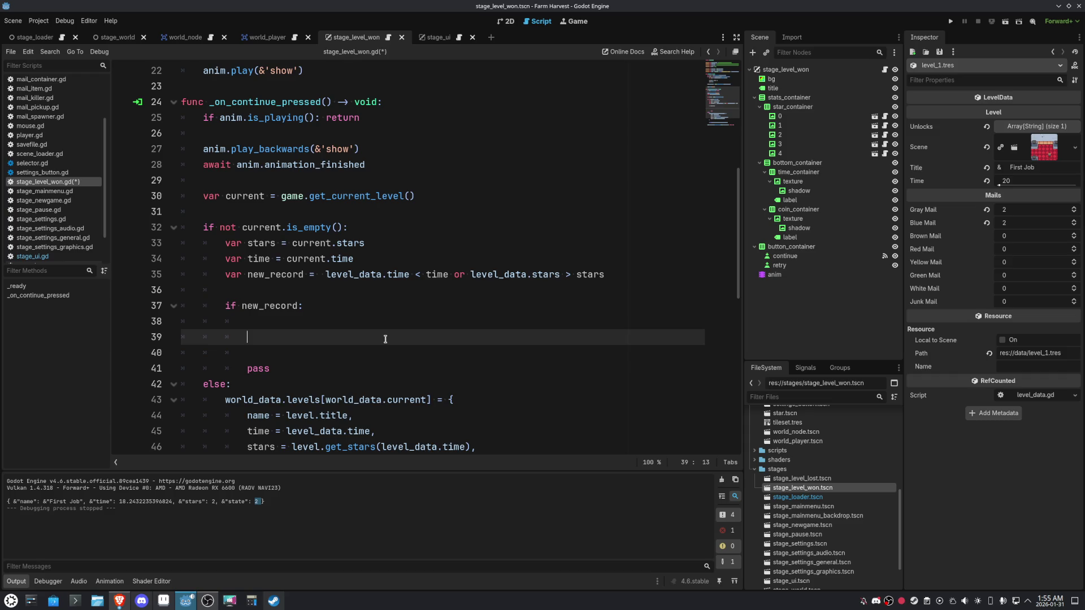
- Duplicate the new_record declaration onto a new line above it
left_click(390, 261)
key("Return")
key("Return")
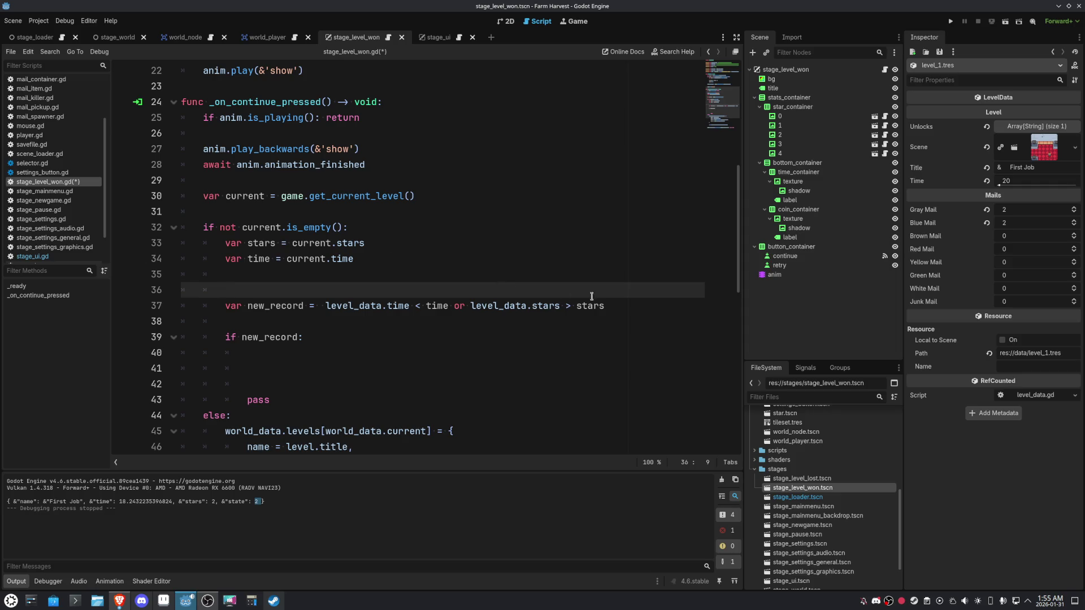
left_click(609, 305)
key("shift+Home")
key("ctrl+c")
key("End")
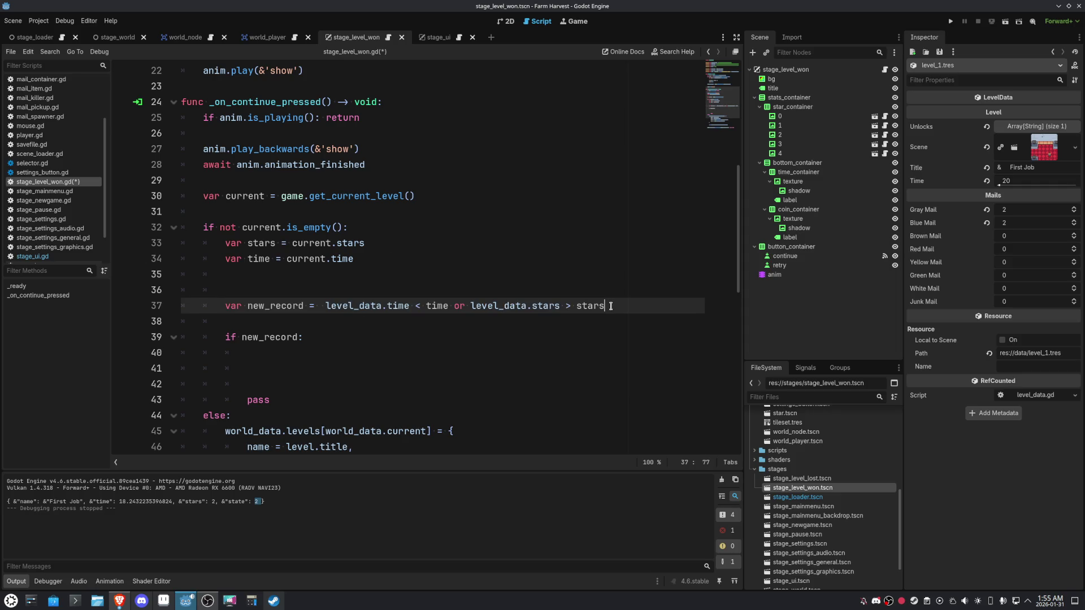
key("Up")
key("ctrl+v")
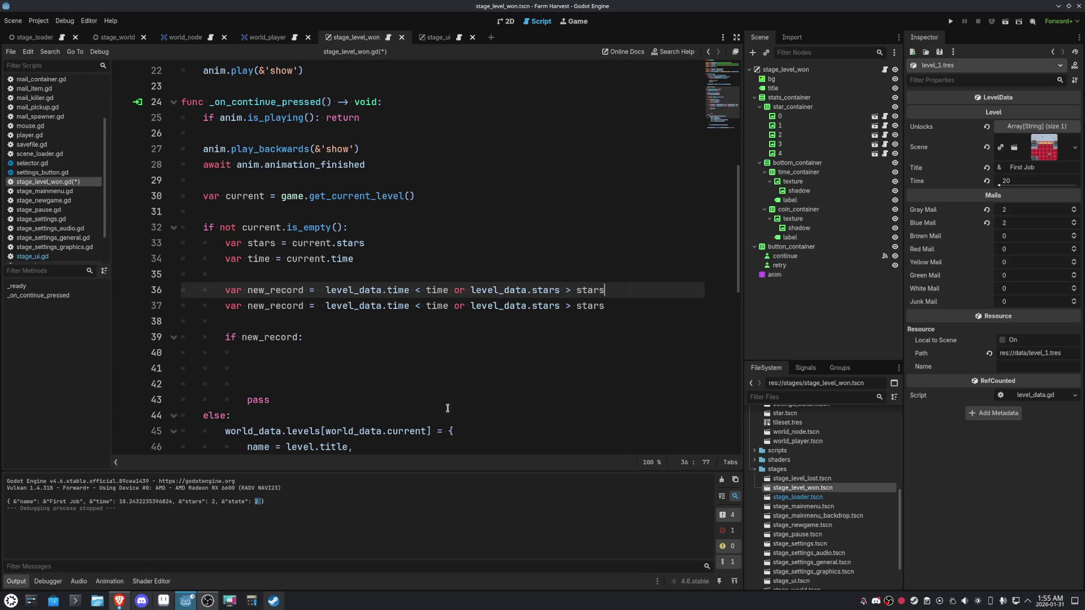
left_click(437, 384)
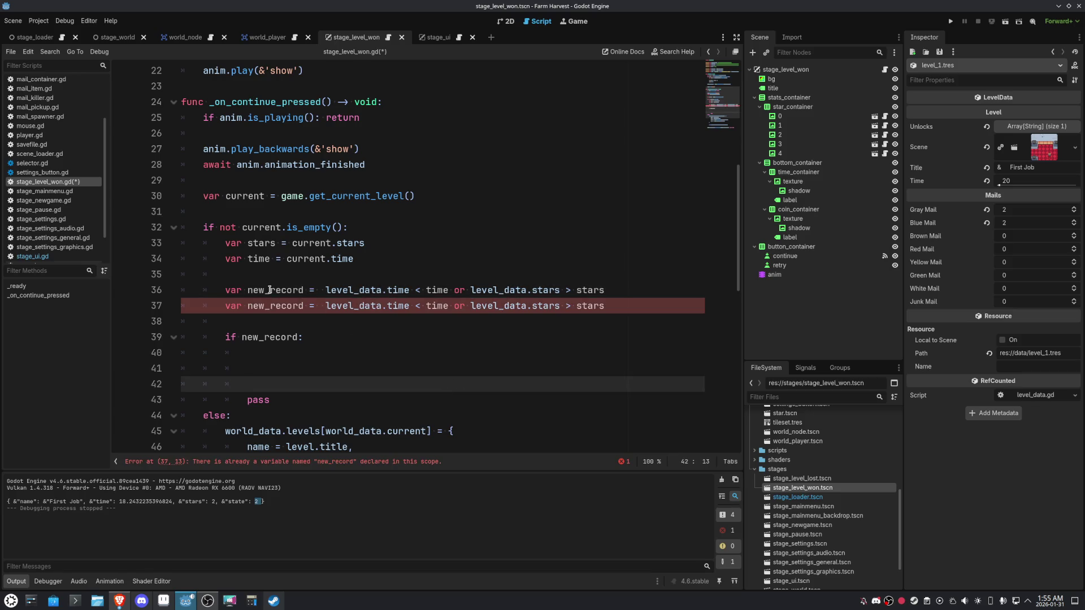
- Rename the two declaration copies to best_stars and best_time
mouse_move(268, 290)
left_mouse_down()
mouse_move(249, 290)
mouse_move(309, 290)
left_mouse_up()
type("best_stars")
left_click_drag(248, 305, 305, 305)
type("nest_time")
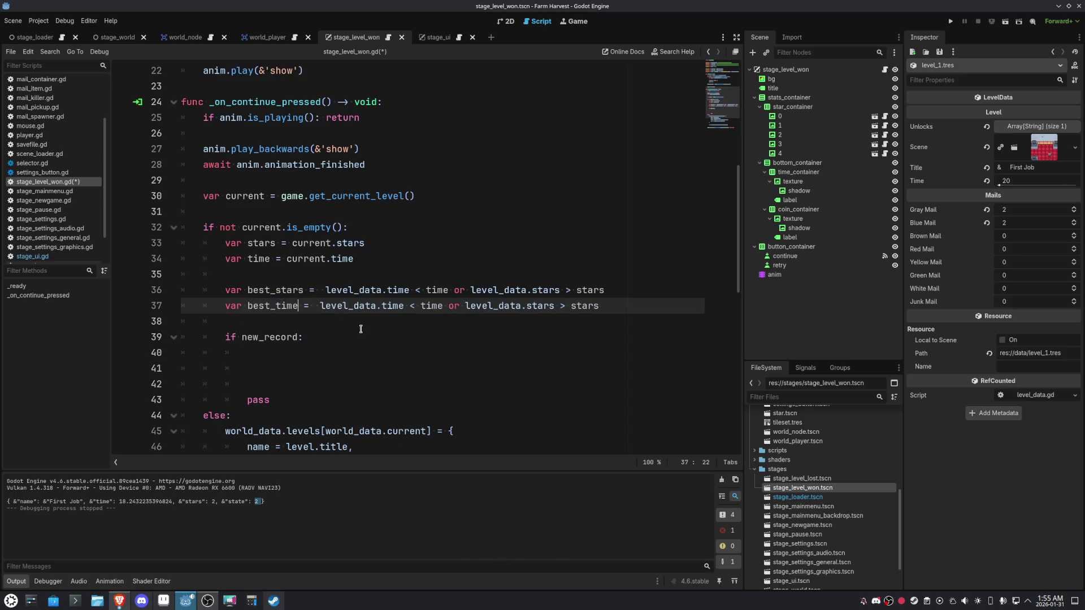
left_click(602, 306)
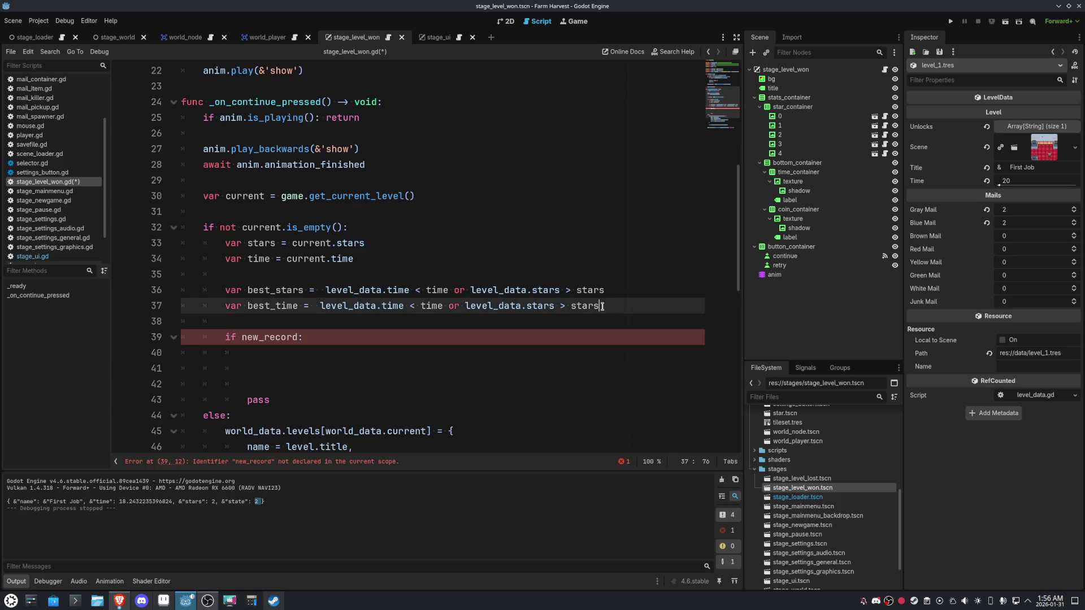
- Change the if condition from new_record to best_stars or best_time
double_click(290, 290)
key("ctrl+c")
double_click(266, 337)
key("ctrl+v")
type("o r")
key("BackSpace")
key("BackSpace")
type("r")
key("ctrl+v")
double_click(273, 306)
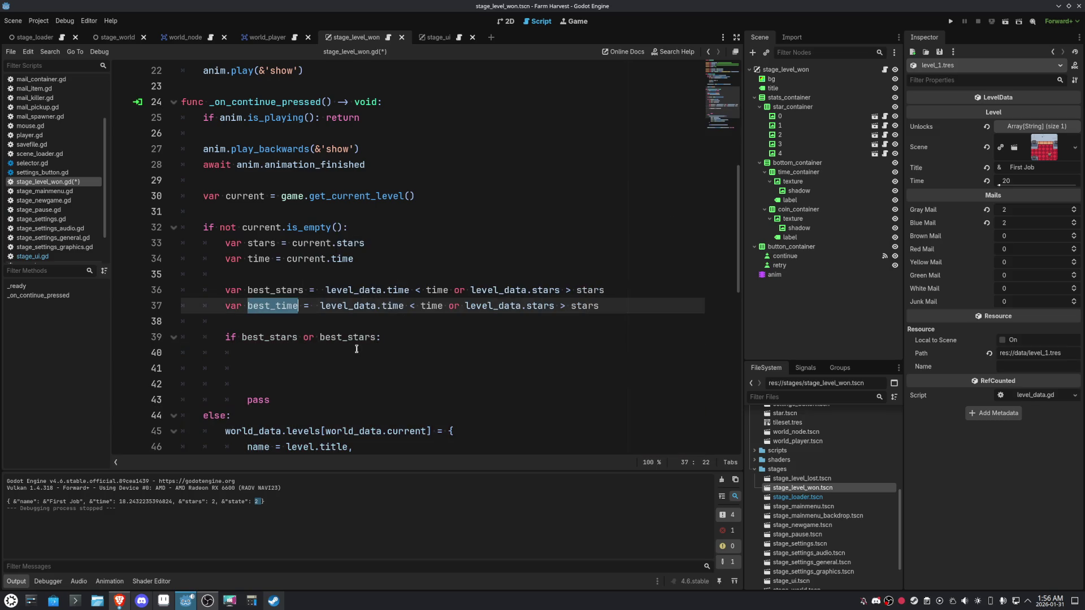
double_click(350, 337)
key("ctrl+v")
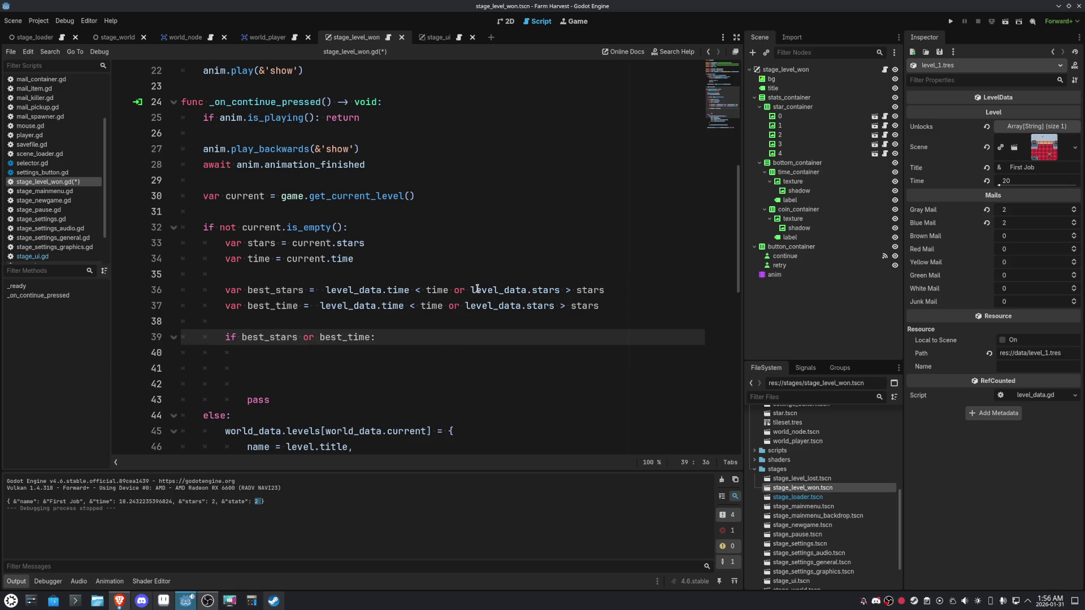
- Make best_stars compare only stars and best_time compare only time, then save
left_click_drag(470, 290, 326, 290)
key("BackSpace")
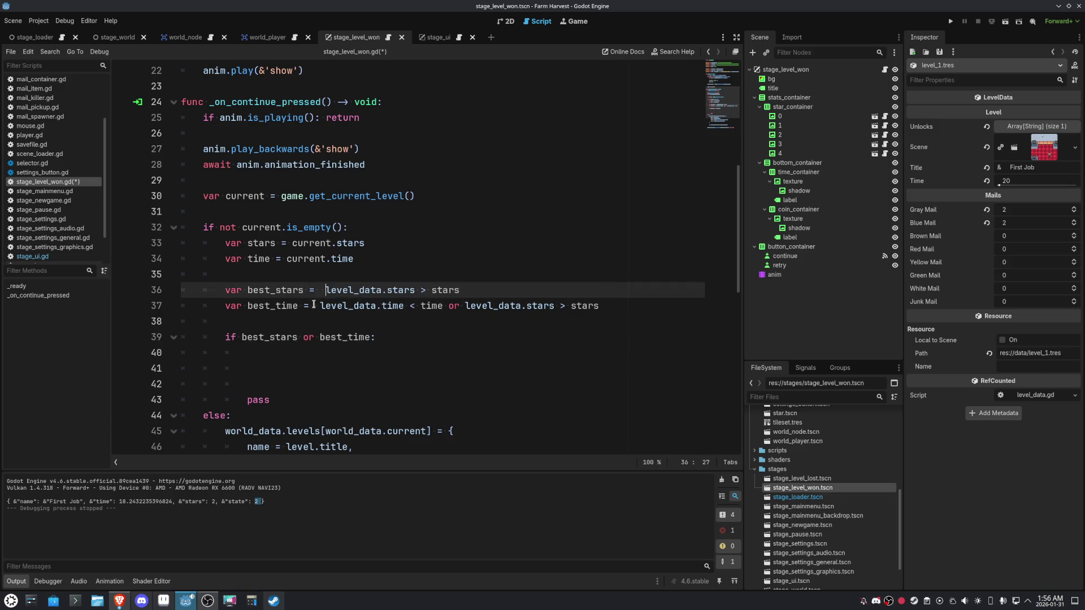
left_click_drag(445, 305, 619, 306)
key("BackSpace")
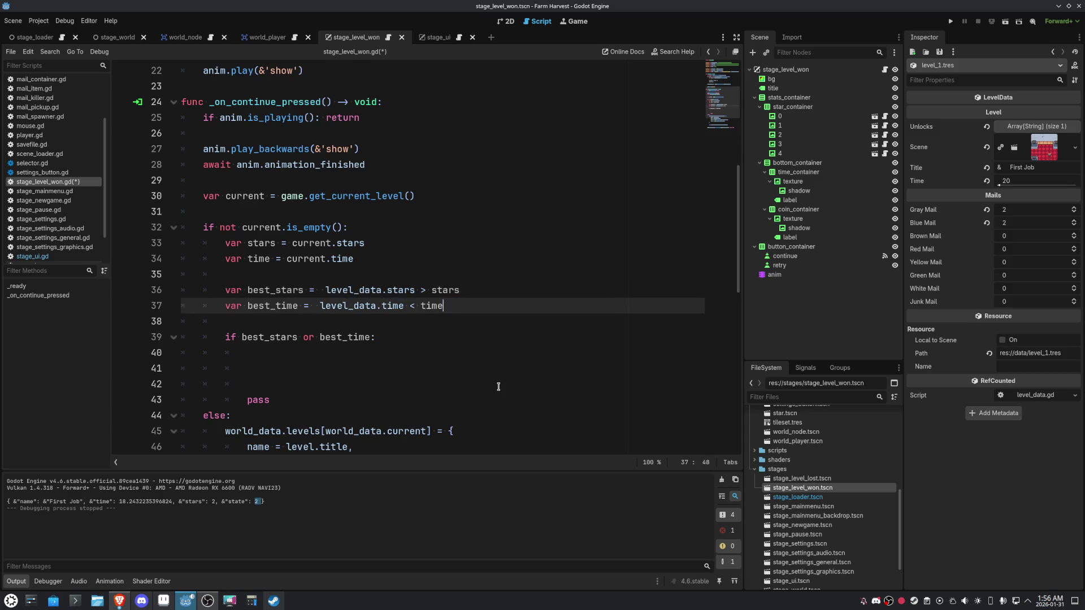
left_click(499, 386)
key("ctrl+s")
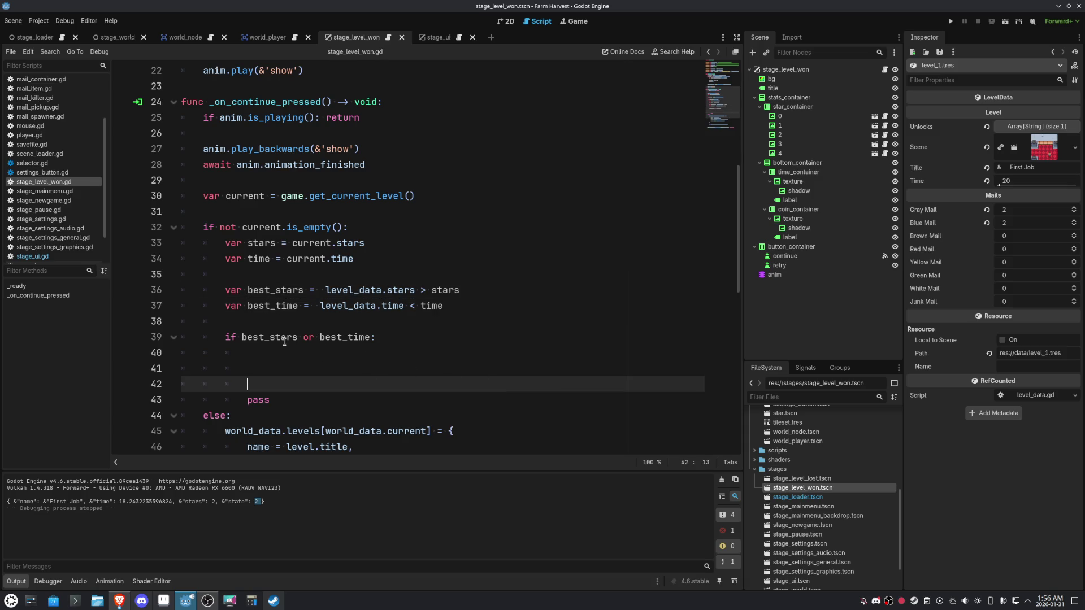
- Add 'if best_stars:' and 'if best_time:' blocks with pass placeholders inside the branch
left_click(284, 342)
left_click(338, 355)
type("if best_stars:")
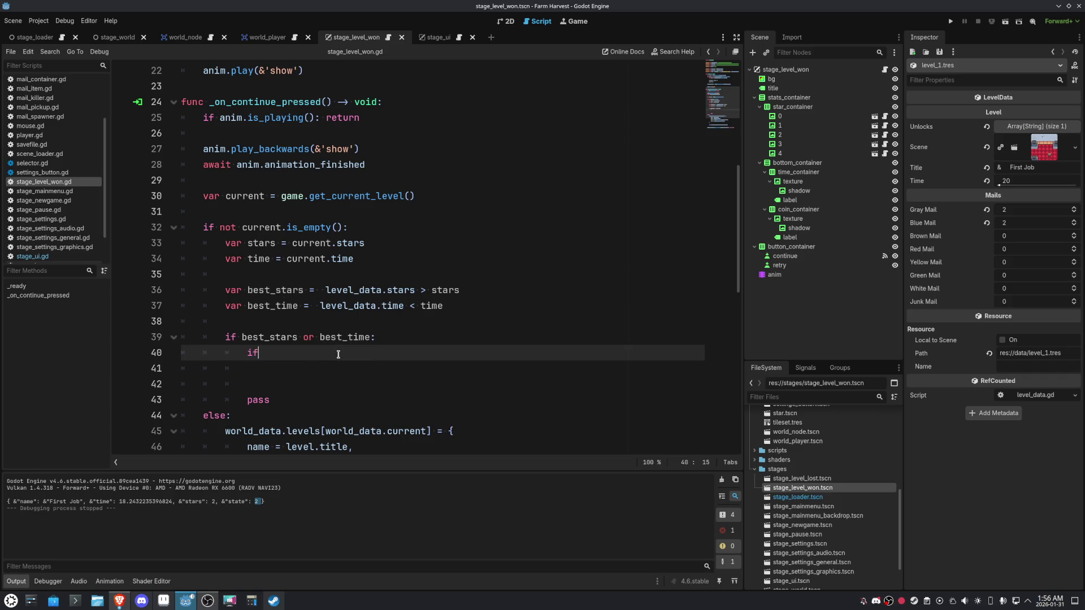
key("Return")
type("pass")
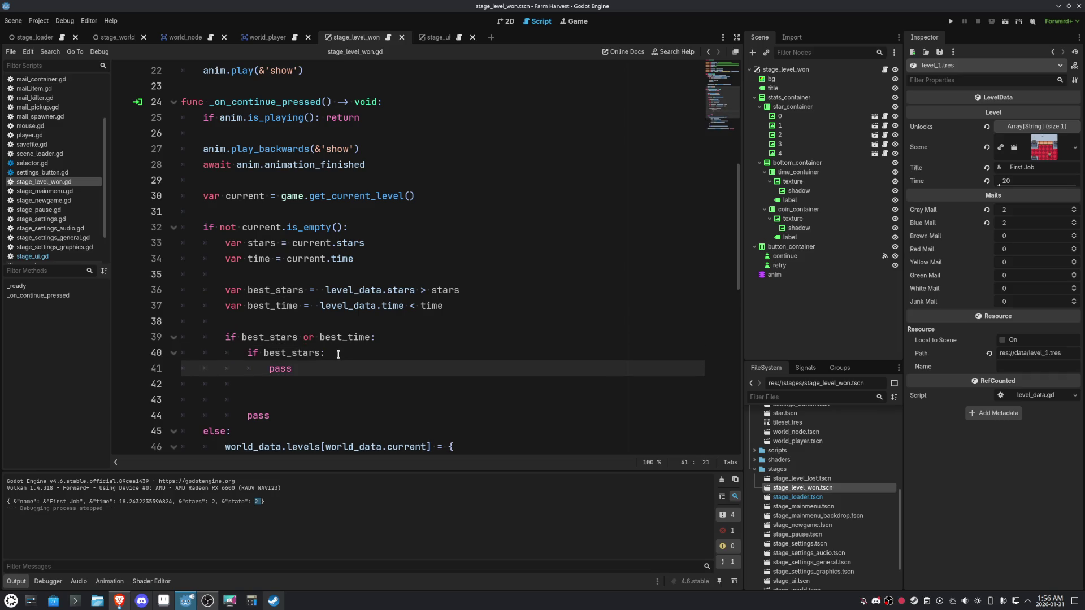
double_click(347, 338)
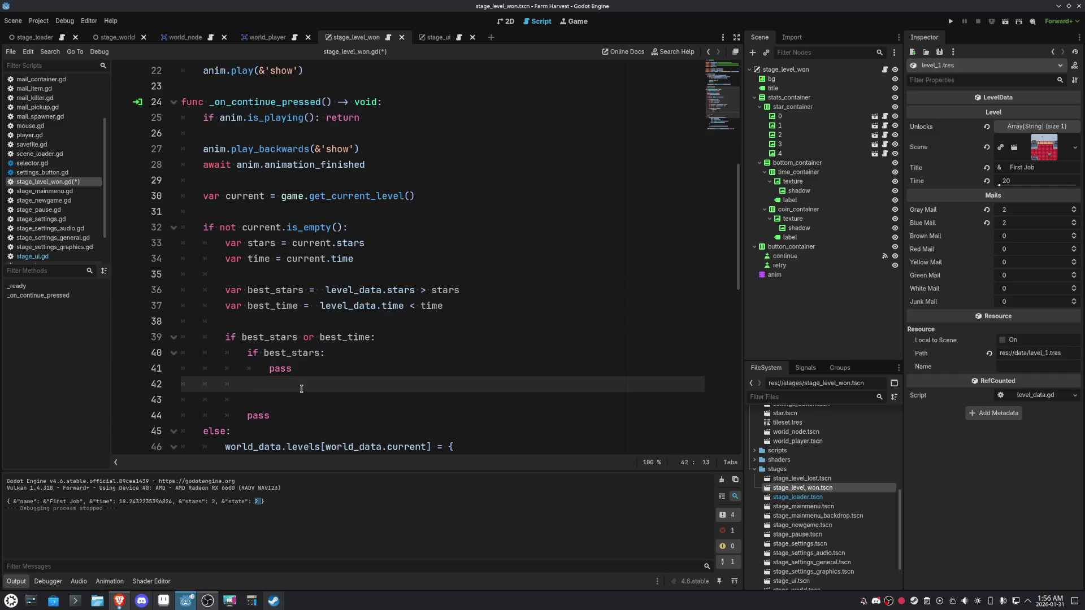
key("Return")
type("if best_time:")
key("Return")
type("pass")
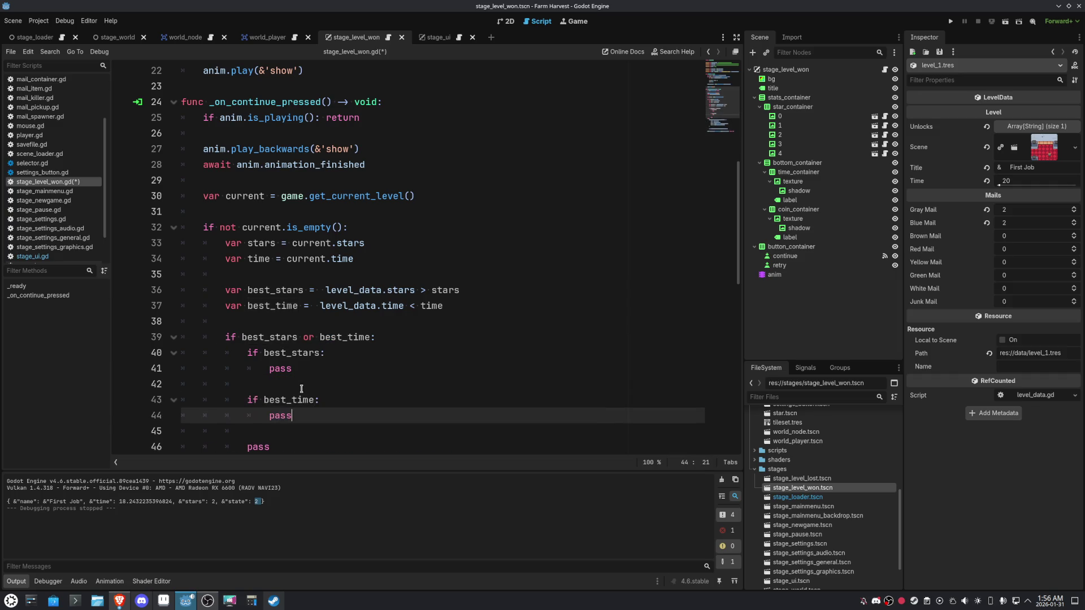
scroll(301, 389, "down", 2)
left_click_drag(271, 352, 378, 323)
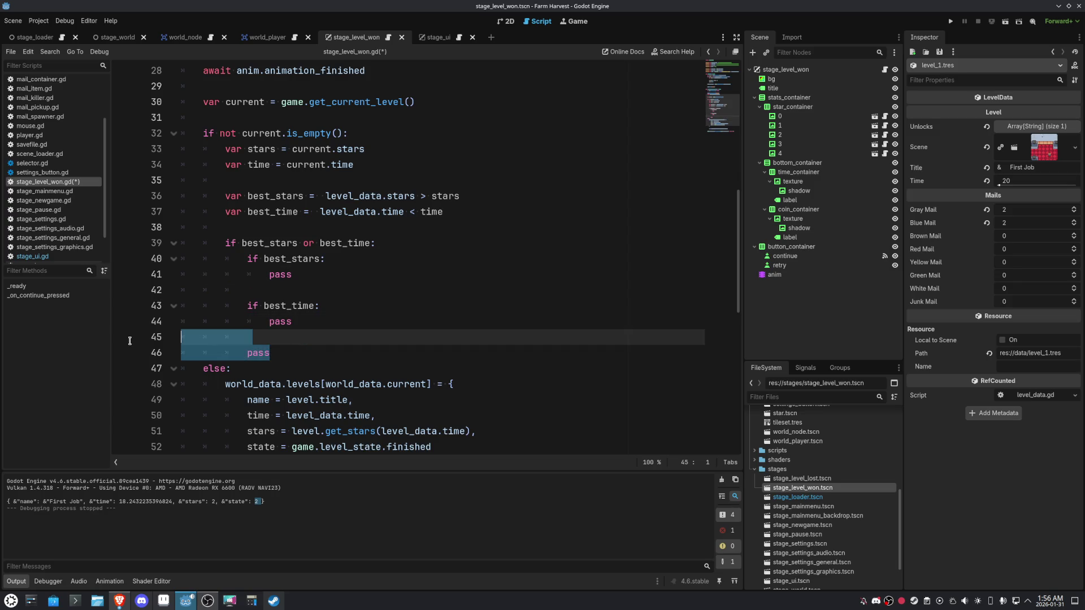
key("BackSpace")
scroll(378, 330, "up", 1)
- Replace the first pass with current.time = level_data.time and save
double_click(281, 321)
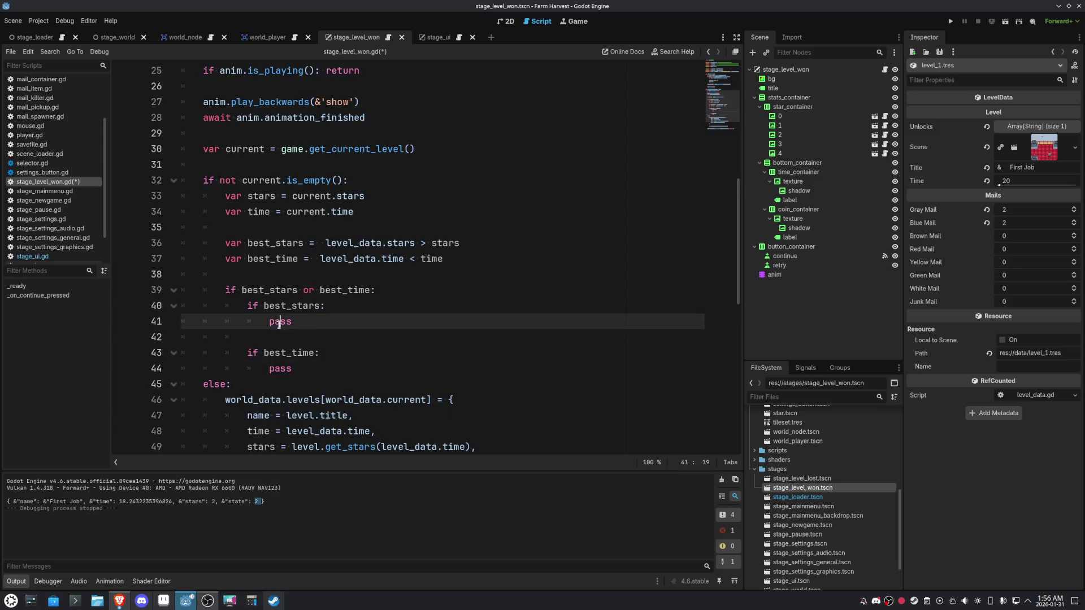
type("current.")
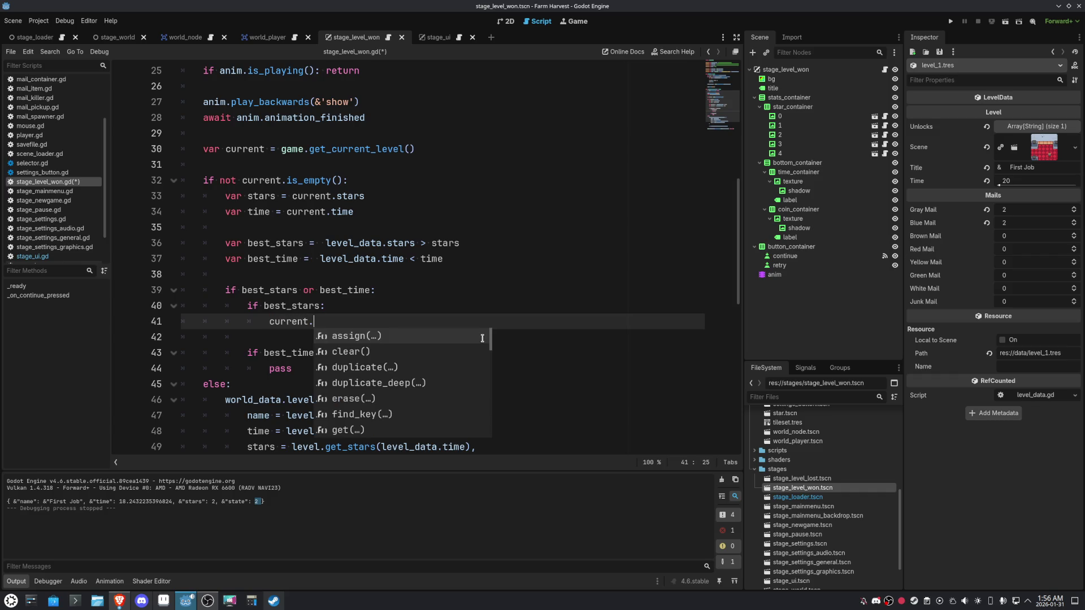
type("time")
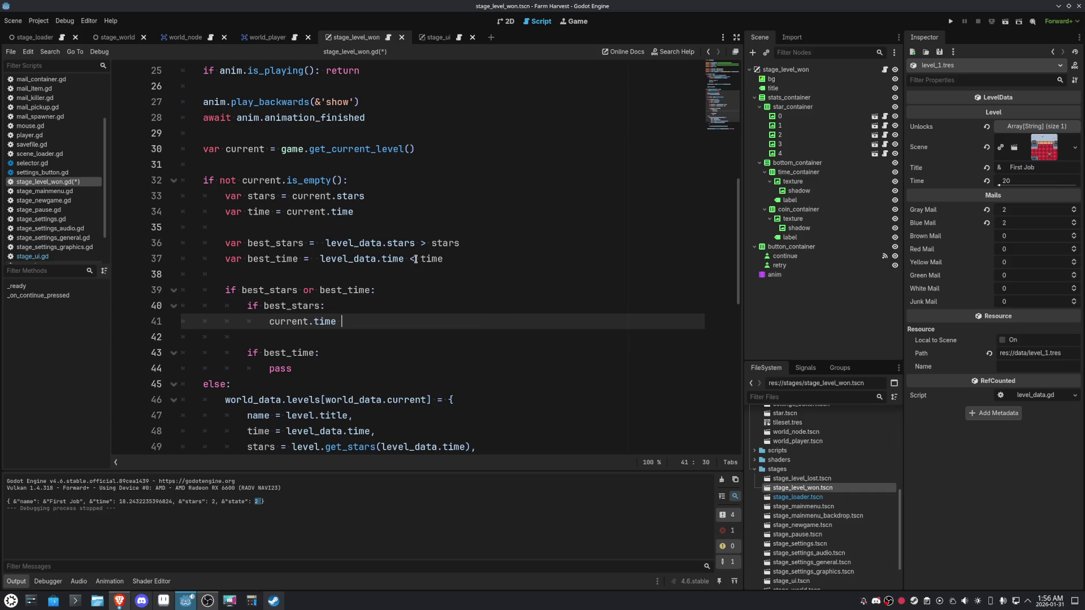
left_click_drag(404, 259, 320, 259)
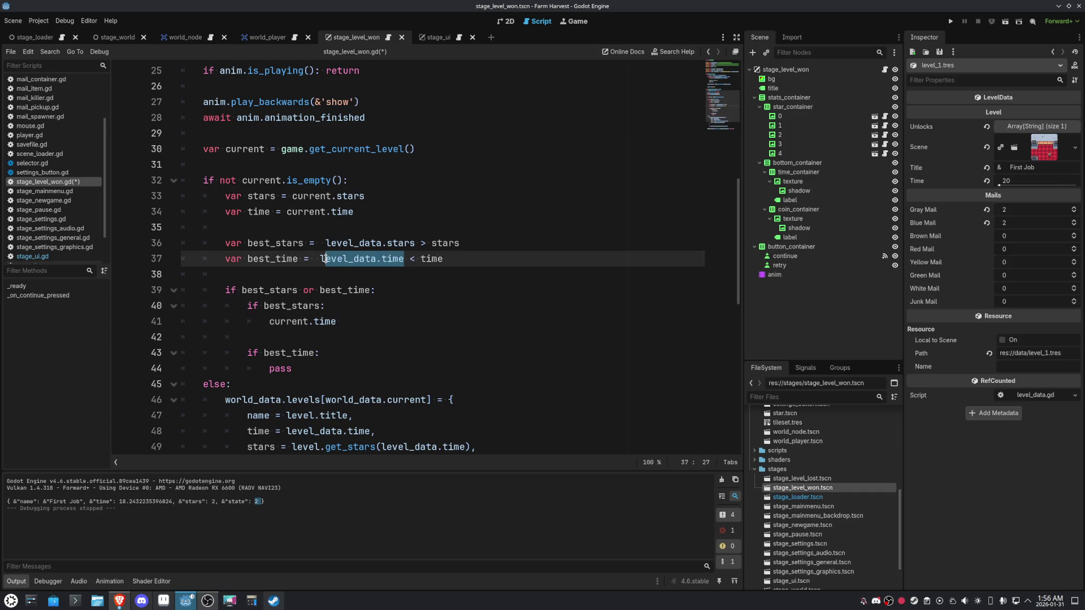
left_click(377, 321)
type("=")
key("ctrl+v")
key("ctrl+s")
- Move the time assignment under best_time and set current.stars = level_data.stars under best_stars, then save
left_click(354, 324)
left_click_drag(437, 321, 270, 321)
key("ctrl+c")
double_click(280, 368)
key("ctrl+v")
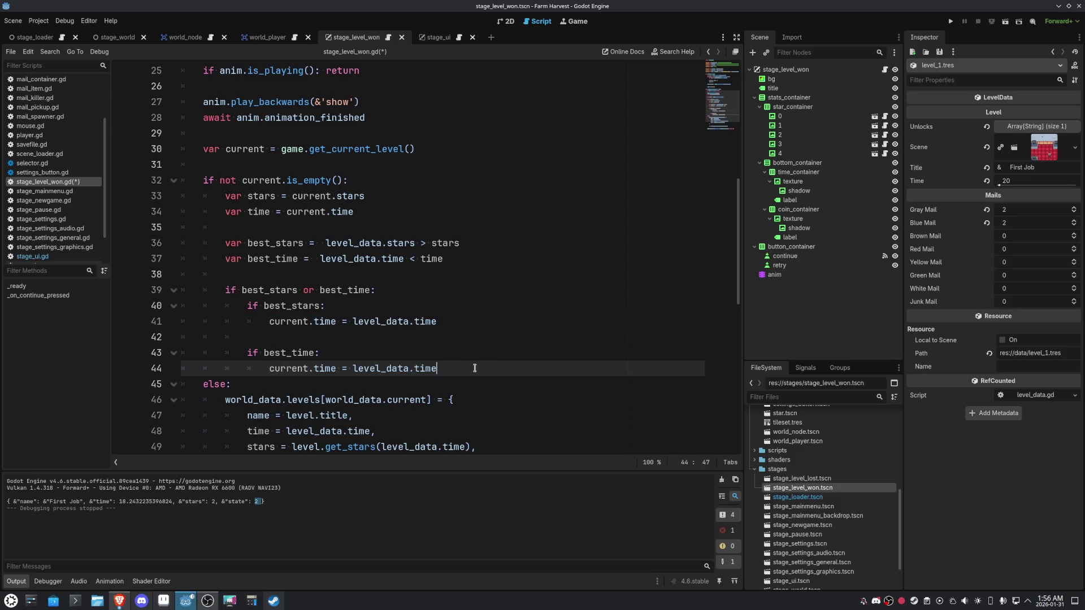
double_click(445, 244)
key("ctrl+c")
double_click(325, 321)
key("ctrl+v")
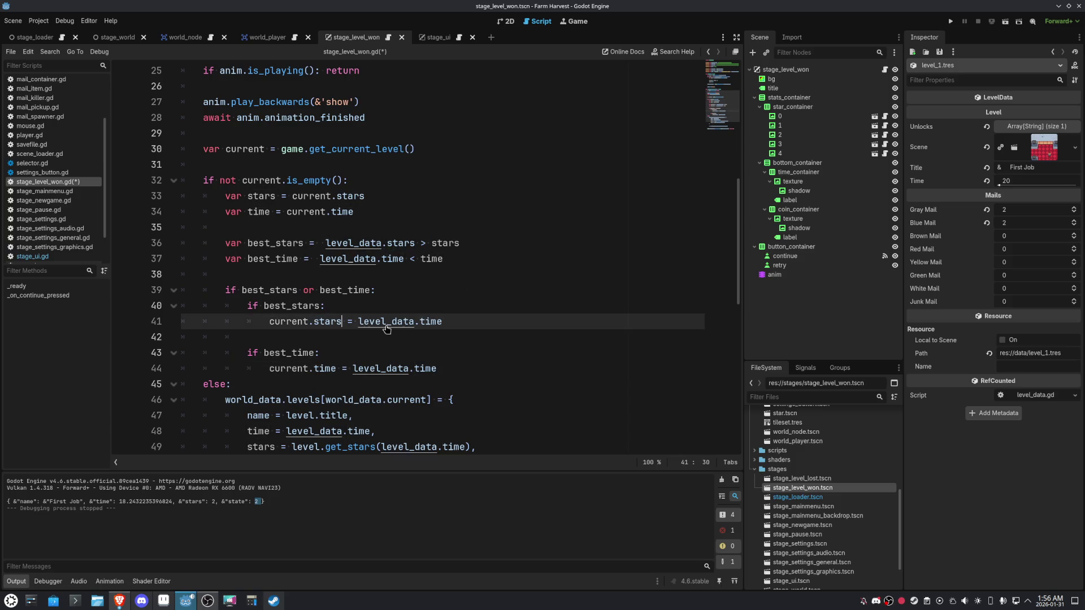
double_click(431, 321)
key("ctrl+v")
left_click(552, 290)
key("ctrl+s")
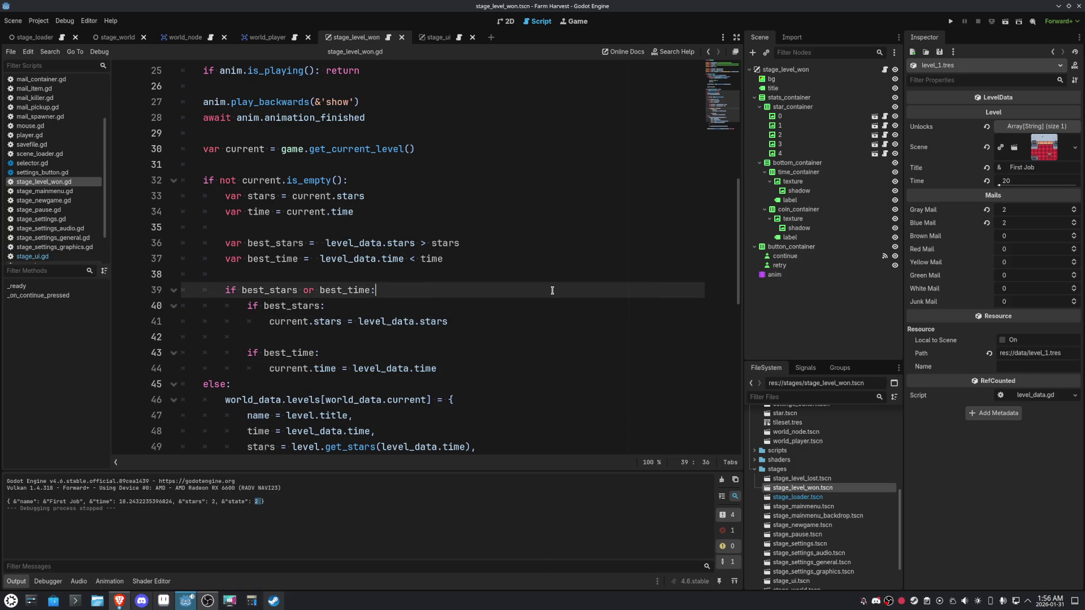
- Dedent the print line on line 53 by one level and save
scroll(579, 260, "down", 2)
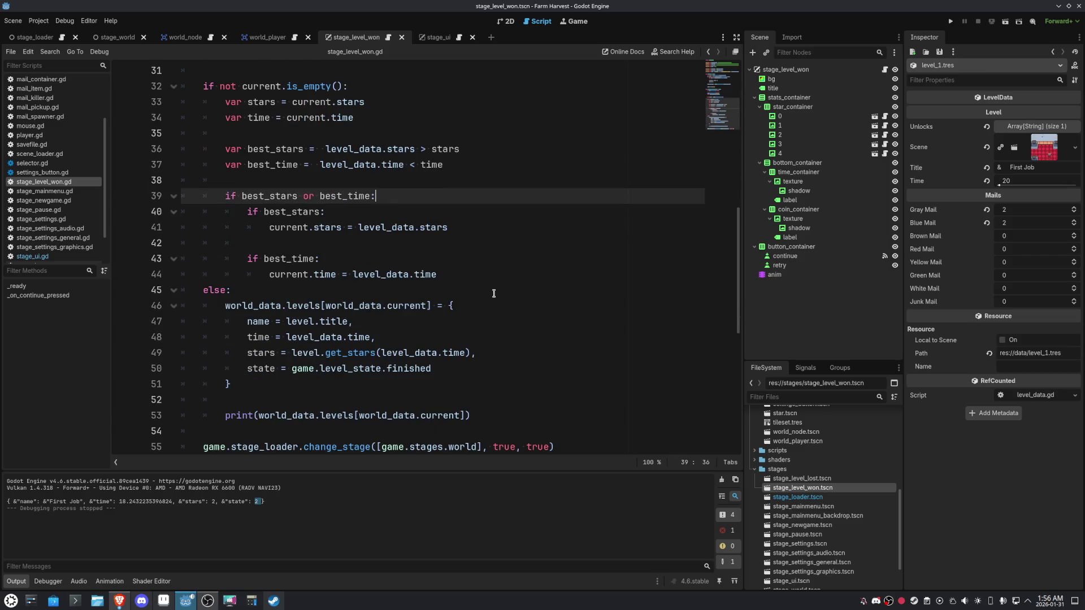
left_click(225, 415)
key("BackSpace")
left_click(252, 406)
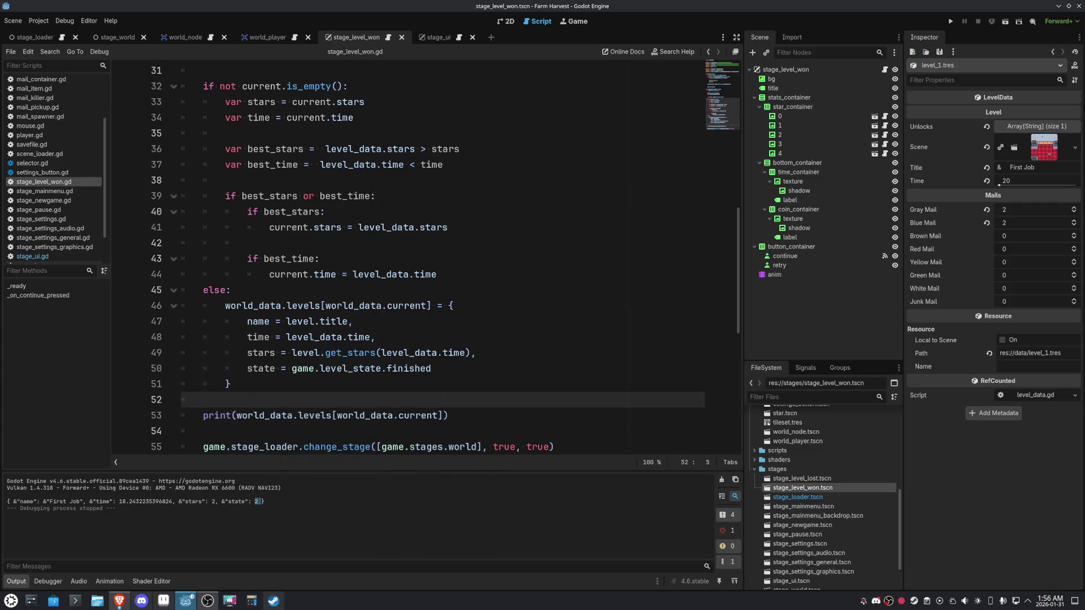
key("ctrl+s")
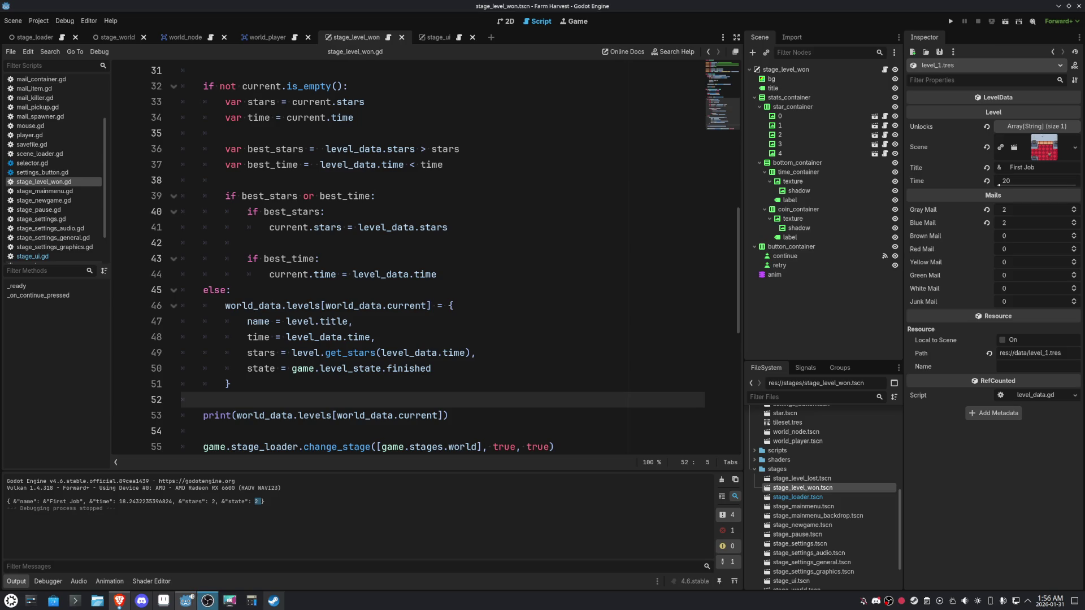